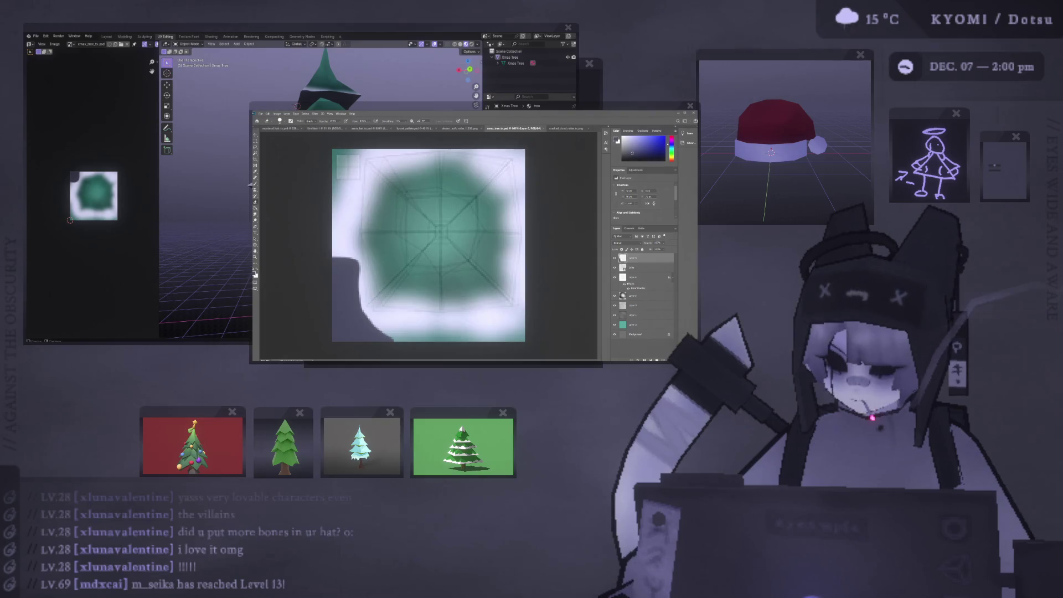
Check the tree's lowest branch tier in Blender before painting.
{"action": "key", "text": "alt+Tab"}
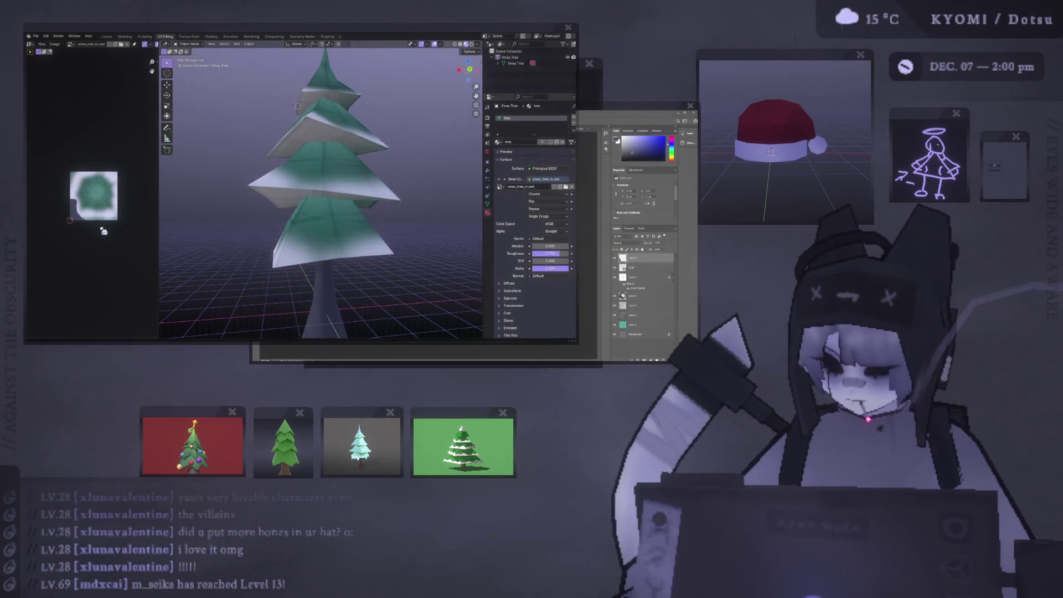
{"action": "scroll", "coordinate": [225, 185], "scroll_direction": "down", "scroll_amount": 3}
{"action": "middle_click_drag", "start_coordinate": [226, 185], "coordinate": [230, 178]}
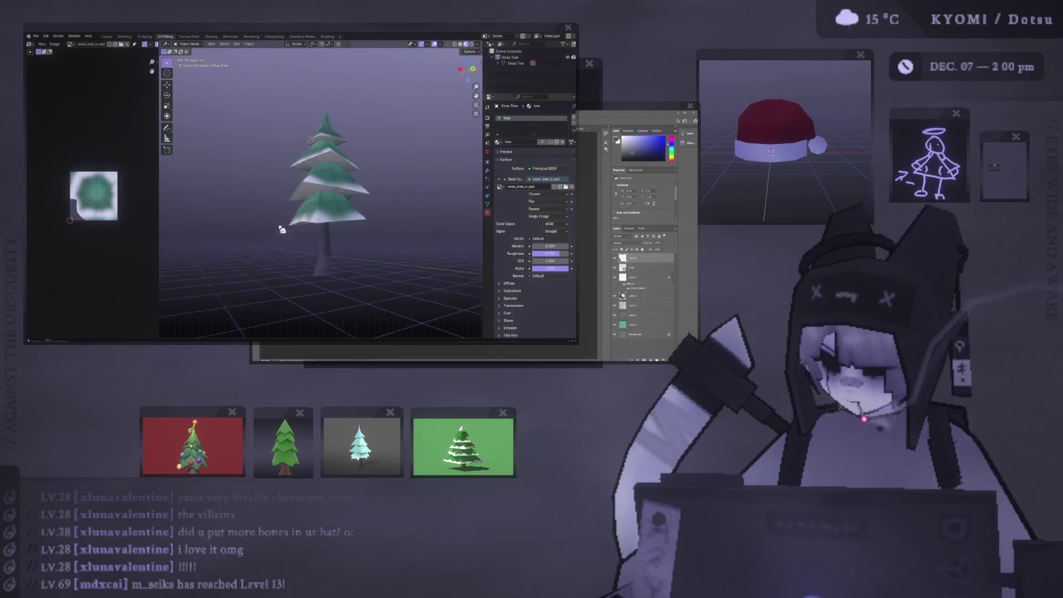
{"action": "mouse_move", "coordinate": [280, 228]}
{"action": "middle_mouse_down"}
{"action": "mouse_move", "coordinate": [214, 247]}
{"action": "mouse_move", "coordinate": [225, 244]}
{"action": "middle_mouse_up"}
{"action": "scroll", "coordinate": [282, 233], "scroll_direction": "up", "scroll_amount": 6}
{"action": "key", "text": "alt+Tab"}
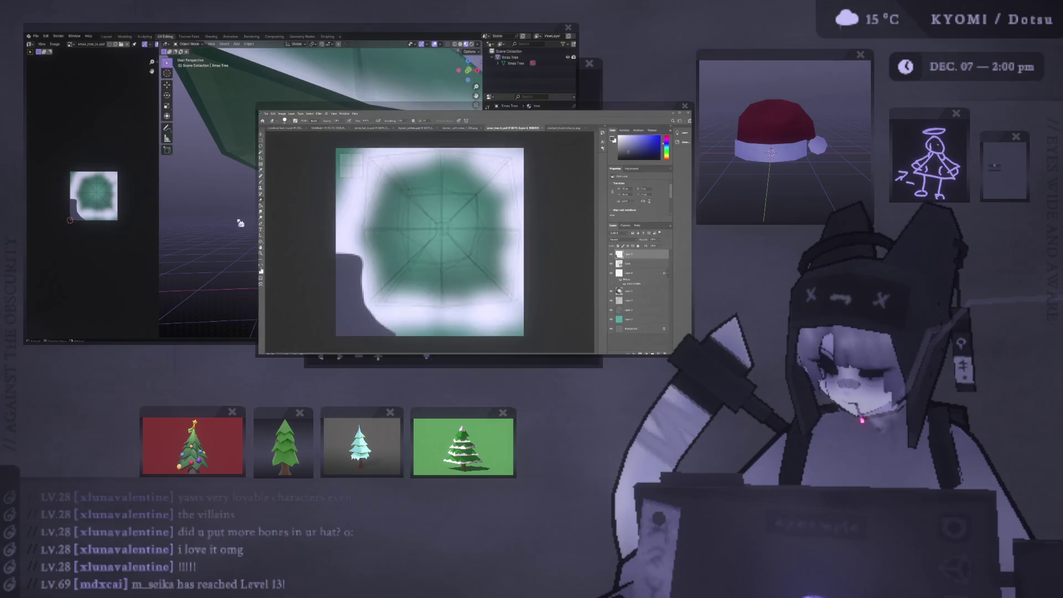
Select the grey lower-left texture area and paint a dark patch over it on a new layer.
{"action": "key", "text": "w"}
{"action": "left_click", "coordinate": [346, 289]}
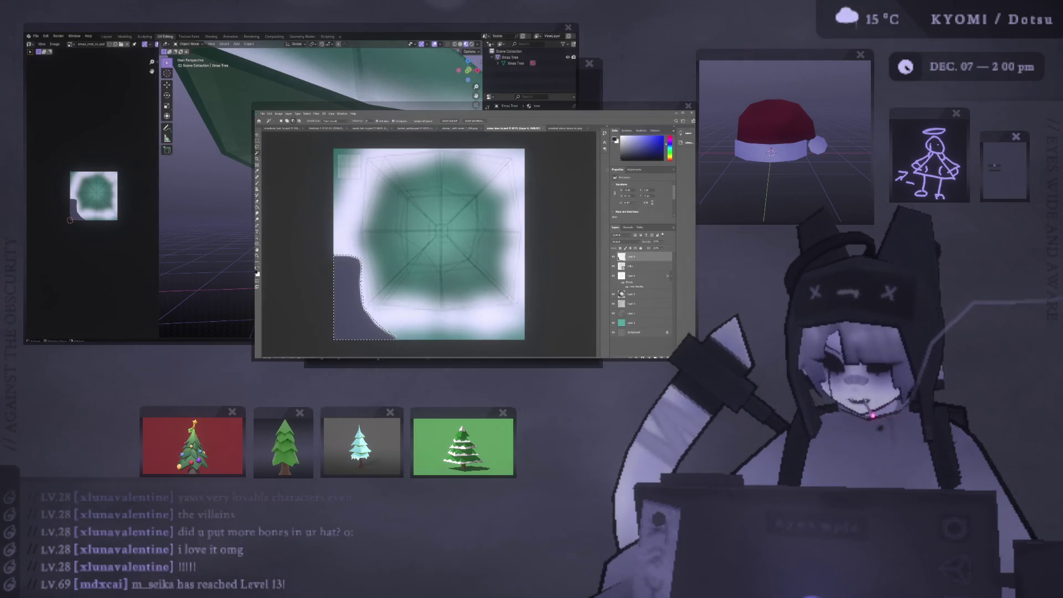
{"action": "key", "text": "ctrl+shift+alt+n"}
{"action": "key", "text": "b"}
{"action": "left_click", "coordinate": [343, 226]}
{"action": "key", "text": "ctrl+z"}
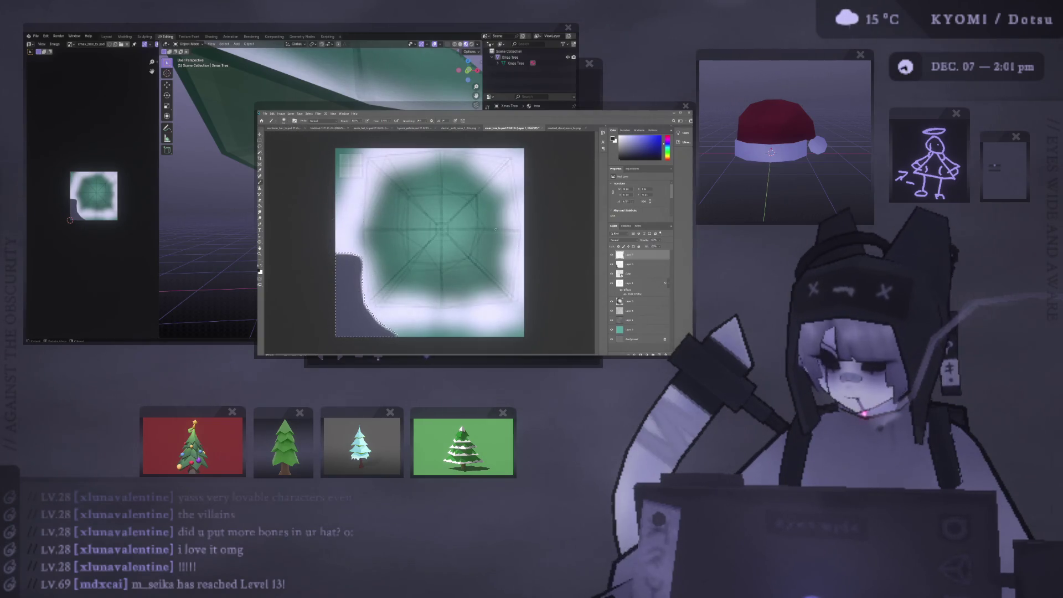
{"action": "left_click", "coordinate": [351, 240]}
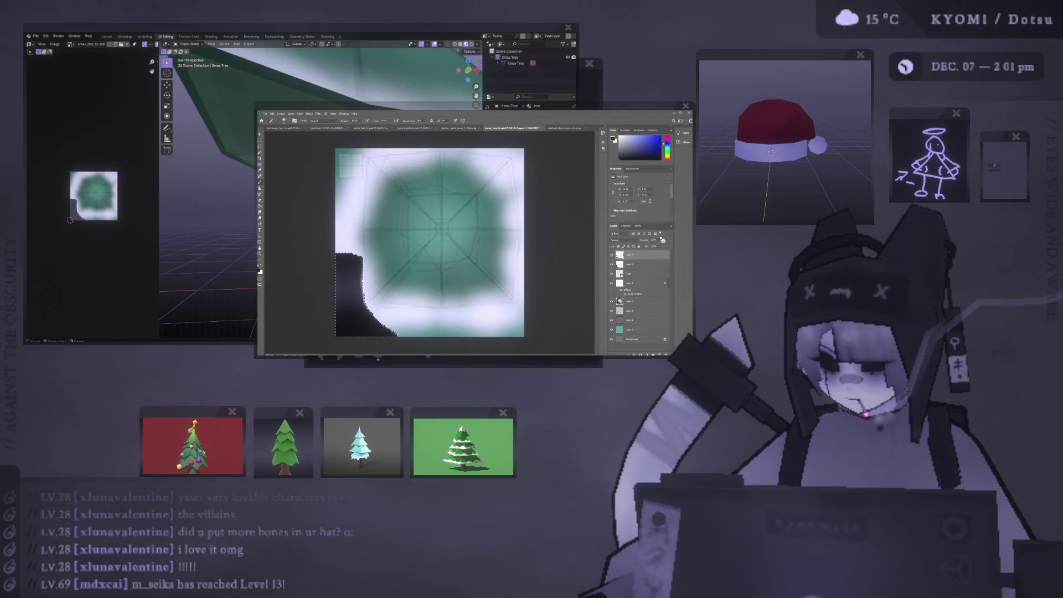
Inspect the trunk in Blender, compare the texture with a layer toggled, and open kyomi_palette.
{"action": "scroll", "coordinate": [625, 242], "scroll_direction": "down", "scroll_amount": 5}
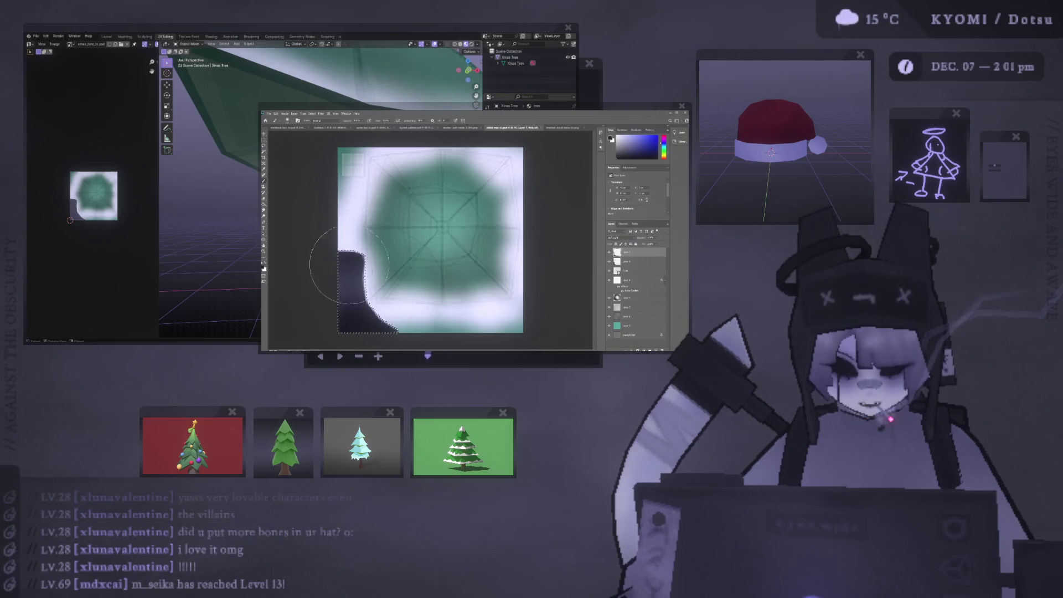
{"action": "mouse_move", "coordinate": [332, 233]}
{"action": "middle_mouse_down"}
{"action": "mouse_move", "coordinate": [315, 242]}
{"action": "mouse_move", "coordinate": [269, 198]}
{"action": "mouse_move", "coordinate": [197, 204]}
{"action": "mouse_move", "coordinate": [387, 185]}
{"action": "mouse_move", "coordinate": [339, 206]}
{"action": "mouse_move", "coordinate": [294, 208]}
{"action": "middle_mouse_up"}
{"action": "left_click", "coordinate": [675, 260]}
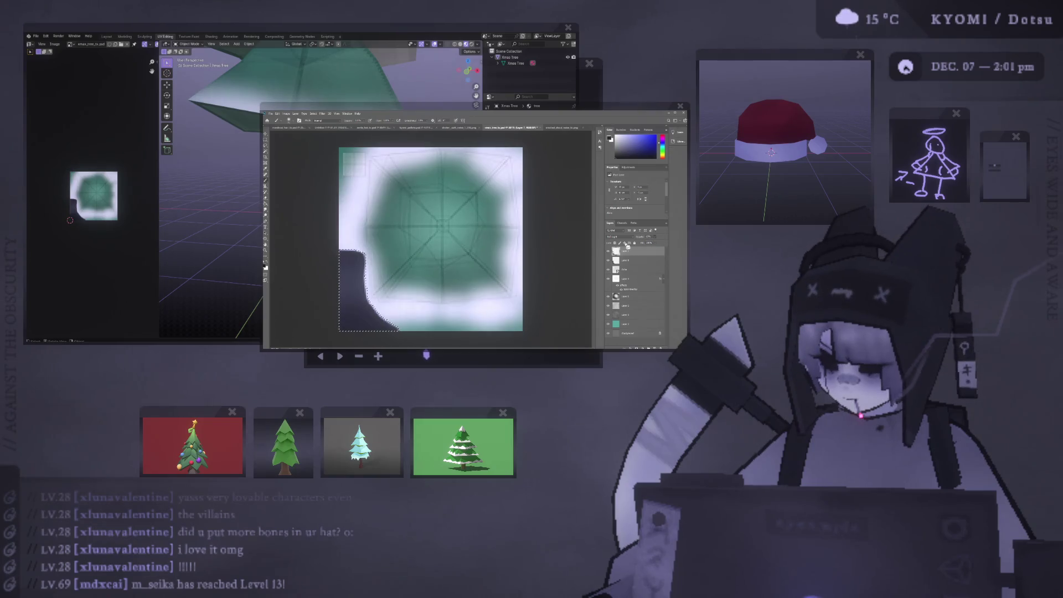
{"action": "left_click", "coordinate": [86, 237]}
{"action": "mouse_move", "coordinate": [236, 224]}
{"action": "middle_mouse_down"}
{"action": "mouse_move", "coordinate": [461, 227]}
{"action": "mouse_move", "coordinate": [403, 240]}
{"action": "middle_mouse_up"}
{"action": "key", "text": "alt+Tab"}
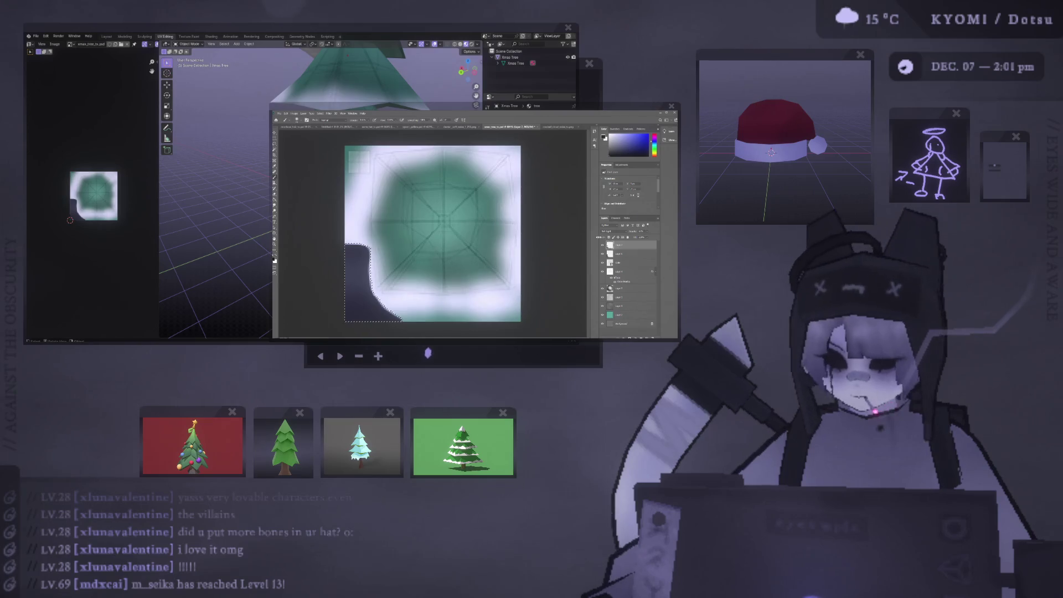
{"action": "left_click", "coordinate": [603, 288]}
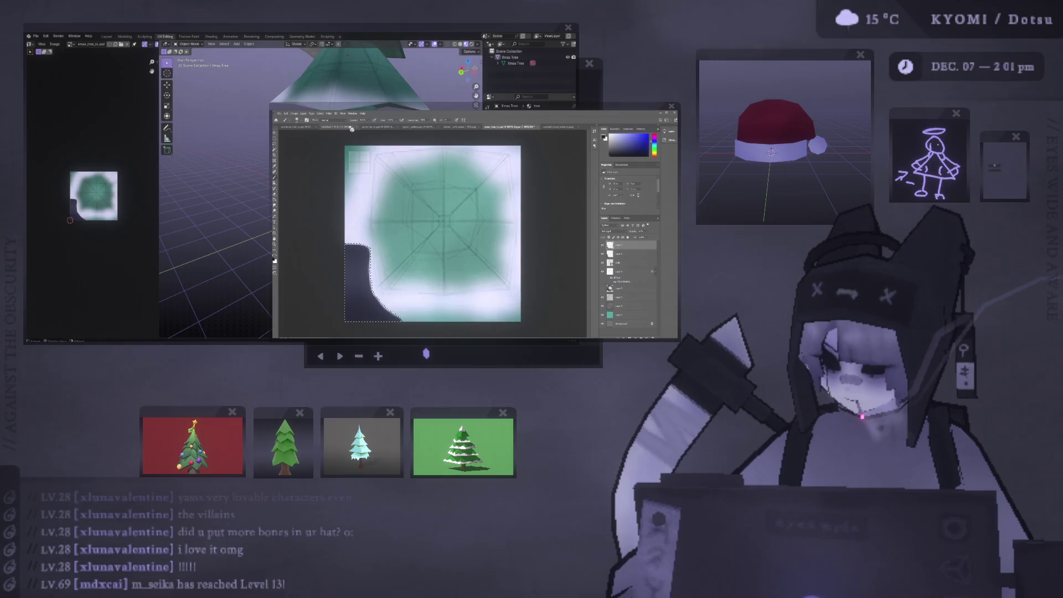
{"action": "left_click", "coordinate": [428, 127]}
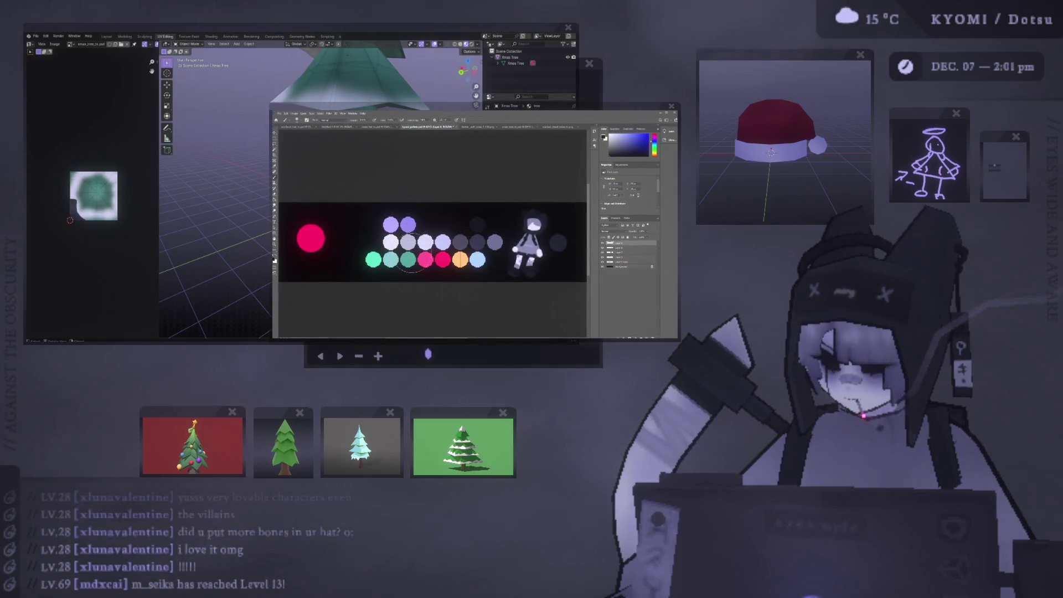
Back on the tree texture, add a new layer, shrink the brush and clear the selection.
{"action": "left_click", "coordinate": [496, 129]}
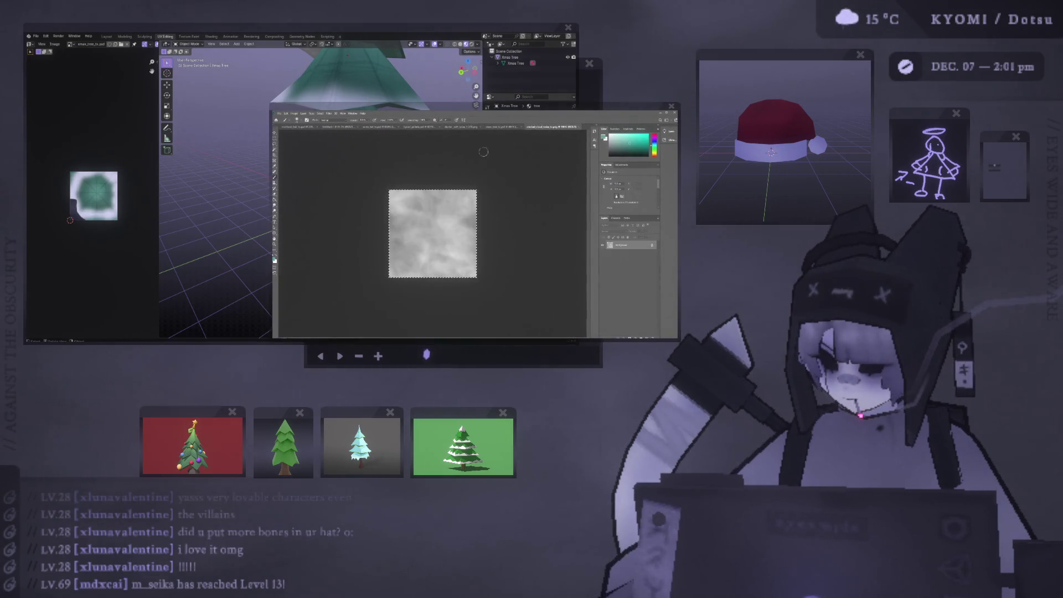
{"action": "left_click", "coordinate": [497, 130]}
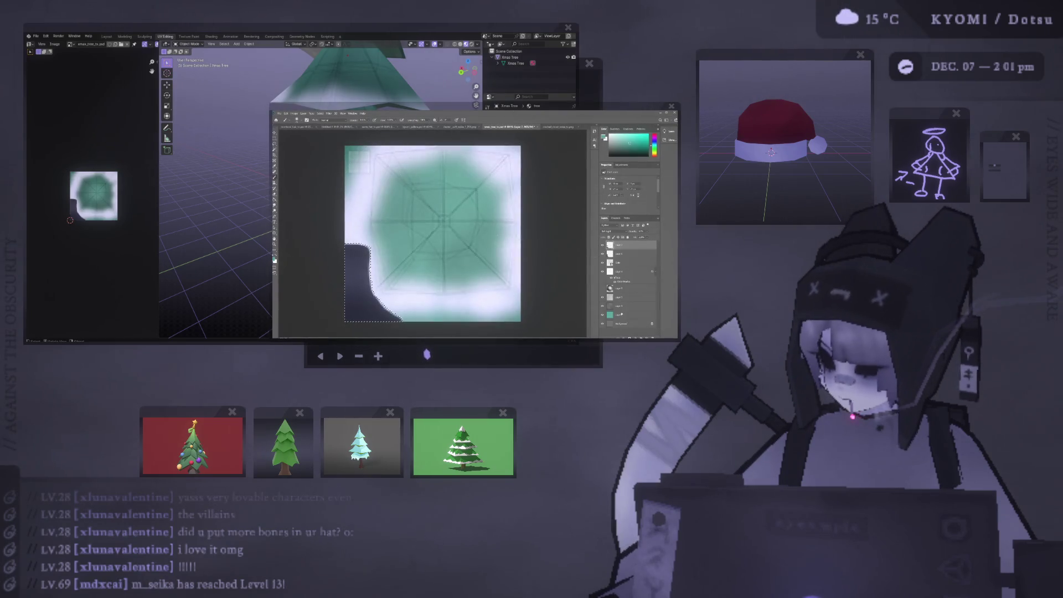
{"action": "left_click", "coordinate": [645, 336]}
{"action": "right_click_drag", "start_coordinate": [380, 176], "coordinate": [375, 173], "text": "alt"}
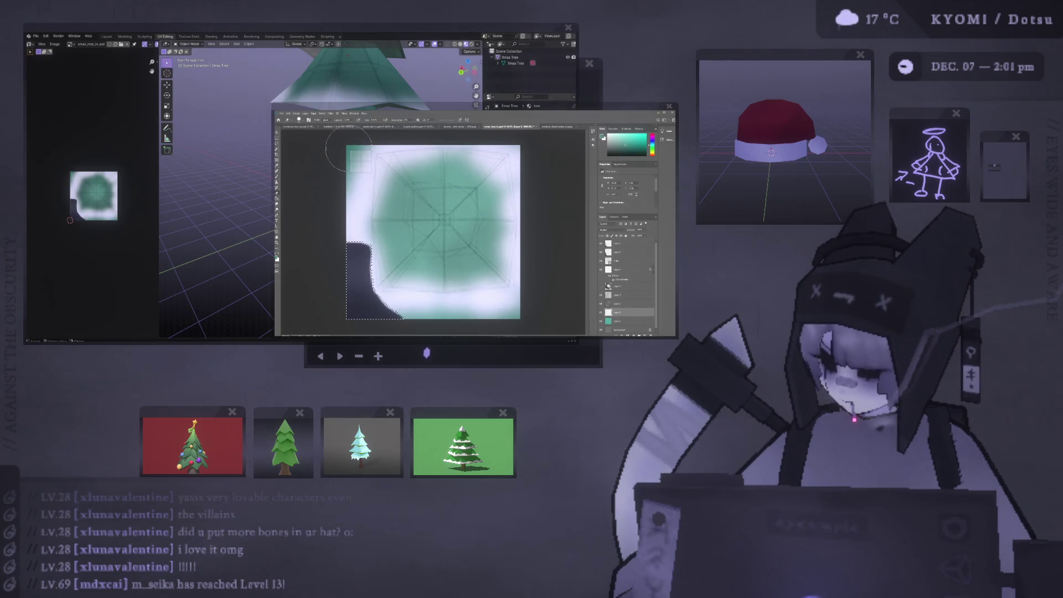
{"action": "scroll", "coordinate": [346, 155], "scroll_direction": "up", "scroll_amount": 2, "text": "alt"}
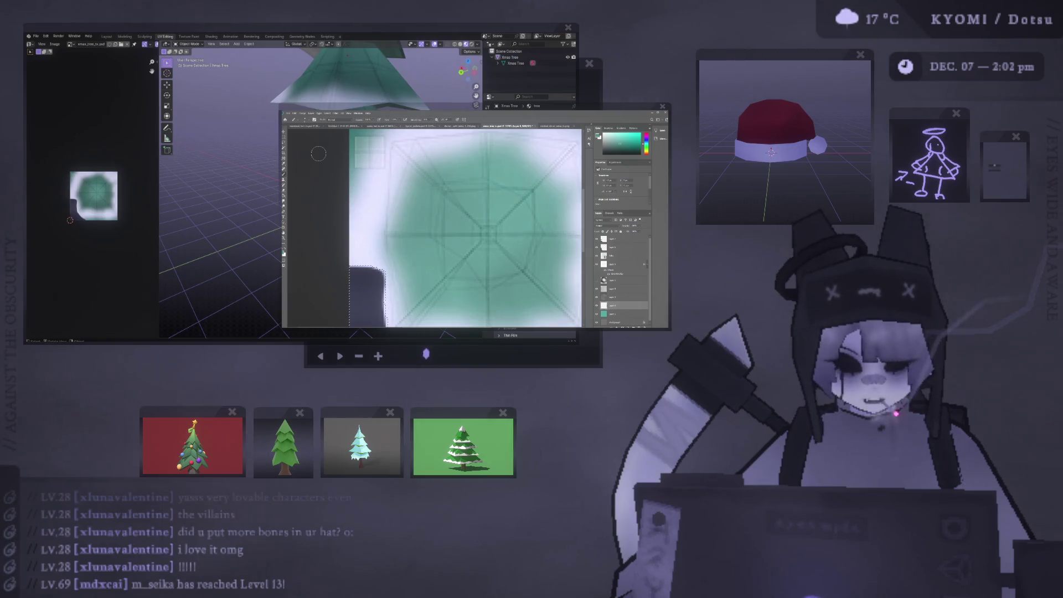
{"action": "scroll", "coordinate": [381, 162], "scroll_direction": "up", "scroll_amount": 2}
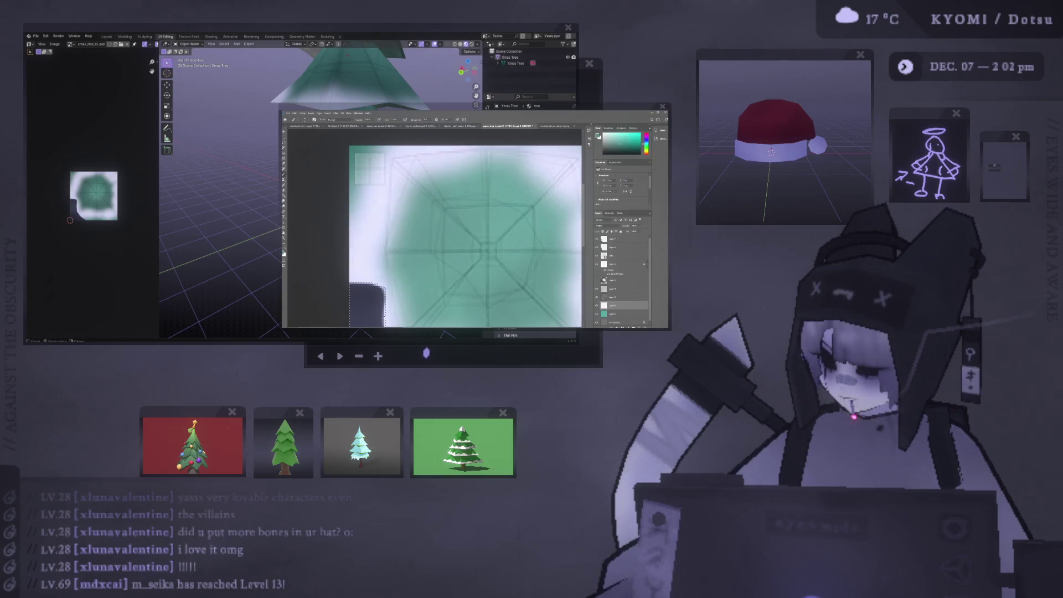
{"action": "key", "text": "ctrl+d"}
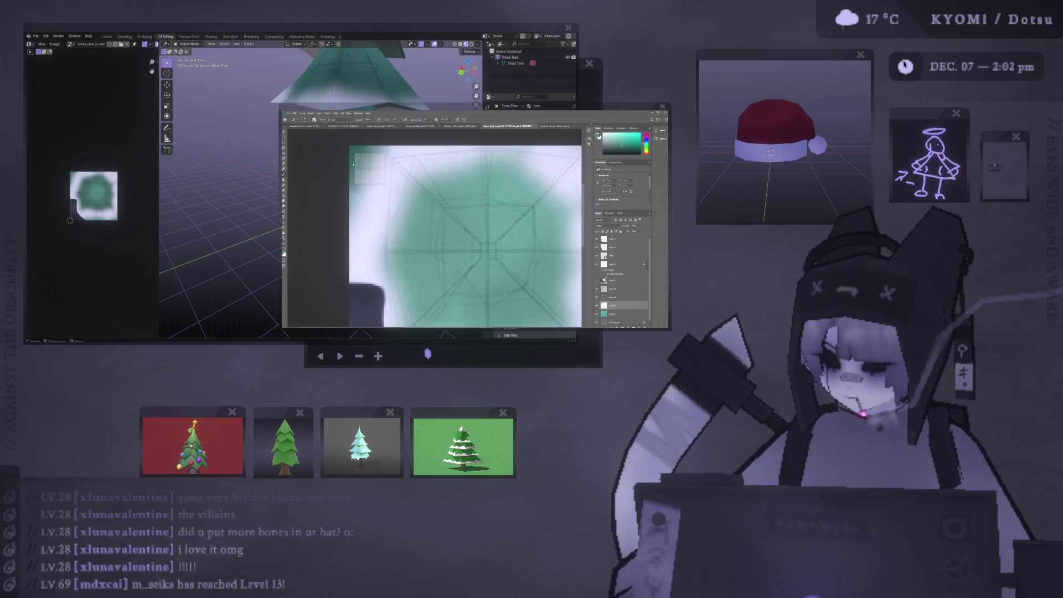
Paint a dark teal stroke down the top-left corner and hide the UV wireframe layer.
{"action": "left_click", "coordinate": [611, 256]}
{"action": "left_click", "coordinate": [611, 264]}
{"action": "mouse_move", "coordinate": [354, 161]}
{"action": "right_mouse_down", "text": "alt"}
{"action": "mouse_move", "coordinate": [373, 161]}
{"action": "mouse_move", "coordinate": [359, 161]}
{"action": "right_mouse_up", "text": "alt"}
{"action": "left_click_drag", "start_coordinate": [375, 147], "coordinate": [380, 183]}
{"action": "key", "text": "ctrl+z"}
{"action": "mouse_move", "coordinate": [379, 145]}
{"action": "left_mouse_down"}
{"action": "mouse_move", "coordinate": [380, 179]}
{"action": "mouse_move", "coordinate": [352, 187]}
{"action": "mouse_move", "coordinate": [362, 149]}
{"action": "mouse_move", "coordinate": [372, 167]}
{"action": "left_mouse_up"}
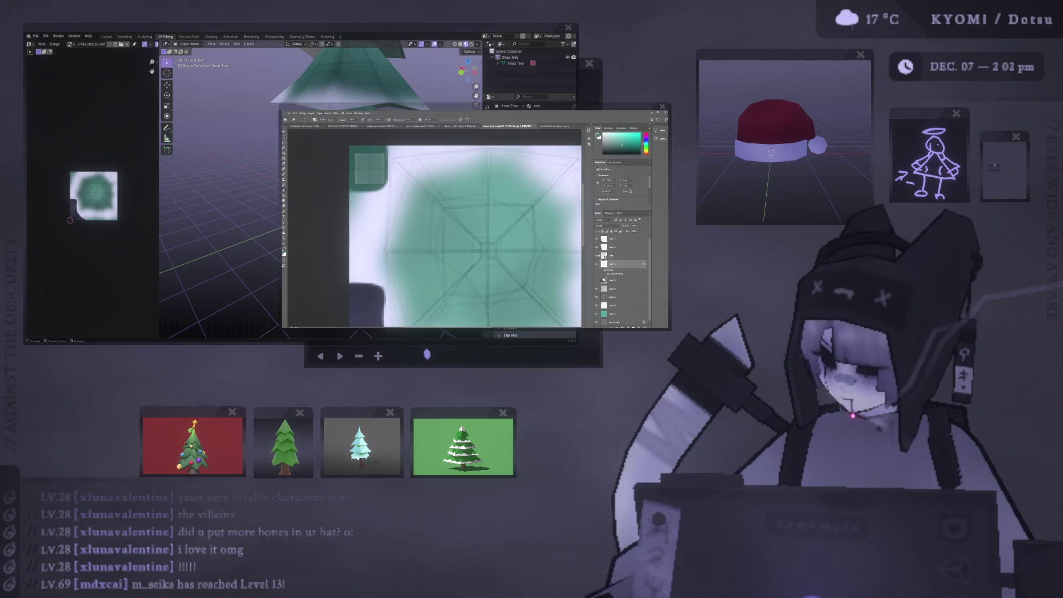
{"action": "left_click", "coordinate": [596, 256]}
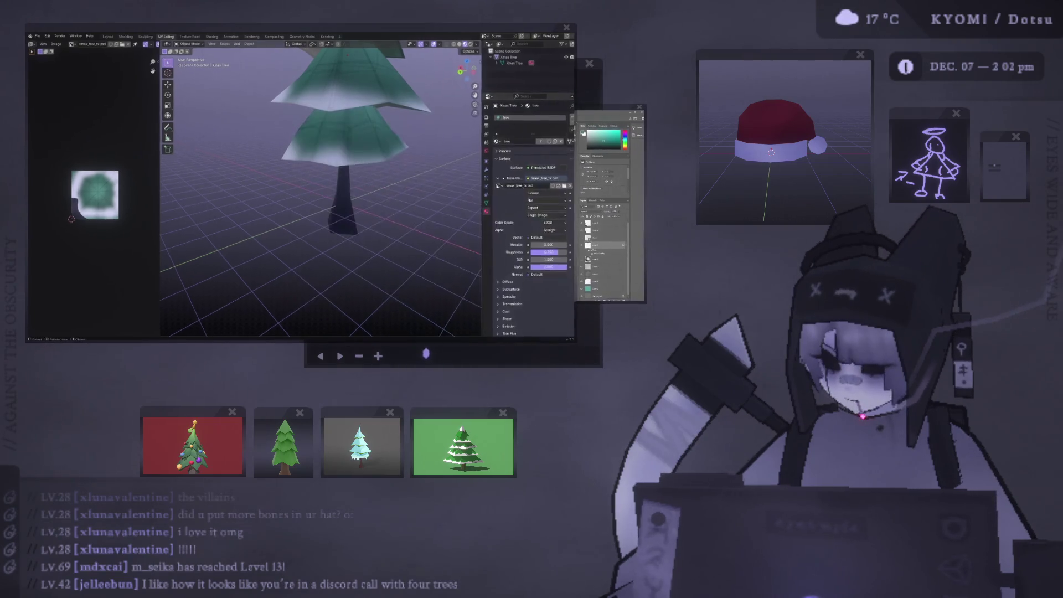
Reload the image texture so the Blender pine tree shows the newly painted colours.
{"action": "key", "text": "alt+r"}
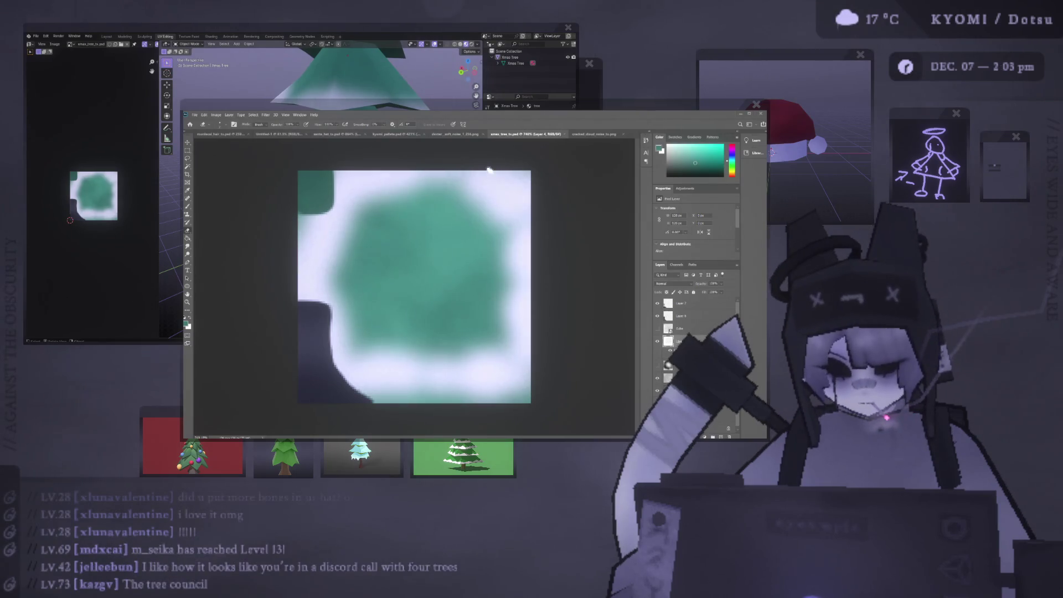
{"action": "left_click", "coordinate": [478, 36]}
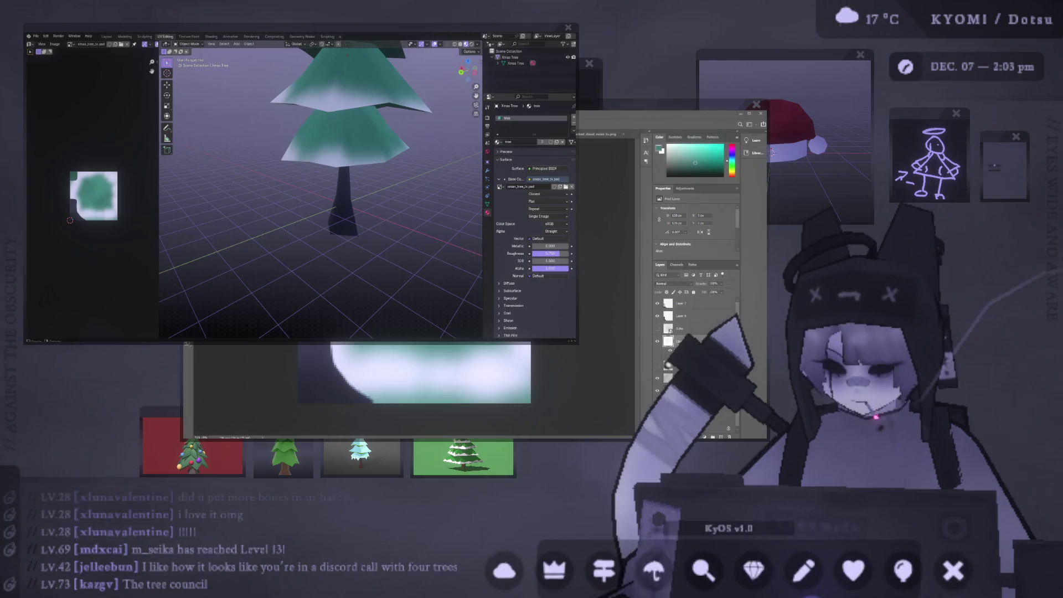
Select the tree and its connected trunk faces in Edit Mode, viewed from the front.
{"action": "mouse_move", "coordinate": [205, 155]}
{"action": "middle_mouse_down"}
{"action": "mouse_move", "coordinate": [230, 233]}
{"action": "mouse_move", "coordinate": [199, 219]}
{"action": "mouse_move", "coordinate": [209, 214]}
{"action": "mouse_move", "coordinate": [285, 275]}
{"action": "mouse_move", "coordinate": [295, 233]}
{"action": "mouse_move", "coordinate": [273, 210]}
{"action": "middle_mouse_up"}
{"action": "scroll", "coordinate": [224, 238], "scroll_direction": "down", "scroll_amount": 3}
{"action": "scroll", "coordinate": [221, 245], "scroll_direction": "up", "scroll_amount": 3}
{"action": "scroll", "coordinate": [224, 212], "scroll_direction": "up", "scroll_amount": 2}
{"action": "left_click", "coordinate": [296, 232]}
{"action": "key", "text": "Tab"}
{"action": "left_click", "coordinate": [276, 209], "text": "alt"}
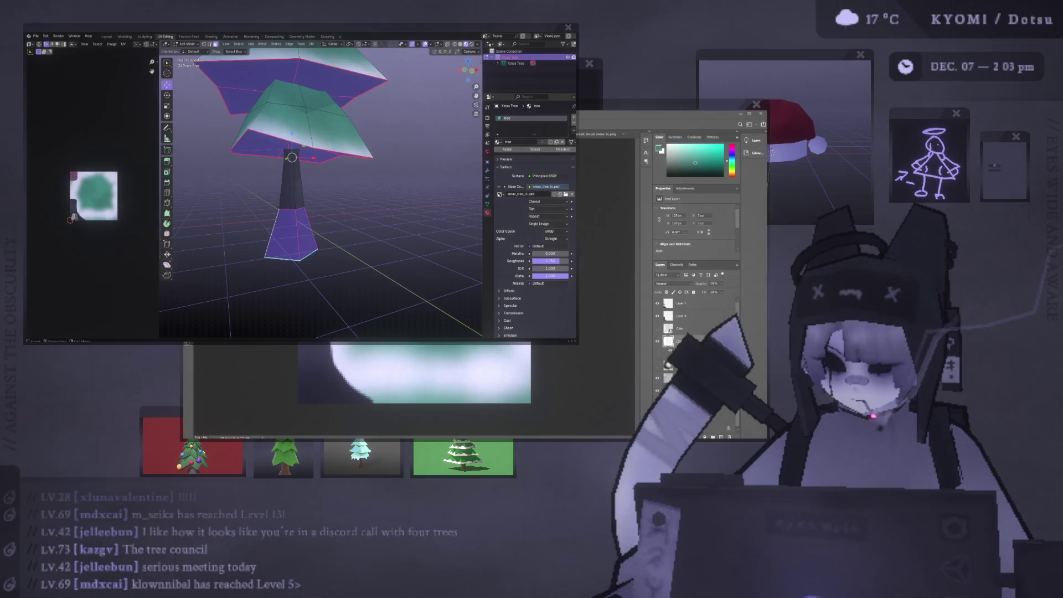
{"action": "key", "text": "ctrl+l"}
{"action": "key", "text": "KP_1"}
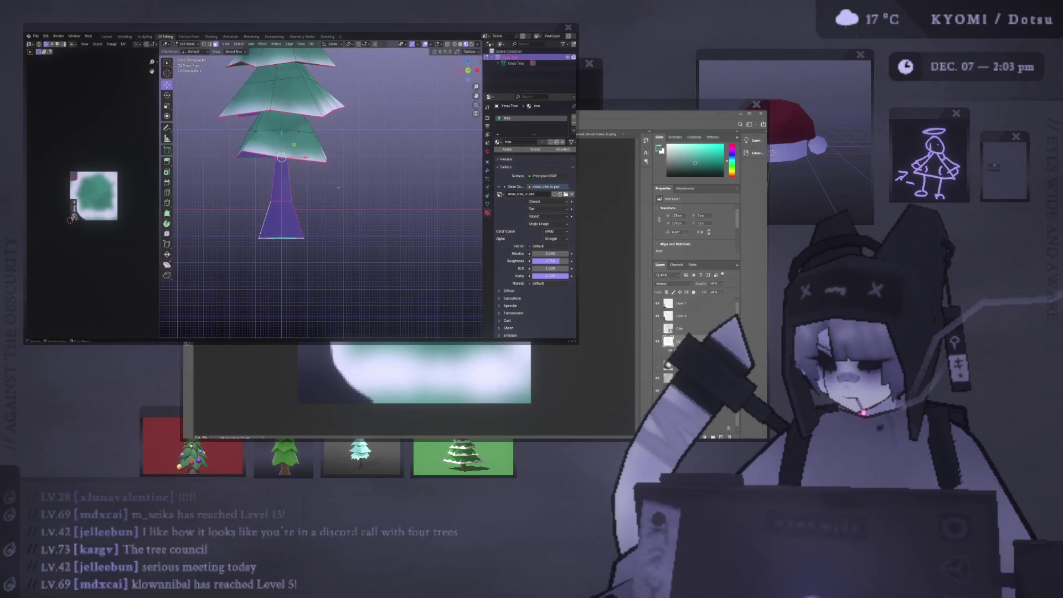
Reselect the whole trunk, fatten it outward with Alt+S, and return to Object Mode.
{"action": "key", "text": "alt+a"}
{"action": "left_click", "coordinate": [290, 209]}
{"action": "key", "text": "ctrl+l"}
{"action": "key", "text": "alt+s"}
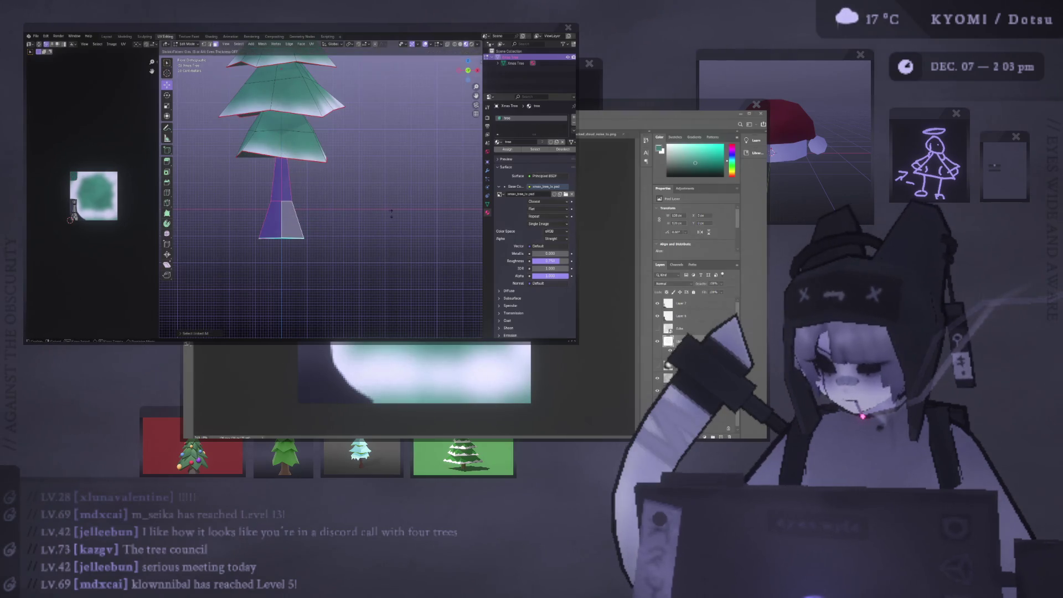
{"action": "left_click", "coordinate": [409, 208]}
{"action": "key", "text": "Tab"}
{"action": "mouse_move", "coordinate": [409, 209]}
{"action": "middle_mouse_down"}
{"action": "mouse_move", "coordinate": [252, 214]}
{"action": "mouse_move", "coordinate": [330, 221]}
{"action": "mouse_move", "coordinate": [342, 235]}
{"action": "mouse_move", "coordinate": [251, 239]}
{"action": "mouse_move", "coordinate": [319, 156]}
{"action": "middle_mouse_up"}
{"action": "scroll", "coordinate": [357, 234], "scroll_direction": "up", "scroll_amount": 2}
{"action": "scroll", "coordinate": [310, 160], "scroll_direction": "down", "scroll_amount": 4}
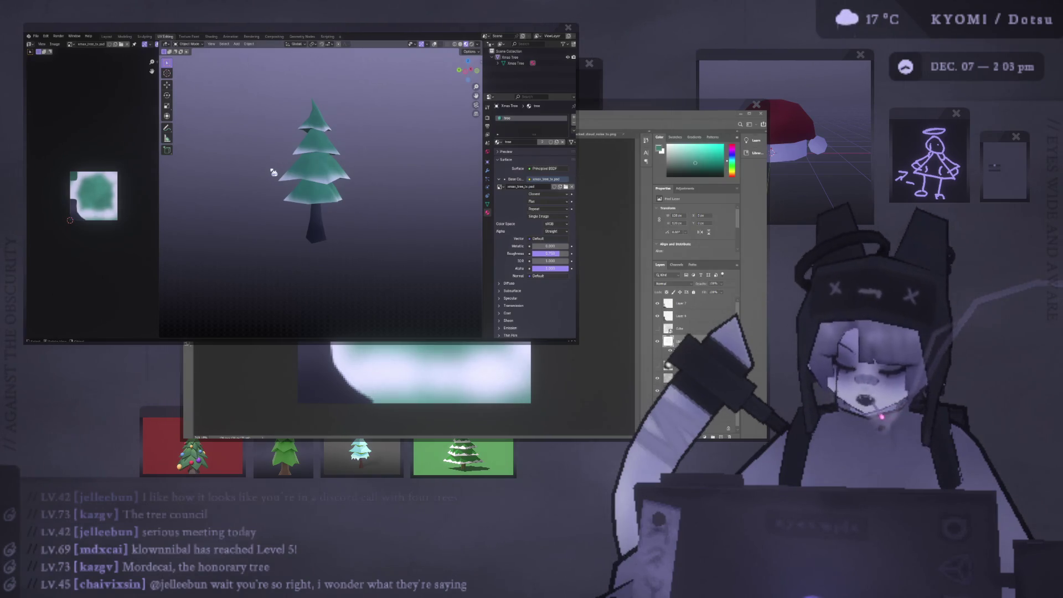
{"action": "key", "text": "alt+Tab"}
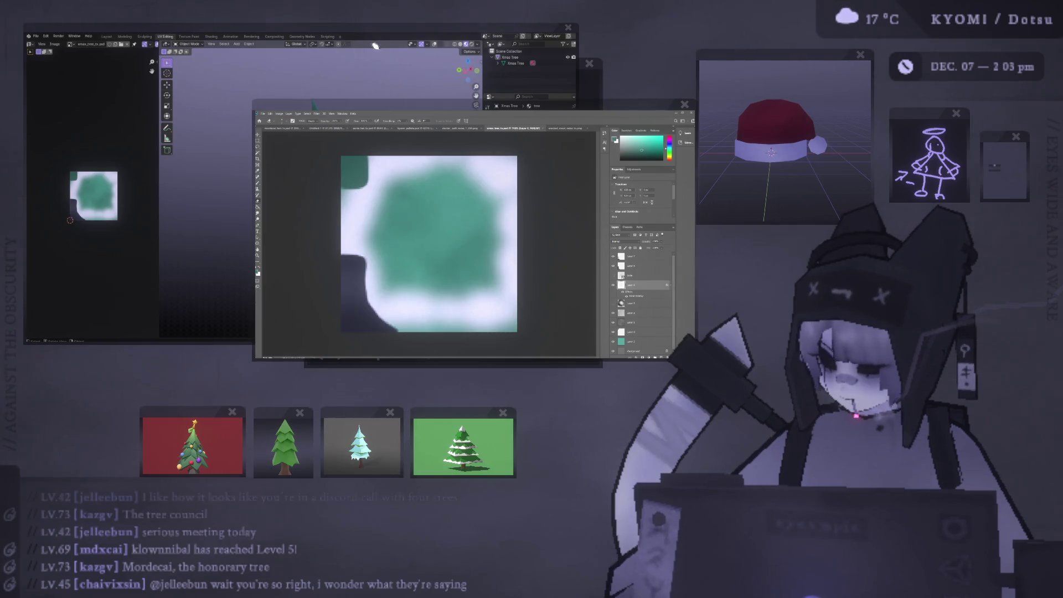
Tilt the view and frame the whole textured tree upright in Blender.
{"action": "left_click", "coordinate": [318, 58]}
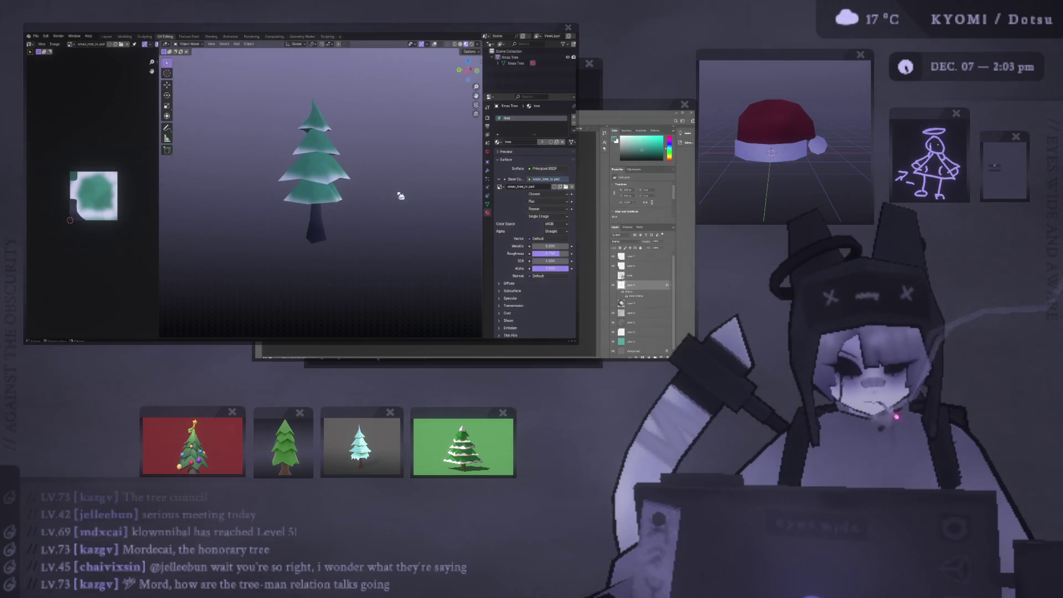
{"action": "middle_click_drag", "start_coordinate": [400, 196], "coordinate": [290, 204]}
{"action": "scroll", "coordinate": [280, 206], "scroll_direction": "up", "scroll_amount": 8}
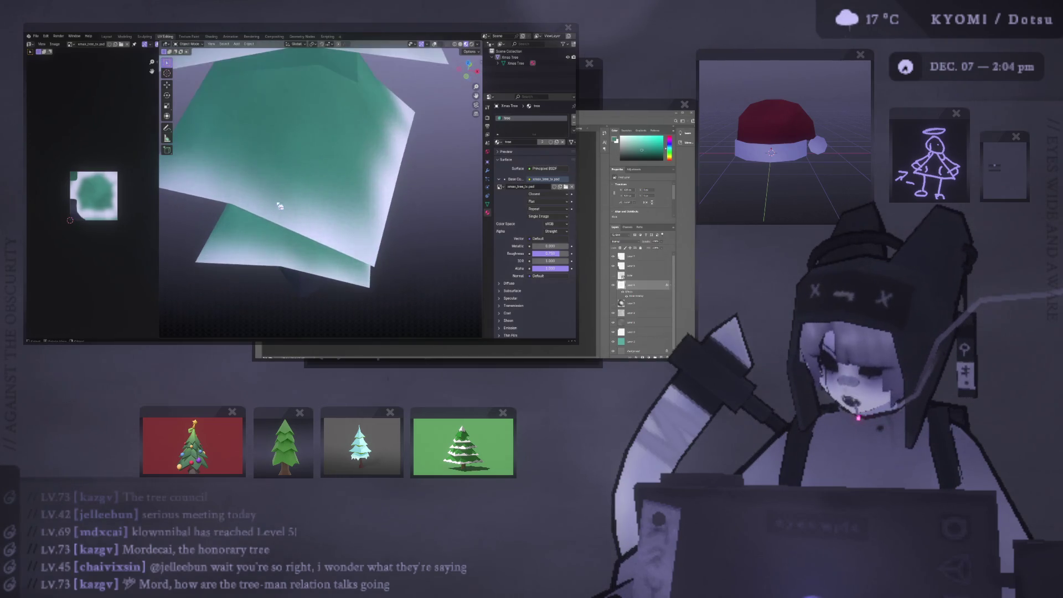
{"action": "key", "text": "KP_Decimal"}
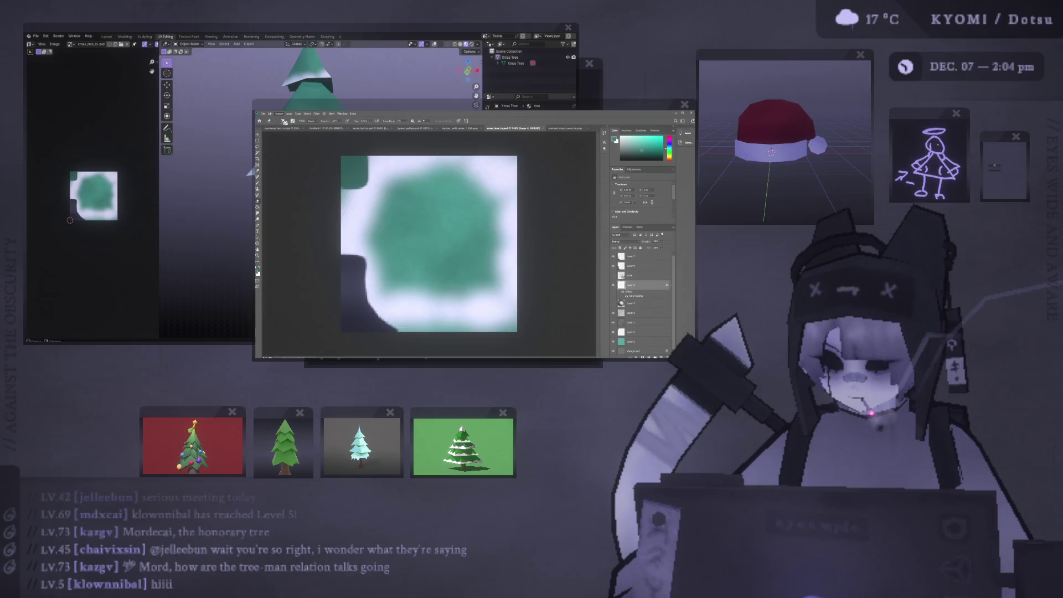
Zoom the Photoshop canvas out to show the whole tree texture.
{"action": "key", "text": "h"}
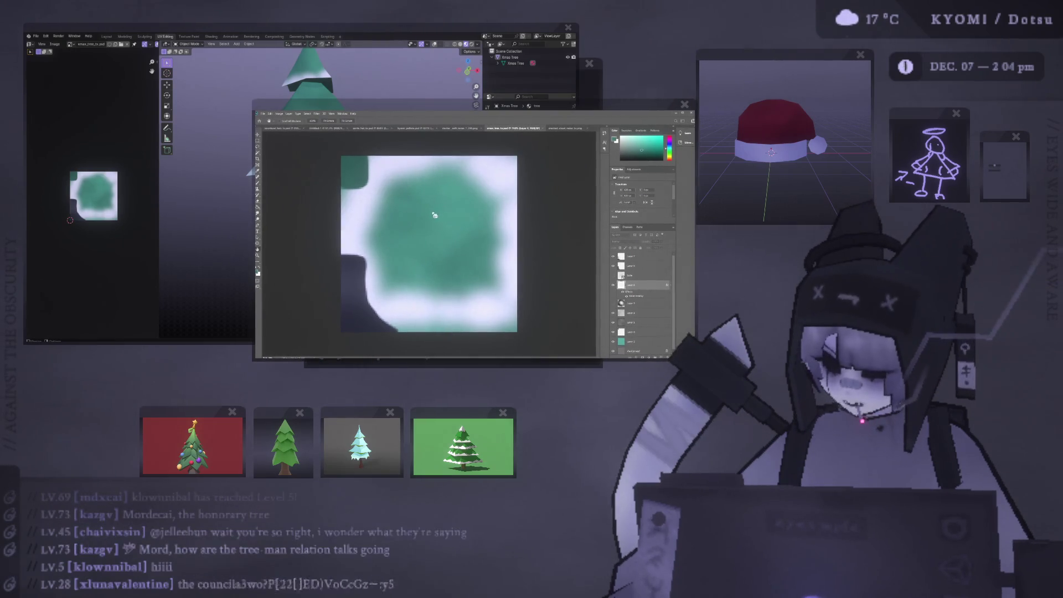
{"action": "key", "text": "b"}
{"action": "key", "text": "ctrl+minus"}
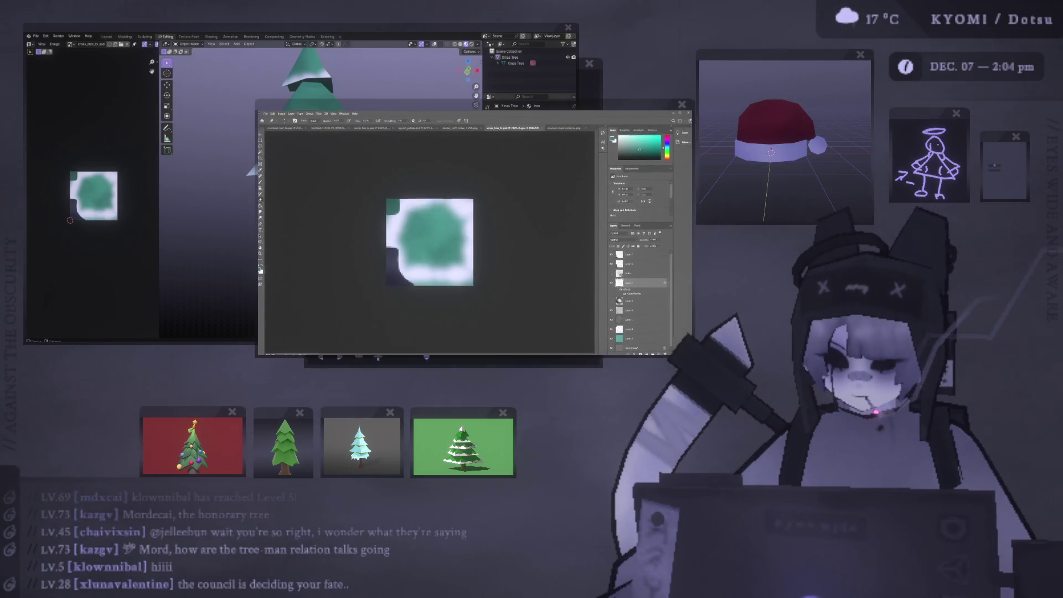
{"action": "left_click", "coordinate": [249, 273]}
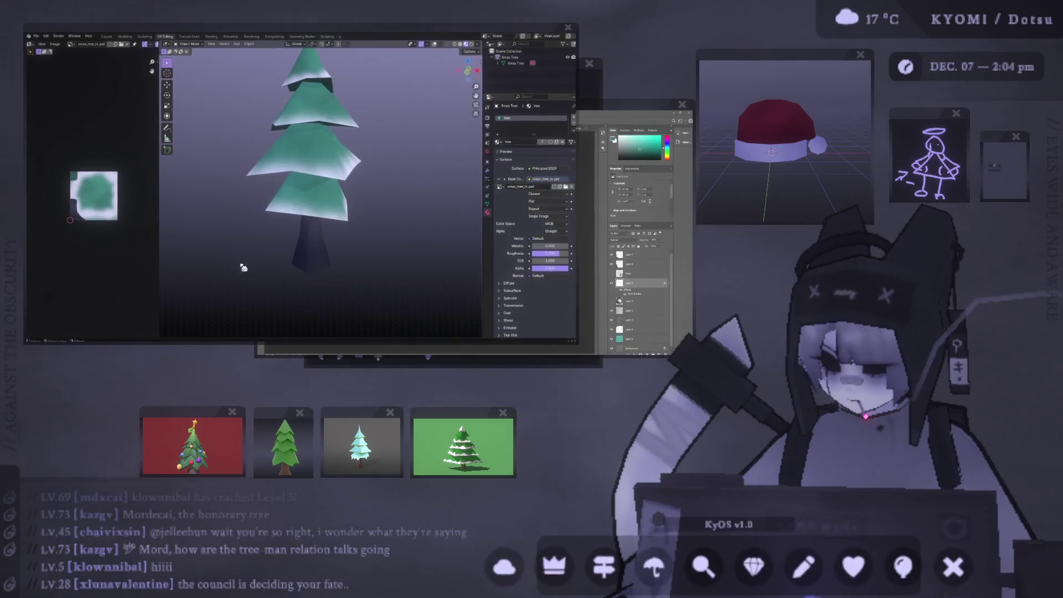
Orbit and zoom around the upright tree to check the green-and-white texture.
{"action": "middle_click_drag", "start_coordinate": [219, 192], "coordinate": [159, 221]}
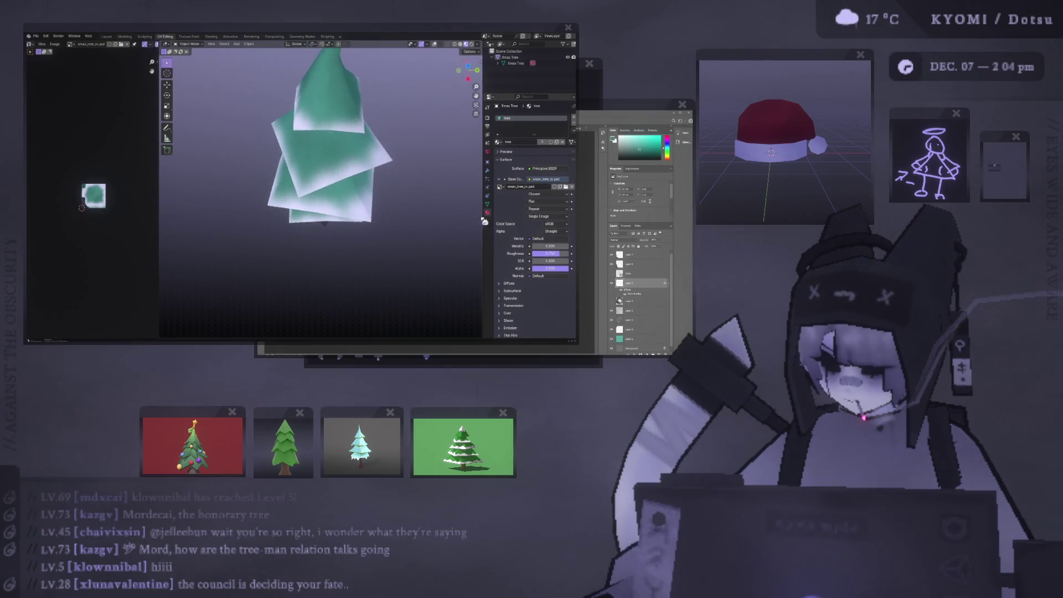
{"action": "scroll", "coordinate": [385, 125], "scroll_direction": "up", "scroll_amount": 3}
{"action": "middle_click_drag", "start_coordinate": [385, 124], "coordinate": [326, 131]}
{"action": "scroll", "coordinate": [324, 128], "scroll_direction": "up", "scroll_amount": 5}
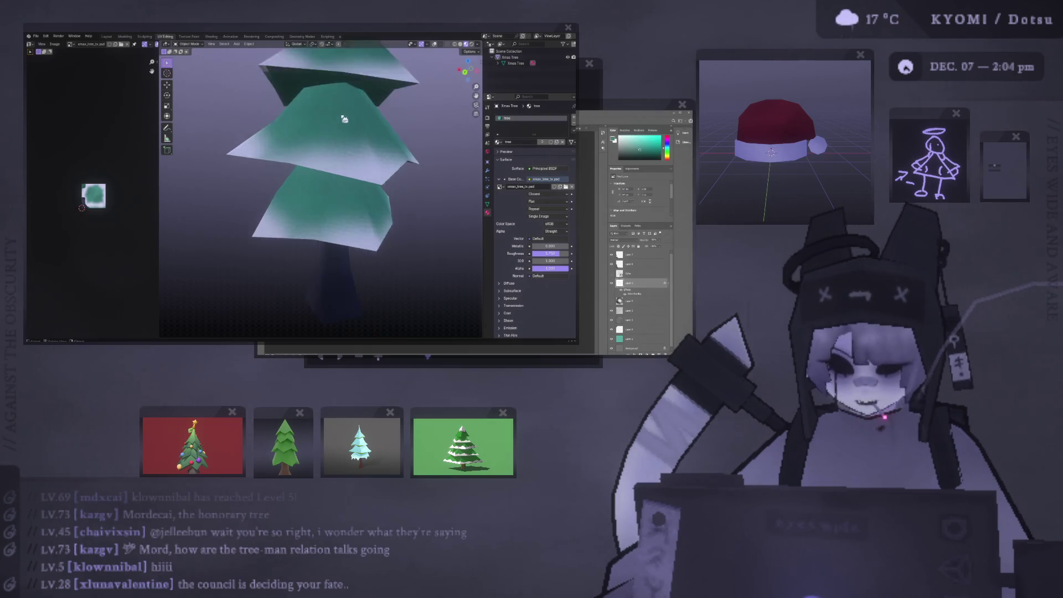
{"action": "scroll", "coordinate": [324, 125], "scroll_direction": "down", "scroll_amount": 5}
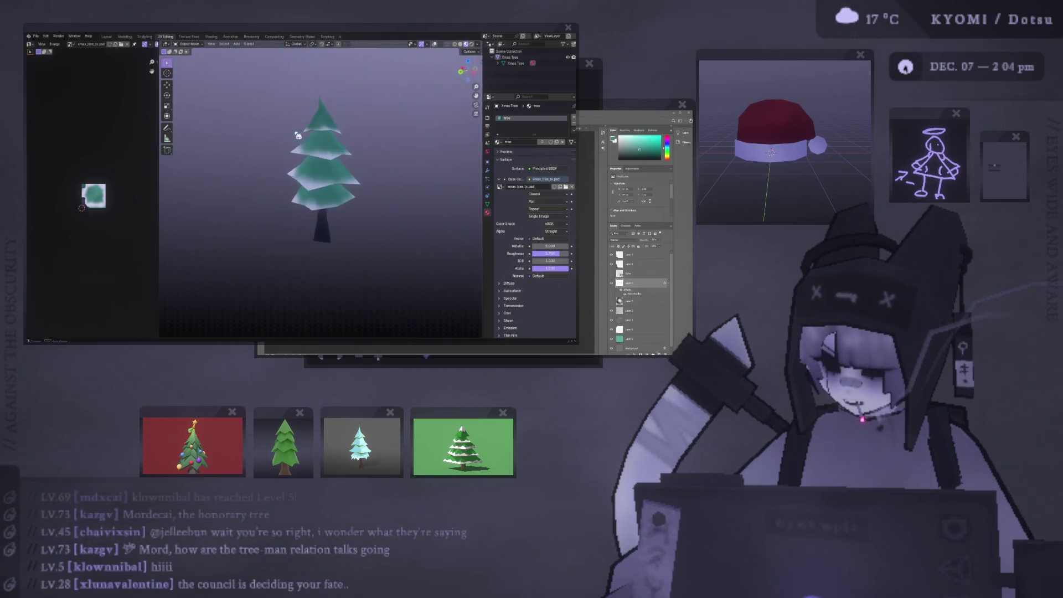
{"action": "key", "text": "alt+Tab"}
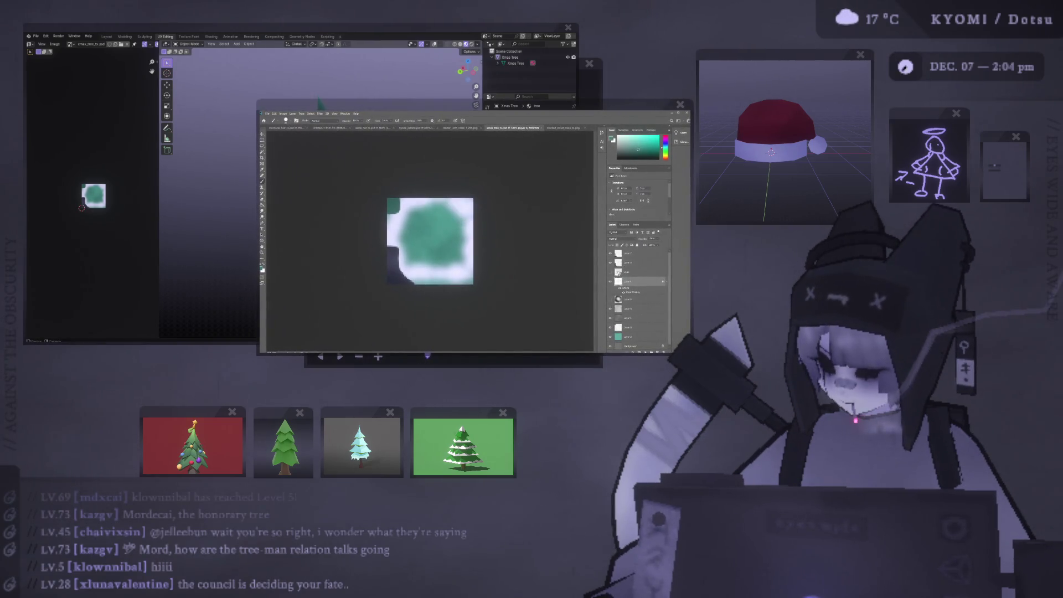
At 100% zoom, paint white snow over the green patch's upper edge.
{"action": "key", "text": "ctrl+plus"}
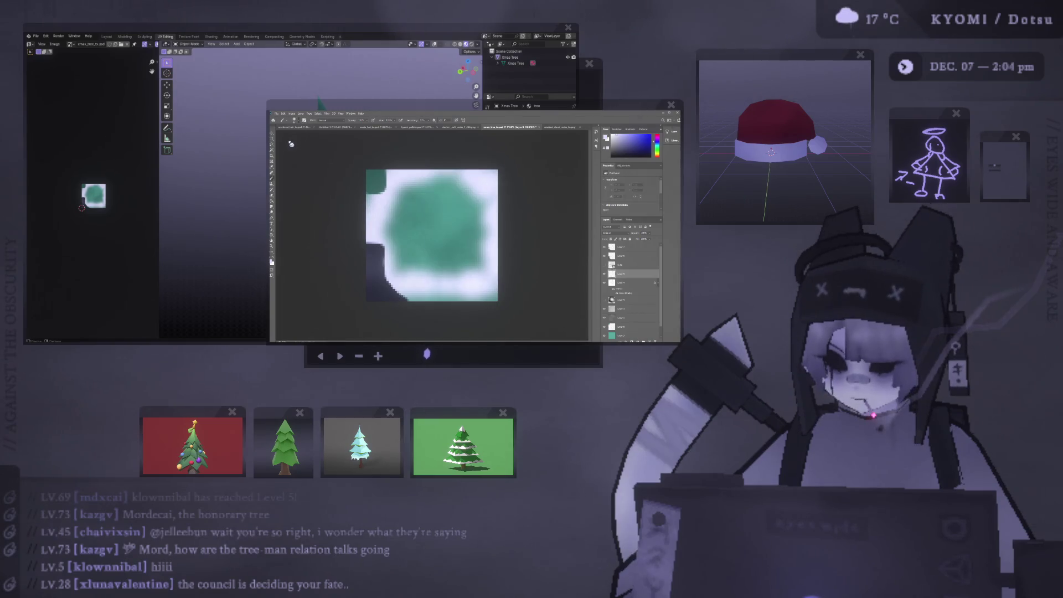
{"action": "mouse_move", "coordinate": [487, 180]}
{"action": "left_mouse_down"}
{"action": "mouse_move", "coordinate": [468, 205]}
{"action": "mouse_move", "coordinate": [382, 180]}
{"action": "mouse_move", "coordinate": [376, 198]}
{"action": "mouse_move", "coordinate": [412, 272]}
{"action": "mouse_move", "coordinate": [466, 271]}
{"action": "mouse_move", "coordinate": [487, 221]}
{"action": "left_mouse_up"}
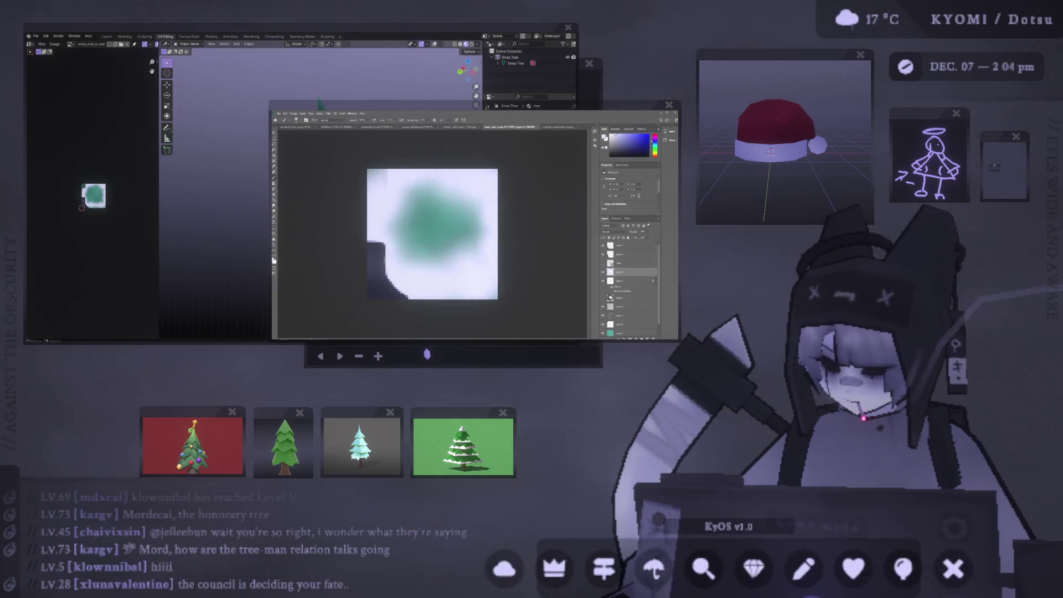
{"action": "left_click", "coordinate": [276, 280]}
{"action": "scroll", "coordinate": [204, 199], "scroll_direction": "down", "scroll_amount": 3}
{"action": "scroll", "coordinate": [244, 194], "scroll_direction": "up", "scroll_amount": 3}
Orbit around the tree and enter Edit Mode on its mesh.
{"action": "mouse_move", "coordinate": [195, 189]}
{"action": "middle_mouse_down"}
{"action": "mouse_move", "coordinate": [393, 185]}
{"action": "mouse_move", "coordinate": [291, 192]}
{"action": "middle_mouse_up"}
{"action": "scroll", "coordinate": [291, 192], "scroll_direction": "up", "scroll_amount": 3}
{"action": "scroll", "coordinate": [292, 192], "scroll_direction": "up", "scroll_amount": 5}
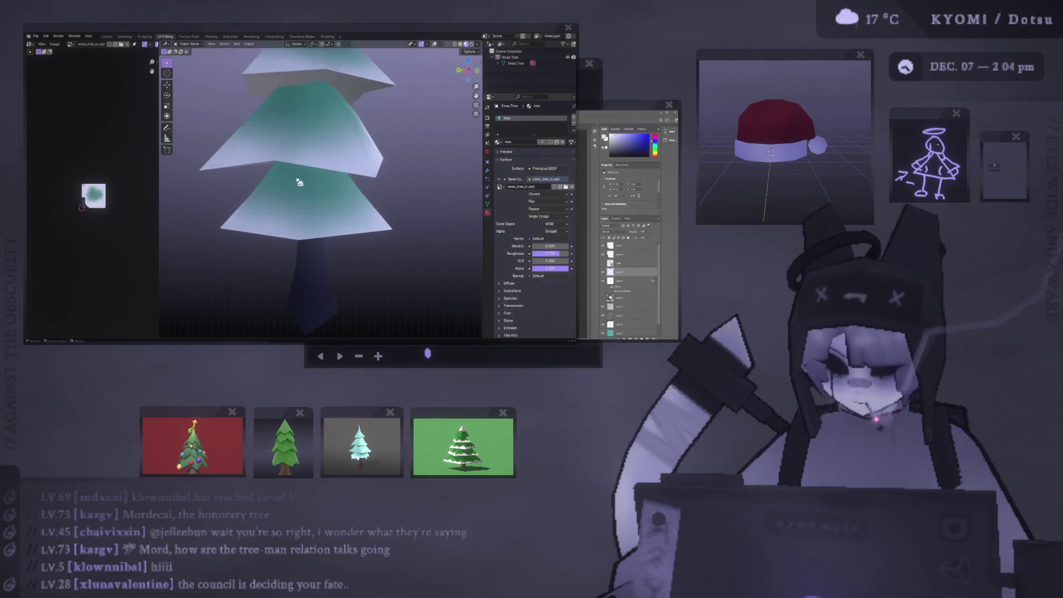
{"action": "scroll", "coordinate": [324, 166], "scroll_direction": "down", "scroll_amount": 4}
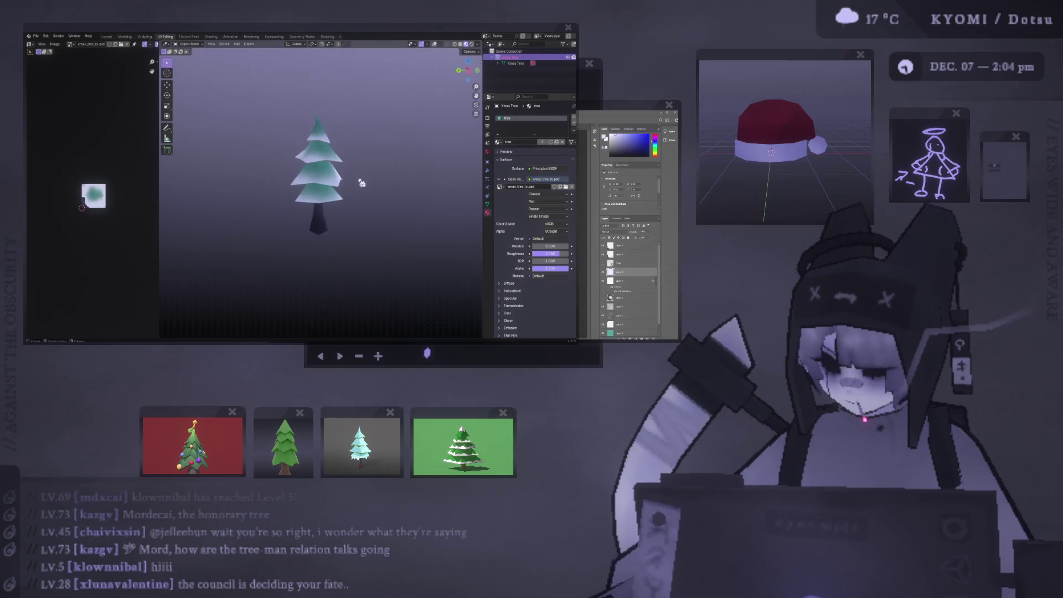
{"action": "scroll", "coordinate": [323, 165], "scroll_direction": "up", "scroll_amount": 1}
{"action": "key", "text": "Tab"}
{"action": "scroll", "coordinate": [302, 194], "scroll_direction": "up", "scroll_amount": 2}
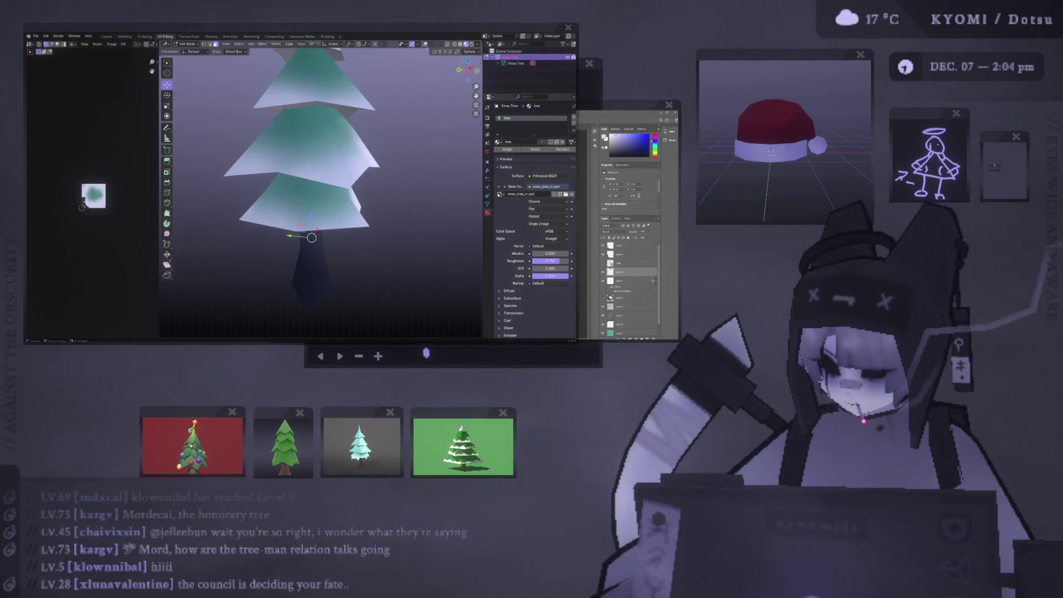
Form a pointed icicle spike by subdividing, extruding down, and merging vertices at centre.
{"action": "key", "text": "1"}
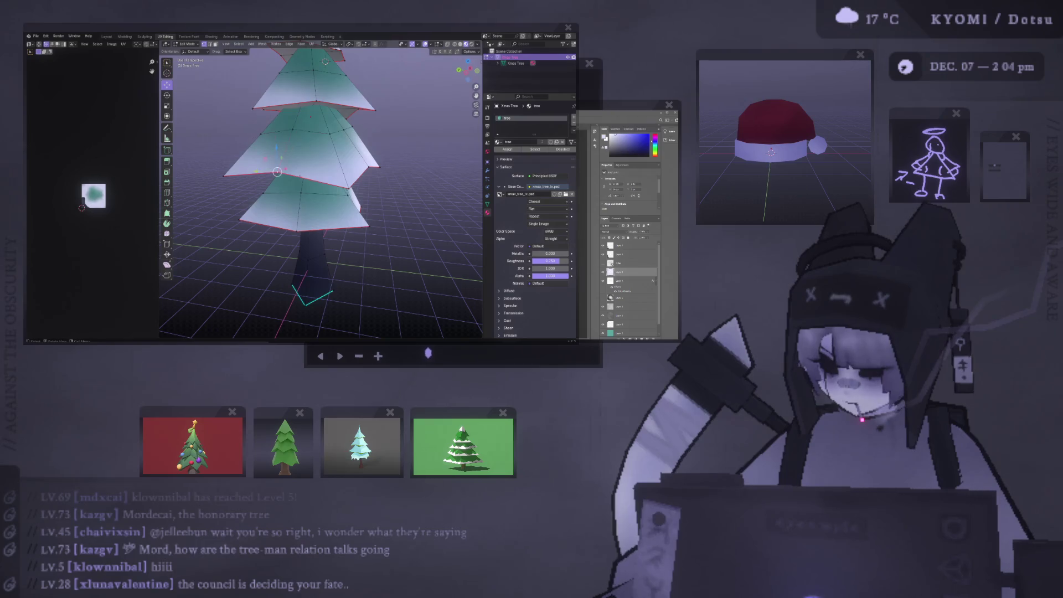
{"action": "right_click", "coordinate": [354, 191]}
{"action": "left_click", "coordinate": [353, 190]}
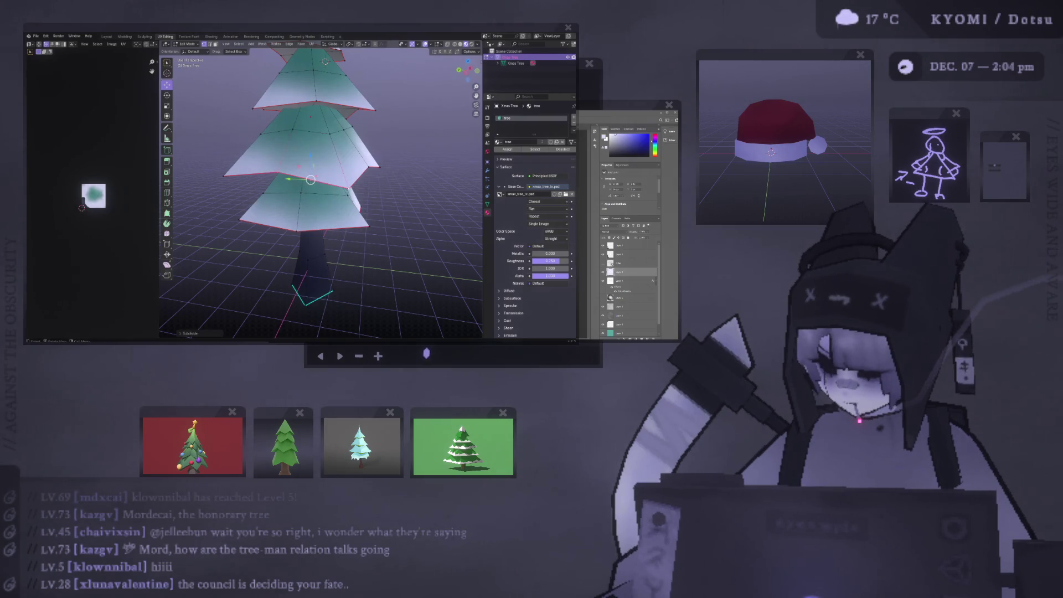
{"action": "right_click", "coordinate": [311, 180]}
{"action": "left_click", "coordinate": [308, 180]}
{"action": "key", "text": "e"}
{"action": "left_click", "coordinate": [309, 189]}
{"action": "right_click", "coordinate": [299, 185]}
{"action": "left_click", "coordinate": [299, 190]}
{"action": "left_click", "coordinate": [304, 197]}
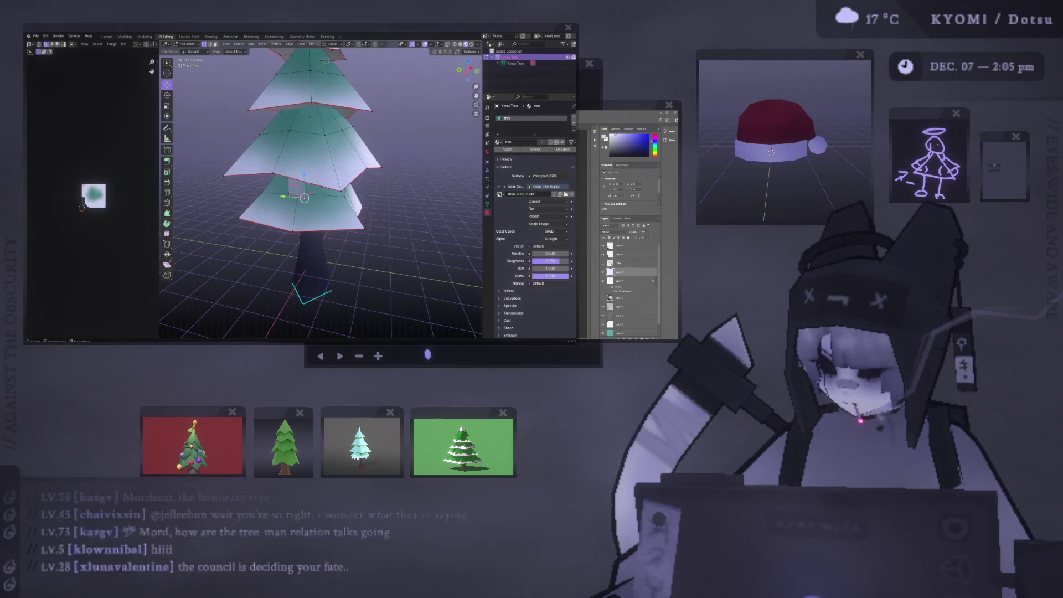
{"action": "key", "text": "m"}
{"action": "left_click", "coordinate": [308, 196]}
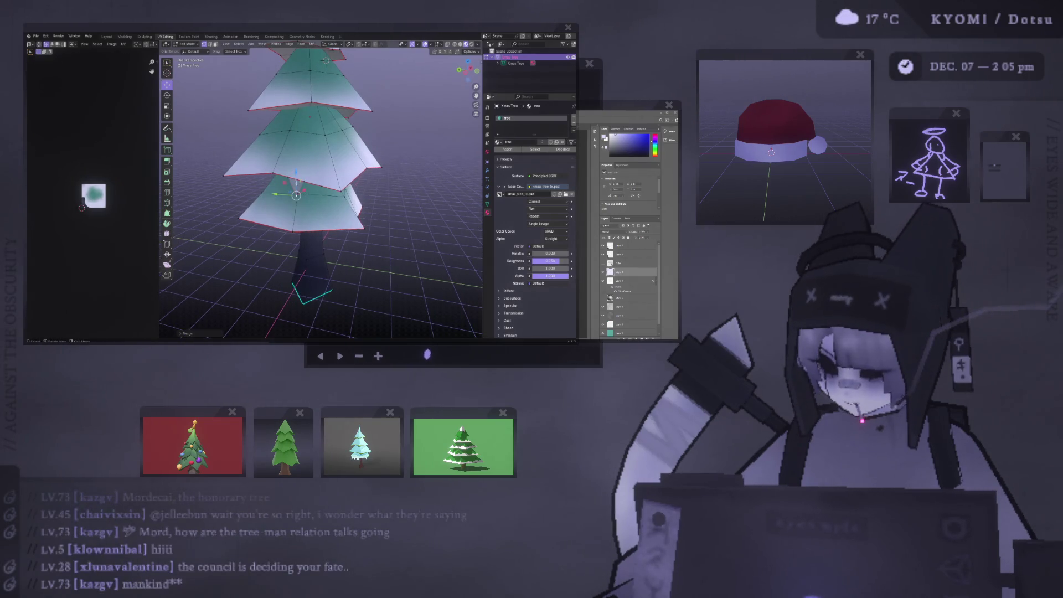
{"action": "key", "text": "alt+a"}
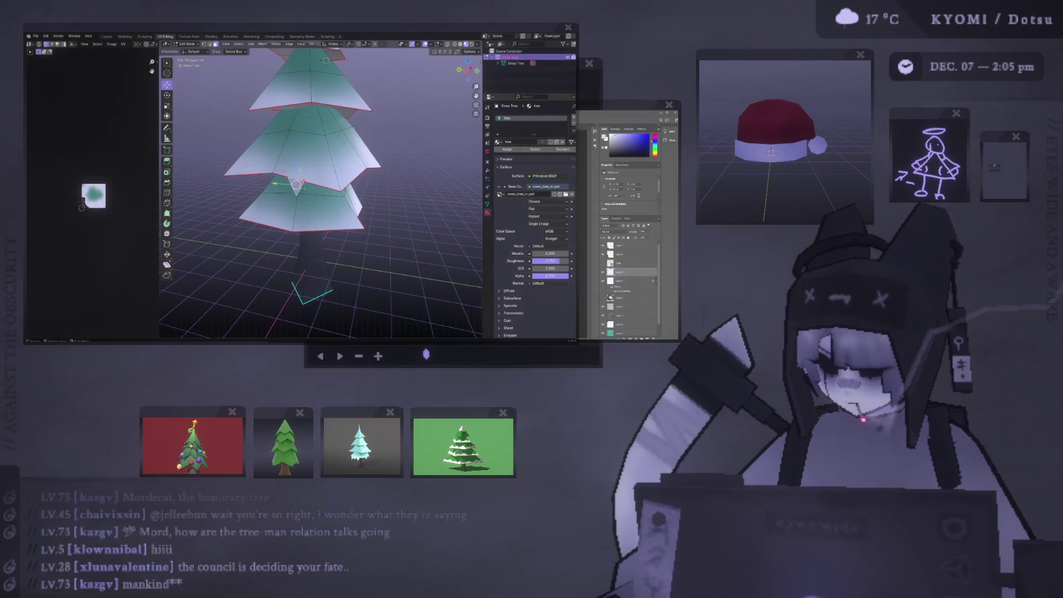
Select all the mesh faces and unwrap them into the UV layout.
{"action": "scroll", "coordinate": [92, 197], "scroll_direction": "up", "scroll_amount": 7}
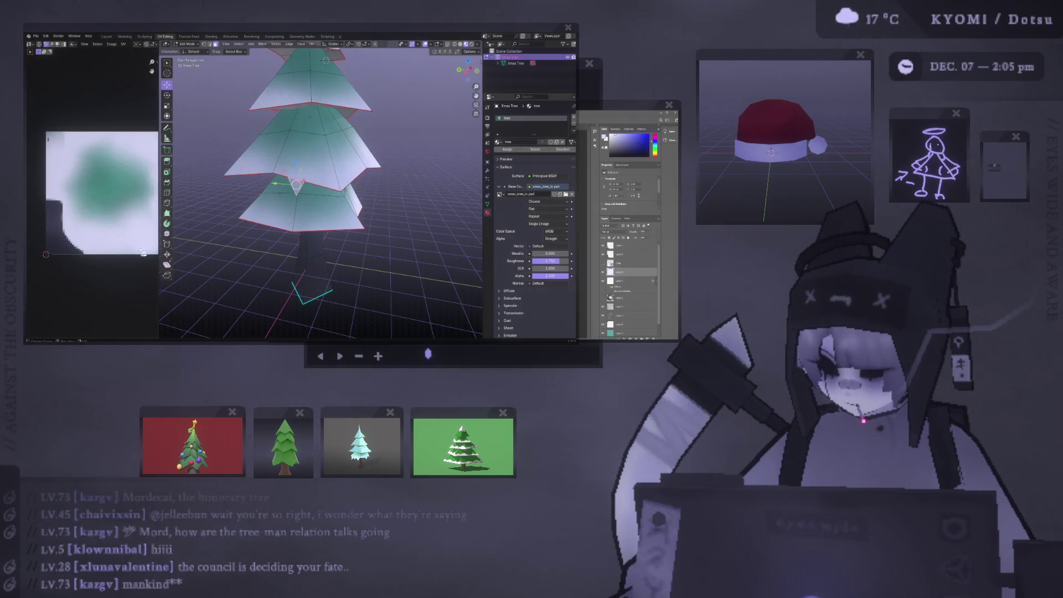
{"action": "key", "text": "Tab"}
{"action": "key", "text": "Tab"}
{"action": "key", "text": "a"}
{"action": "key", "text": "ctrl+f"}
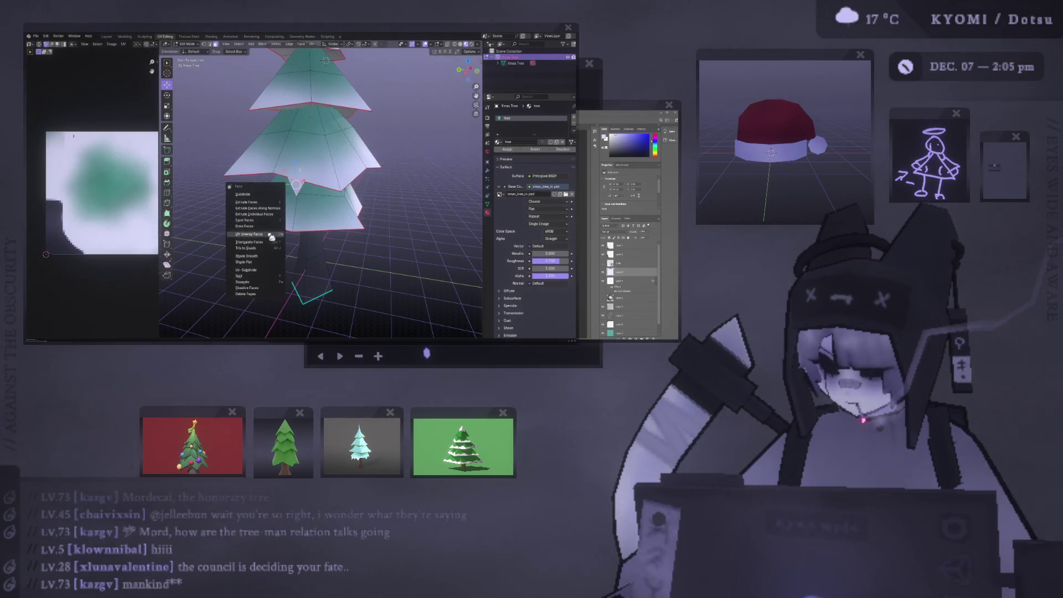
{"action": "key", "text": "Escape"}
{"action": "key", "text": "ctrl+f"}
{"action": "mouse_move", "coordinate": [296, 276]}
{"action": "left_click", "coordinate": [368, 277]}
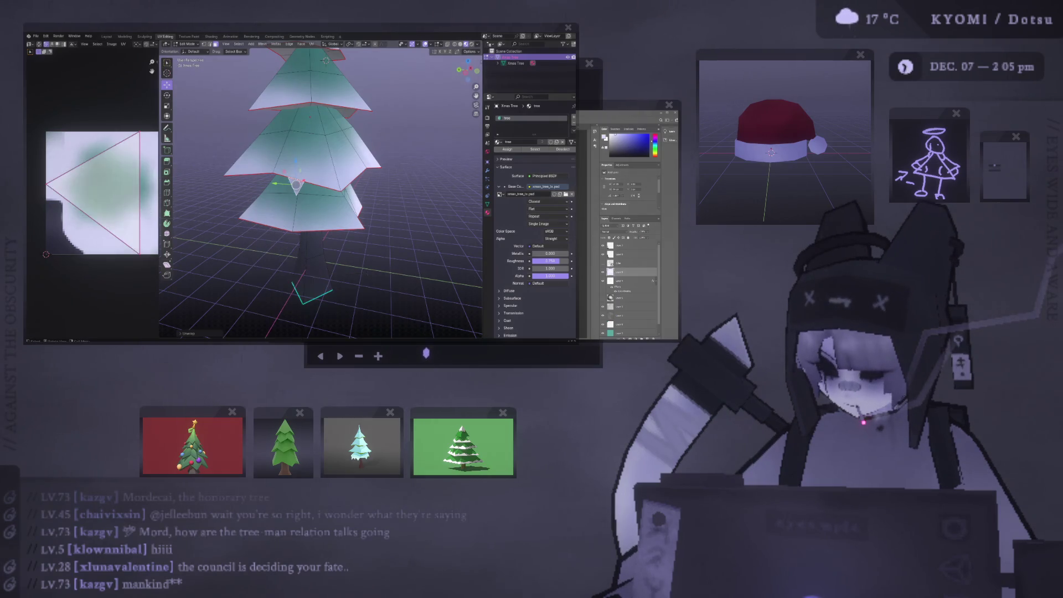
Shrink the UV island and move it onto the light upper-left area of the texture.
{"action": "key", "text": "s"}
{"action": "left_click", "coordinate": [92, 177]}
{"action": "key", "text": "g"}
{"action": "left_click", "coordinate": [126, 157]}
{"action": "key", "text": "s"}
{"action": "left_click", "coordinate": [138, 154]}
{"action": "key", "text": "g"}
{"action": "left_click", "coordinate": [149, 150]}
{"action": "left_click", "coordinate": [313, 260]}
{"action": "left_click", "coordinate": [272, 209]}
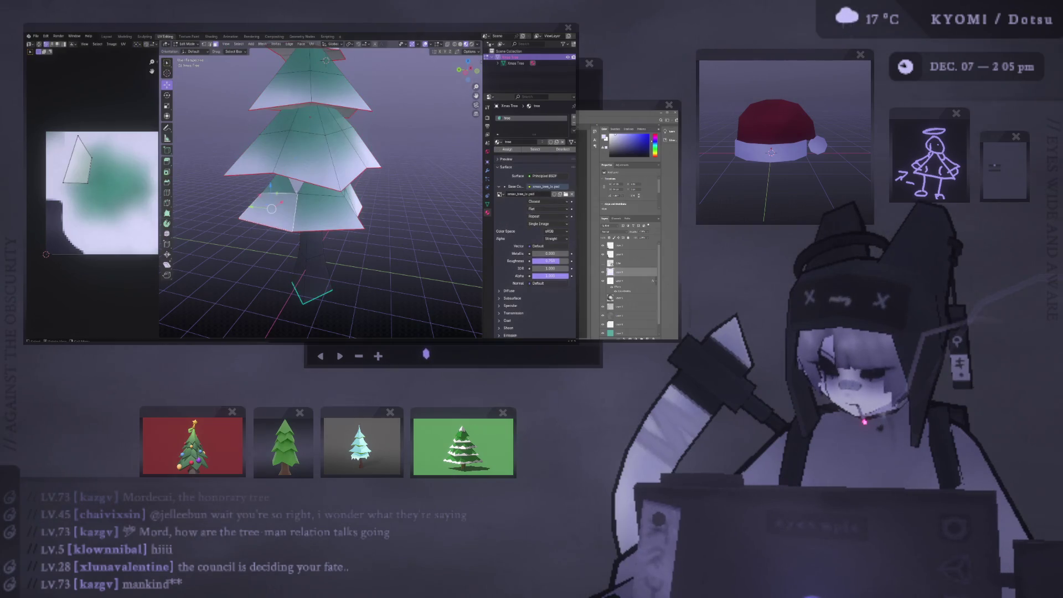
Confirm the moved mesh selection and look at the tree from below.
{"action": "key", "text": "g"}
{"action": "left_click", "coordinate": [279, 193]}
{"action": "scroll", "coordinate": [279, 202], "scroll_direction": "up", "scroll_amount": 3}
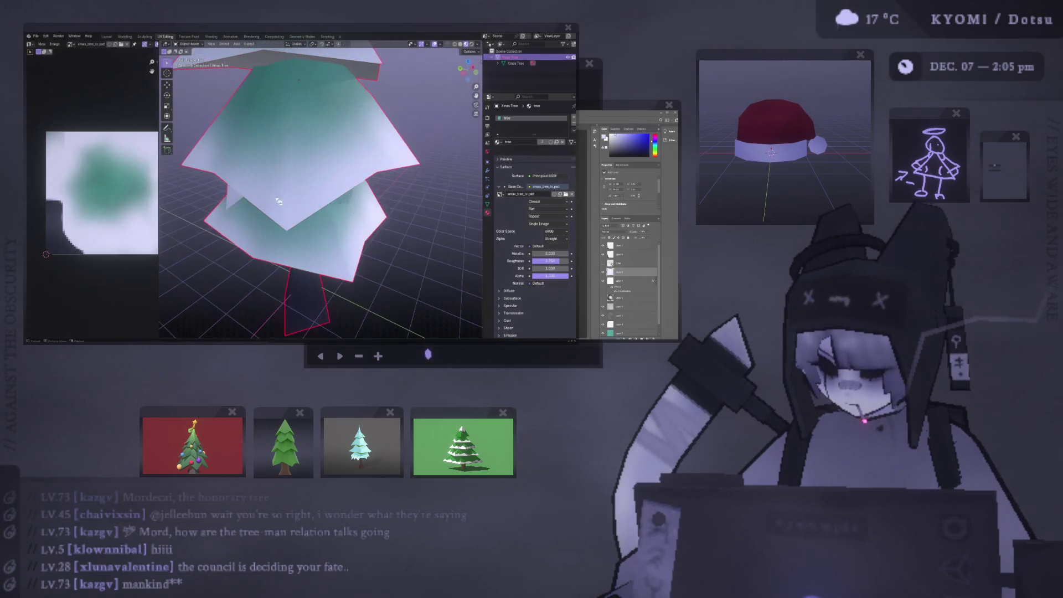
{"action": "middle_click_drag", "start_coordinate": [279, 202], "coordinate": [279, 203]}
{"action": "key", "text": "g"}
{"action": "key", "text": "Escape"}
Mark the base edges sharp, shade the tree smooth, and return to Object Mode.
{"action": "key", "text": "ctrl+e"}
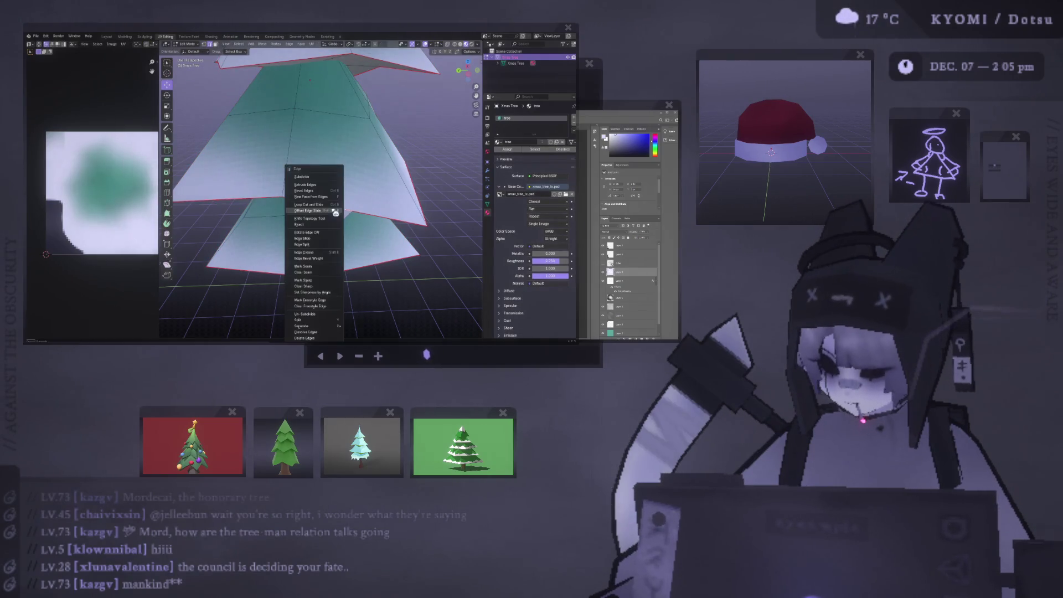
{"action": "left_click", "coordinate": [328, 281]}
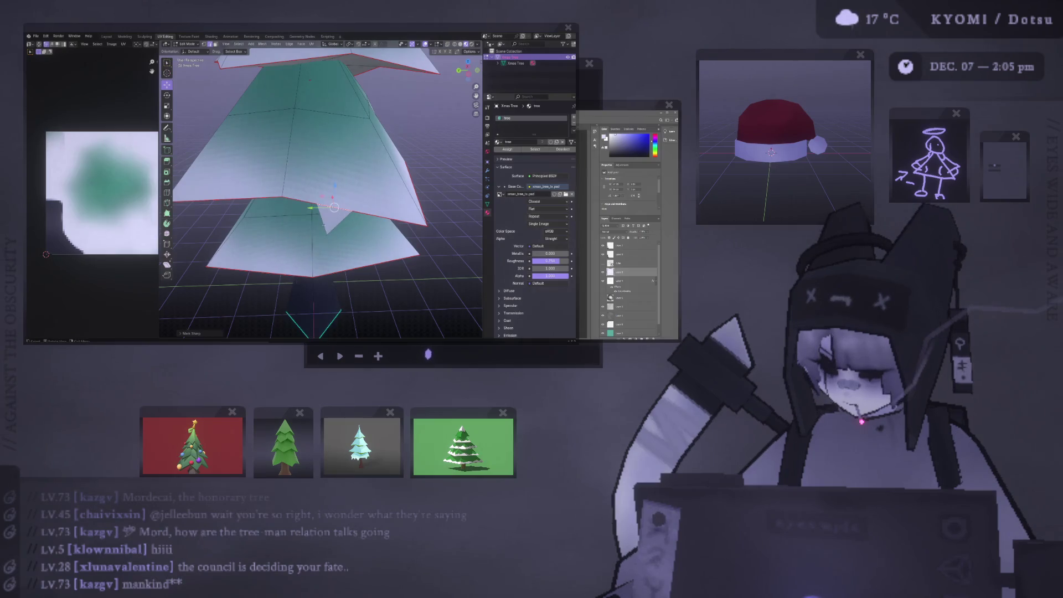
{"action": "right_click", "coordinate": [338, 223]}
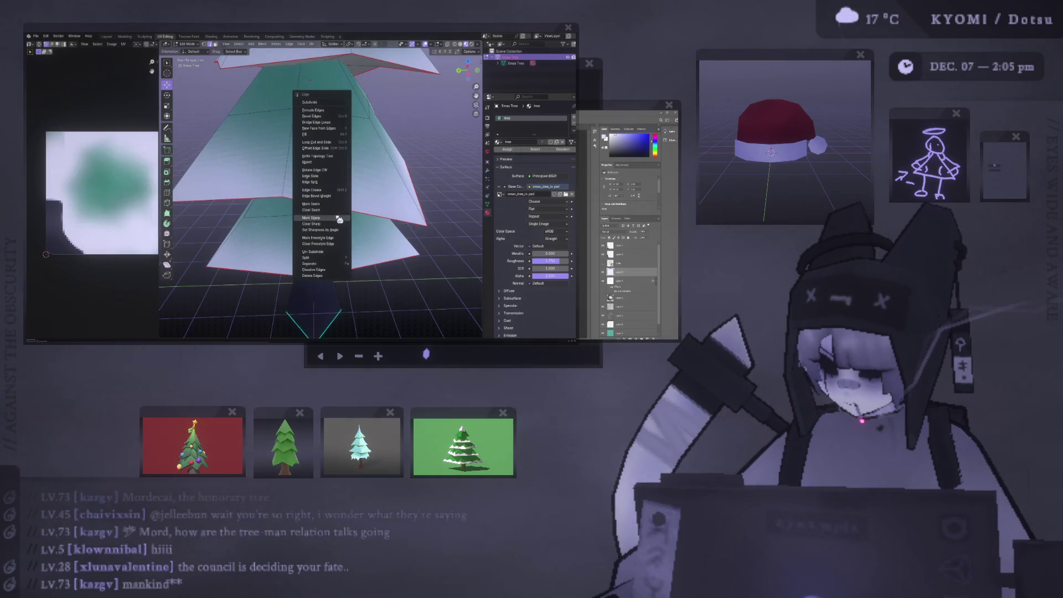
{"action": "left_click", "coordinate": [334, 225]}
{"action": "key", "text": "Tab"}
Orbit around the whole tree and go back into Edit Mode.
{"action": "key", "text": "Tab"}
{"action": "middle_click_drag", "start_coordinate": [332, 226], "coordinate": [294, 226]}
{"action": "scroll", "coordinate": [294, 225], "scroll_direction": "down", "scroll_amount": 5}
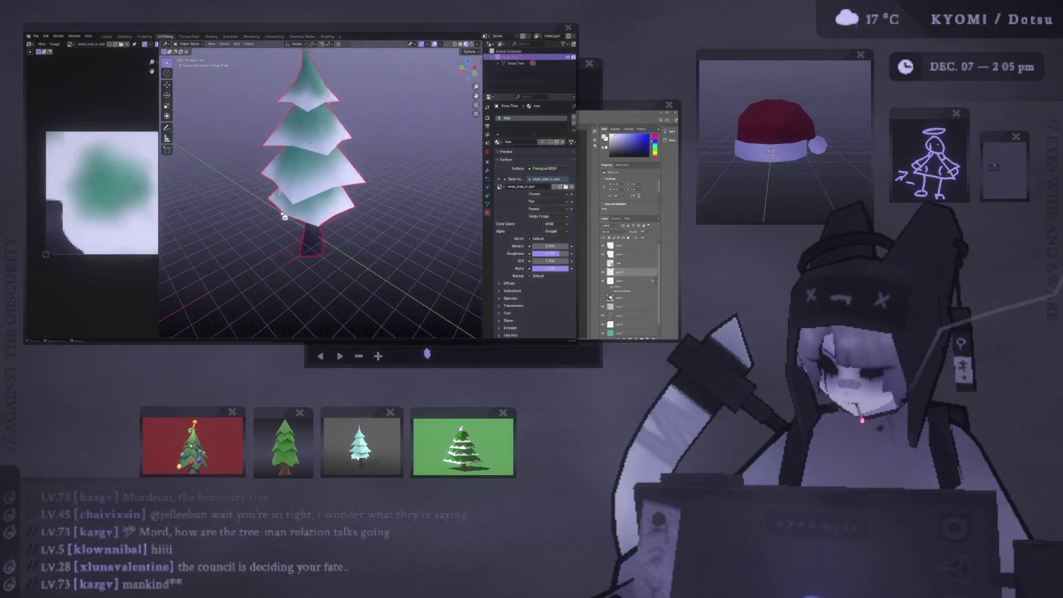
{"action": "scroll", "coordinate": [275, 204], "scroll_direction": "up", "scroll_amount": 2}
{"action": "key", "text": "Tab"}
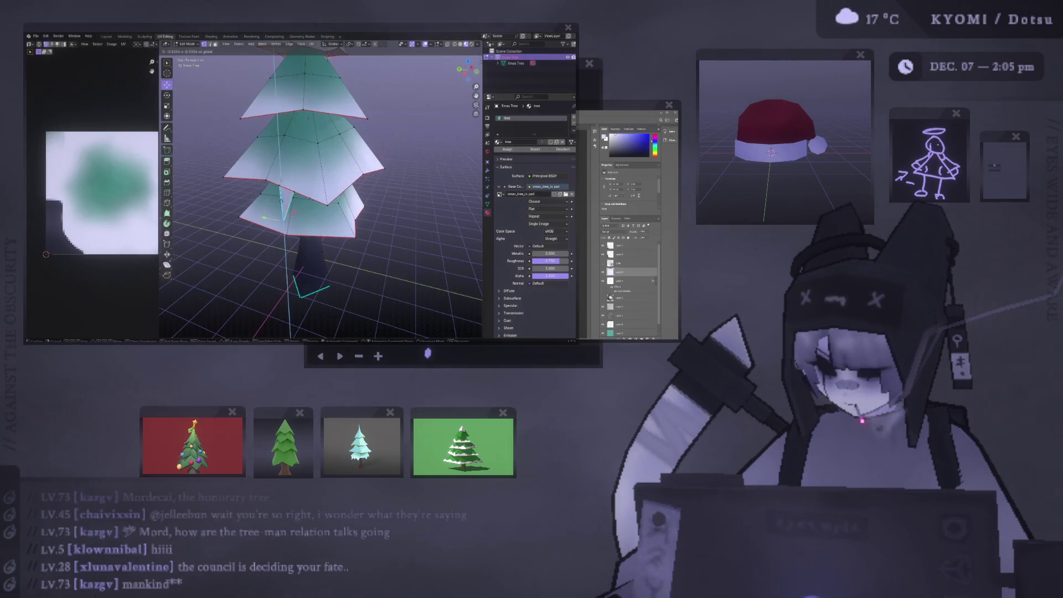
{"action": "scroll", "coordinate": [262, 197], "scroll_direction": "down", "scroll_amount": 4}
{"action": "middle_click_drag", "start_coordinate": [262, 197], "coordinate": [266, 197]}
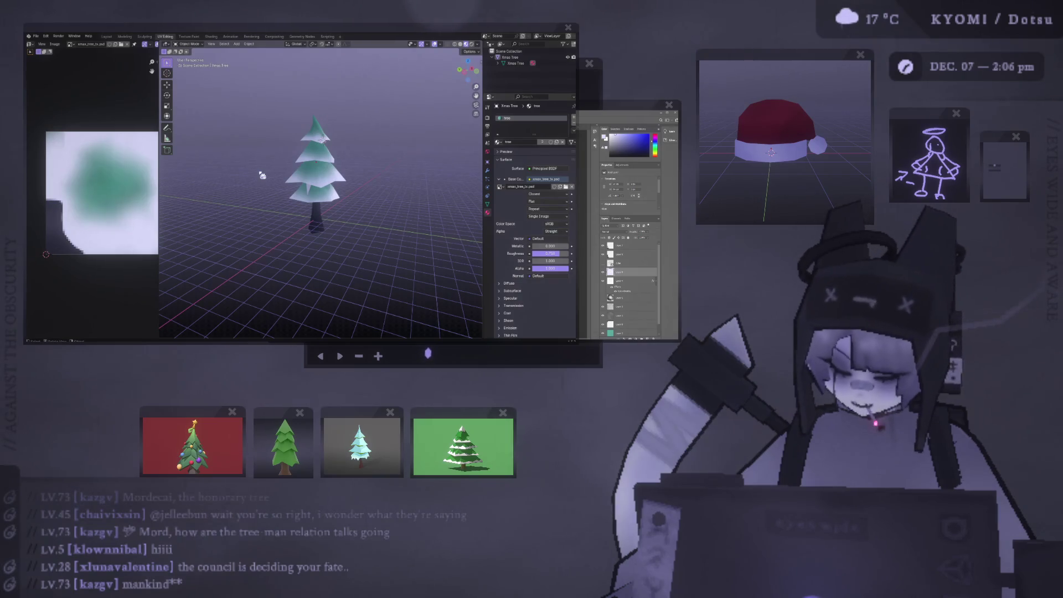
{"action": "scroll", "coordinate": [263, 175], "scroll_direction": "up", "scroll_amount": 10}
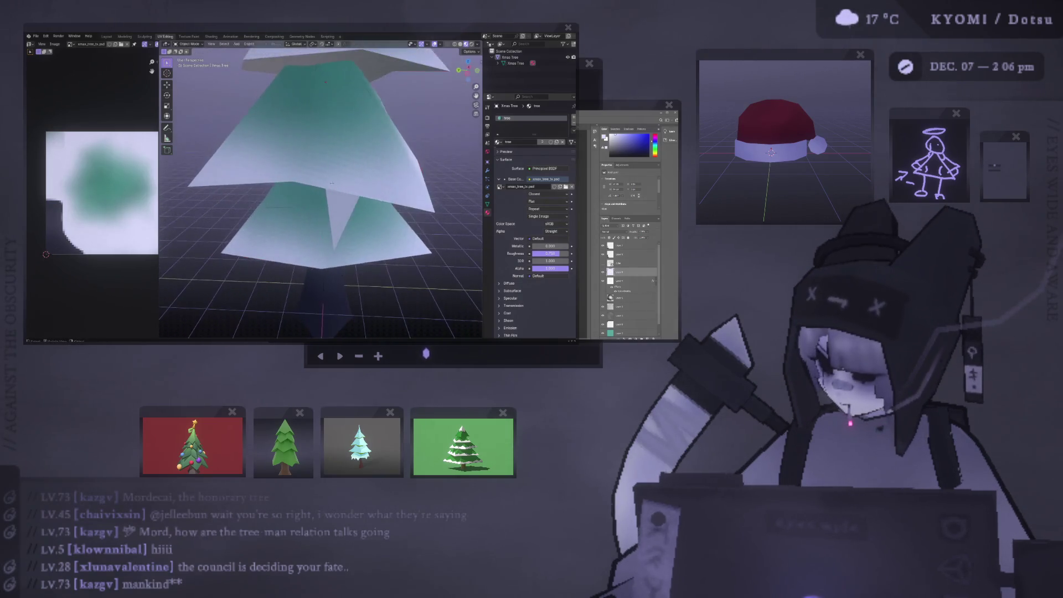
In Edit Mode under a tier, subdivide an edge of the spike triangle in X-ray view.
{"action": "key", "text": "Tab"}
{"action": "middle_click_drag", "start_coordinate": [321, 221], "coordinate": [310, 166]}
{"action": "left_click", "coordinate": [306, 176]}
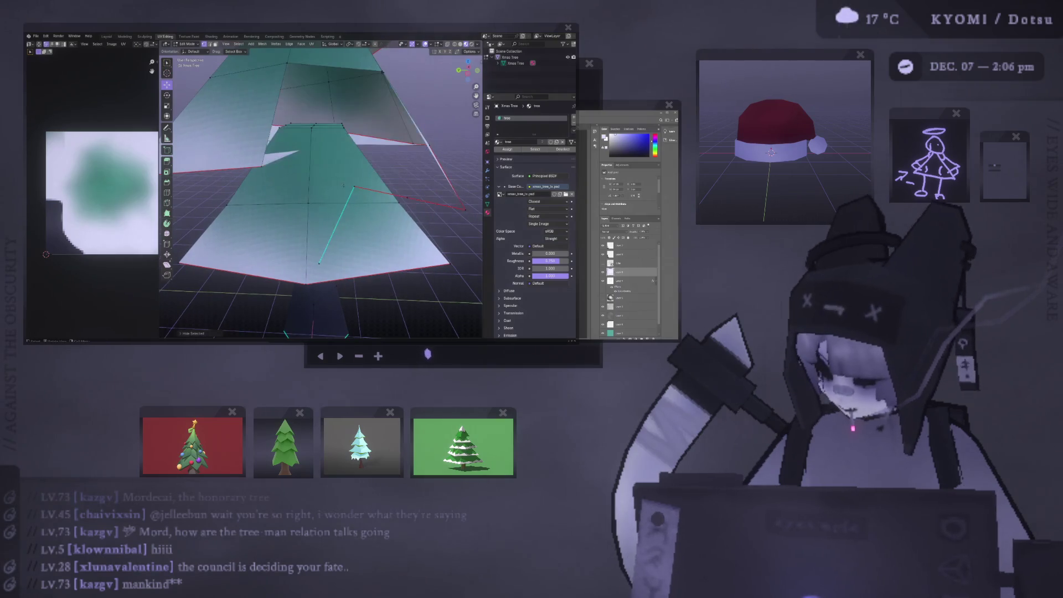
{"action": "key", "text": "alt+z"}
{"action": "key", "text": "alt+z"}
{"action": "key", "text": "alt+z"}
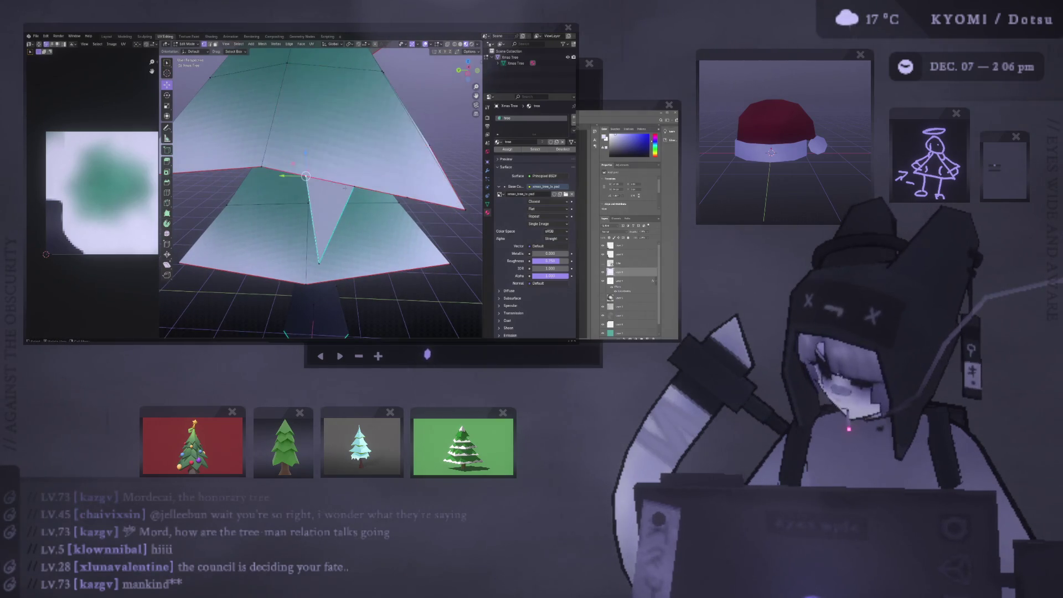
{"action": "right_click", "coordinate": [347, 189]}
{"action": "left_click", "coordinate": [348, 190]}
{"action": "left_click", "coordinate": [320, 263], "text": "shift"}
{"action": "right_click", "coordinate": [319, 263]}
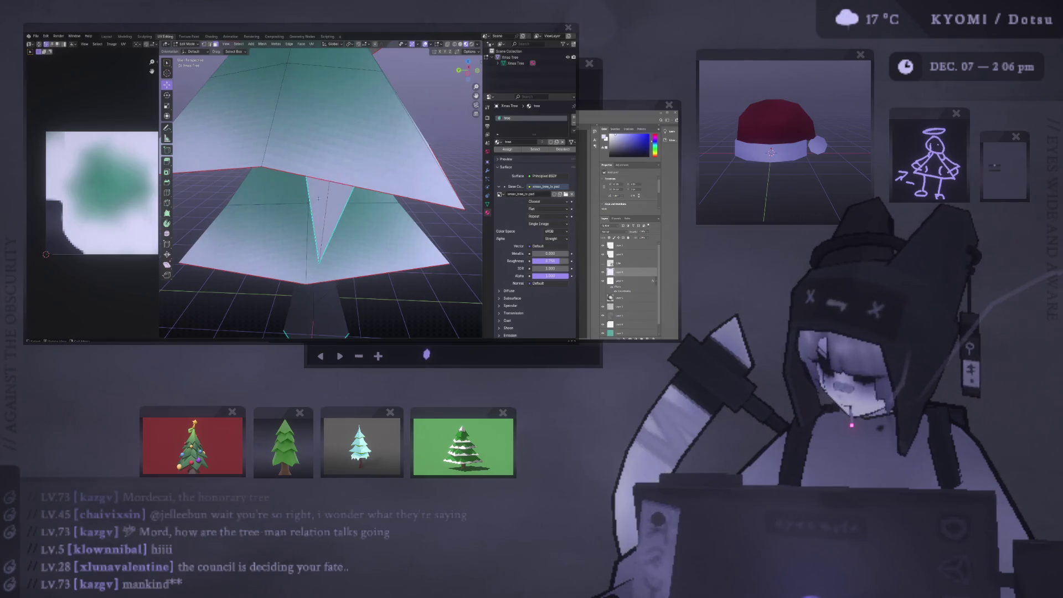
Delete the selected faces of the spike triangle.
{"action": "key", "text": "x"}
{"action": "key", "text": "Escape"}
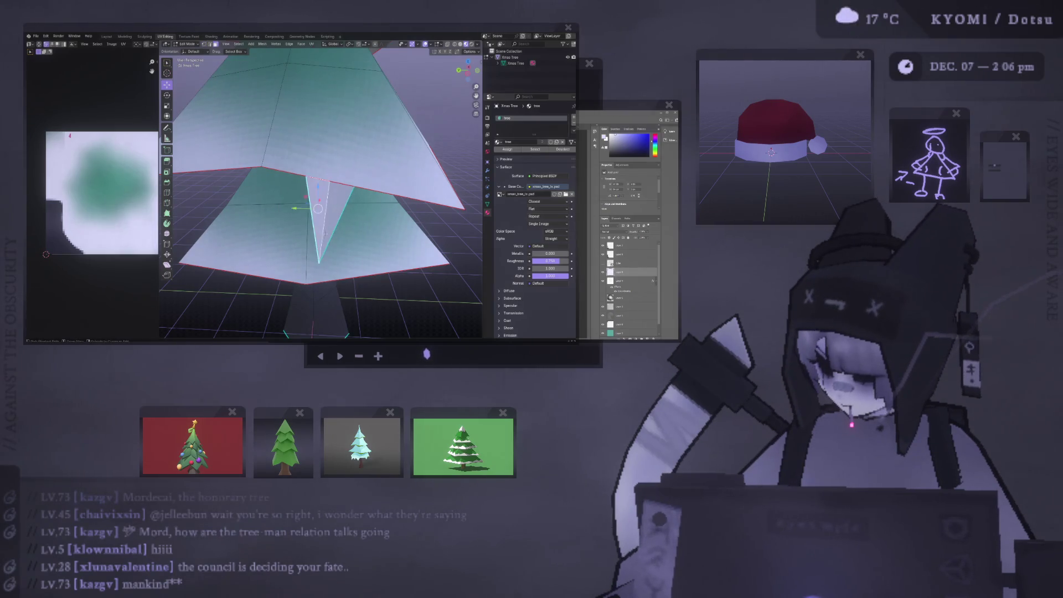
{"action": "middle_click_drag", "start_coordinate": [316, 201], "coordinate": [303, 222]}
{"action": "key", "text": "x"}
{"action": "left_click", "coordinate": [299, 219]}
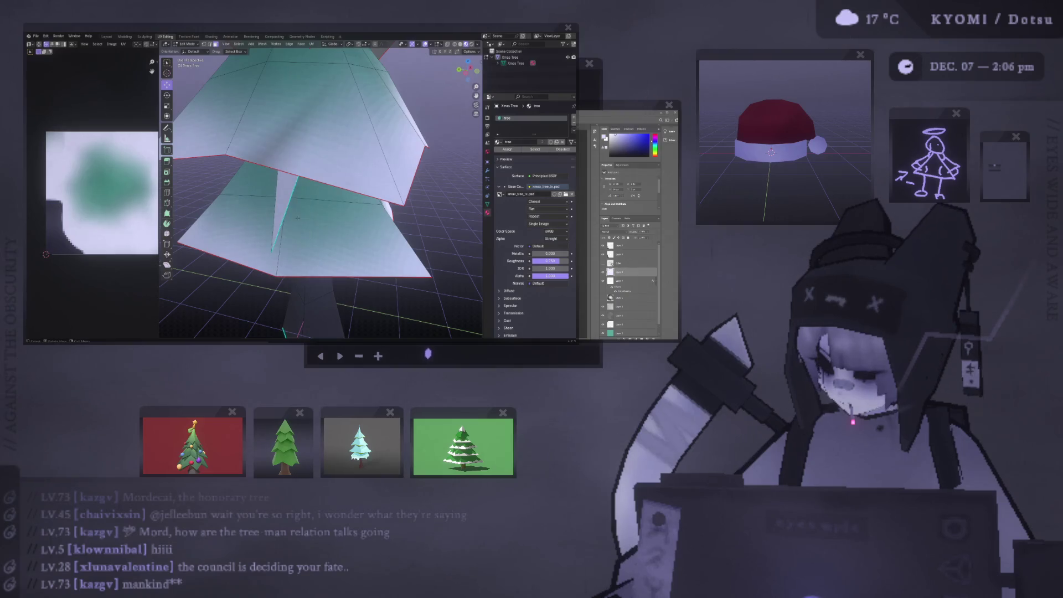
Zoom in on the tree in Edit Mode with vertex select, picking a rim vertex.
{"action": "key", "text": "Tab"}
{"action": "scroll", "coordinate": [307, 191], "scroll_direction": "down", "scroll_amount": 10}
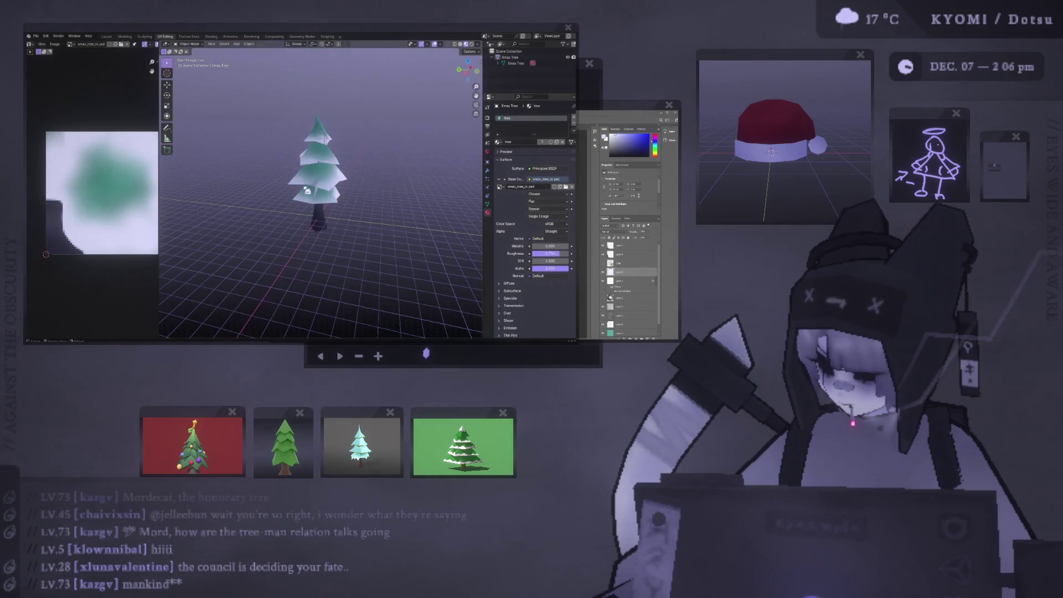
{"action": "scroll", "coordinate": [266, 223], "scroll_direction": "up", "scroll_amount": 4}
{"action": "key", "text": "Tab"}
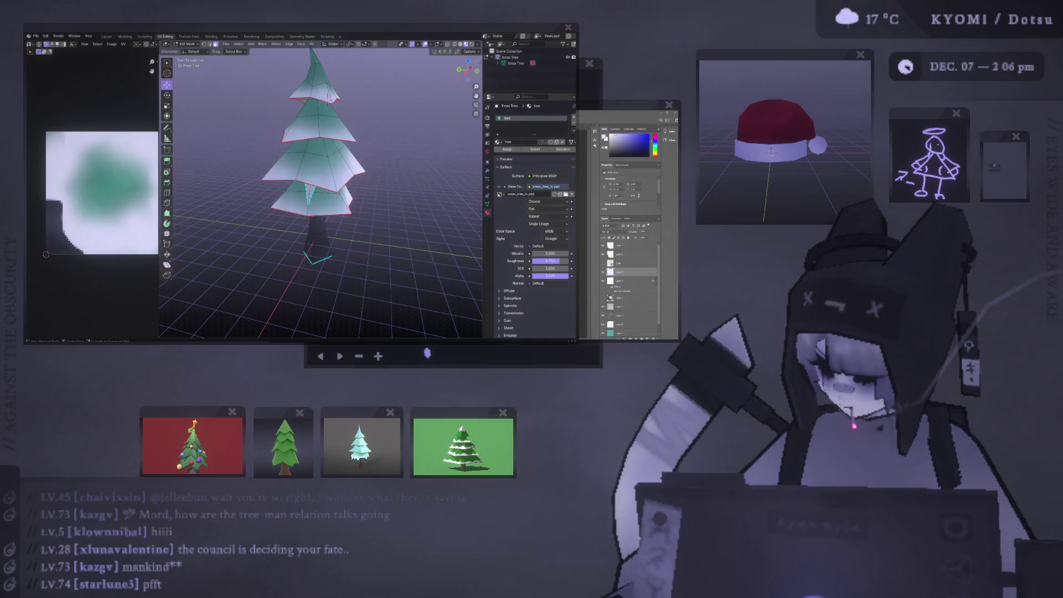
{"action": "scroll", "coordinate": [328, 98], "scroll_direction": "up", "scroll_amount": 2}
{"action": "key", "text": "1"}
{"action": "left_click", "coordinate": [309, 203]}
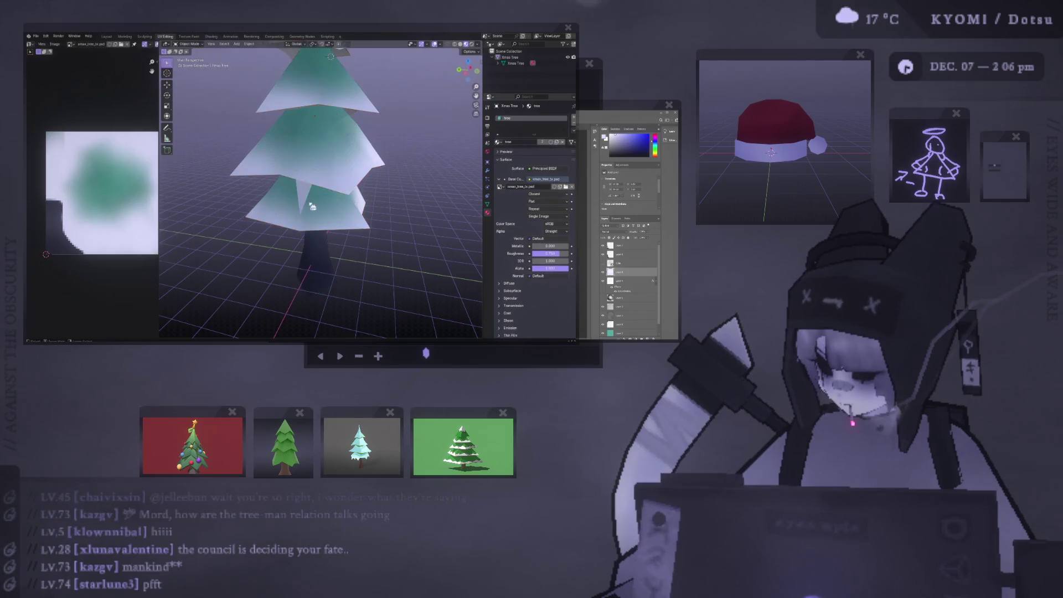
Move a vertex on the tier's rim to a new spot, then dissolve the selected vertex.
{"action": "left_click", "coordinate": [309, 203]}
{"action": "left_click", "coordinate": [307, 201]}
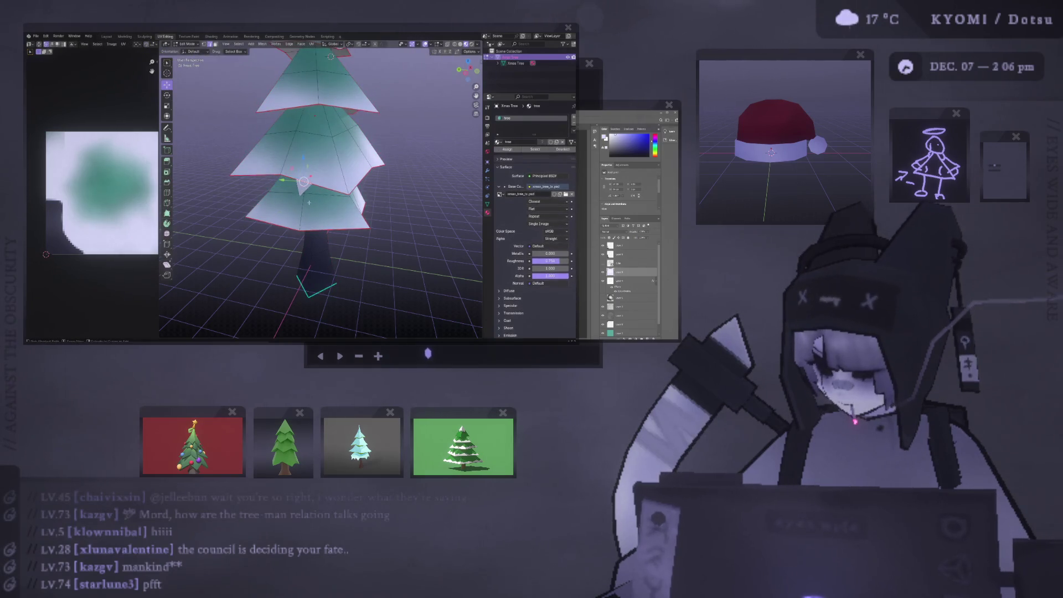
{"action": "left_click", "coordinate": [309, 203]}
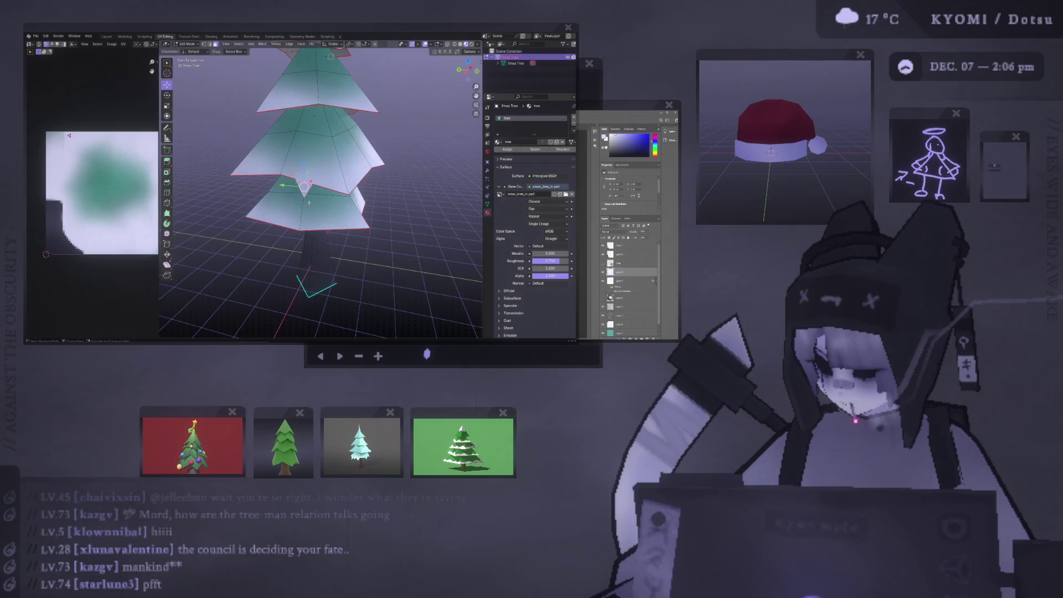
{"action": "scroll", "coordinate": [309, 202], "scroll_direction": "up", "scroll_amount": 5}
{"action": "key", "text": "Tab"}
{"action": "scroll", "coordinate": [311, 181], "scroll_direction": "down", "scroll_amount": 2}
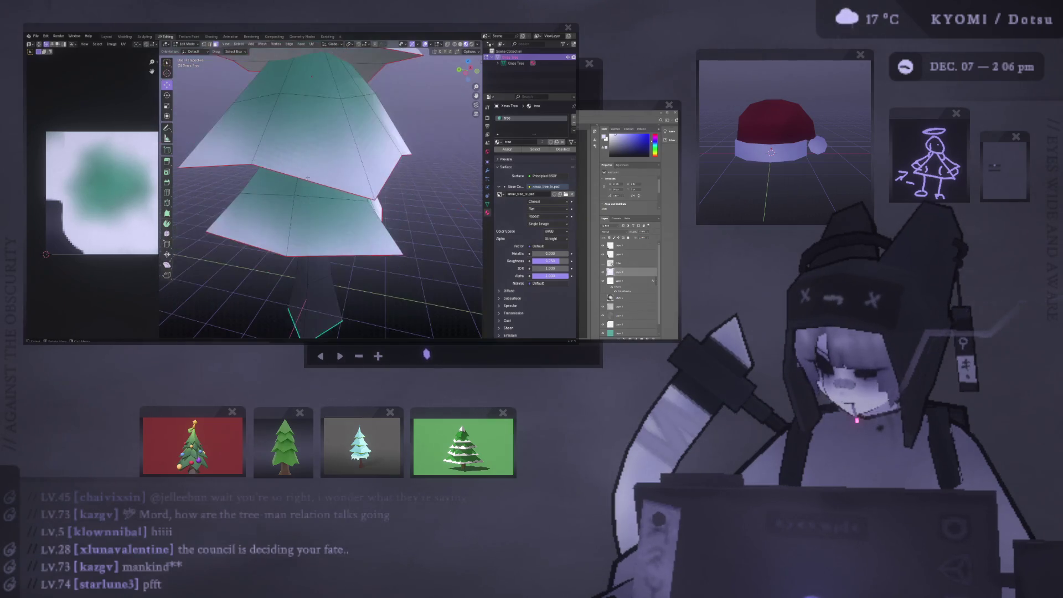
{"action": "key", "text": "Tab"}
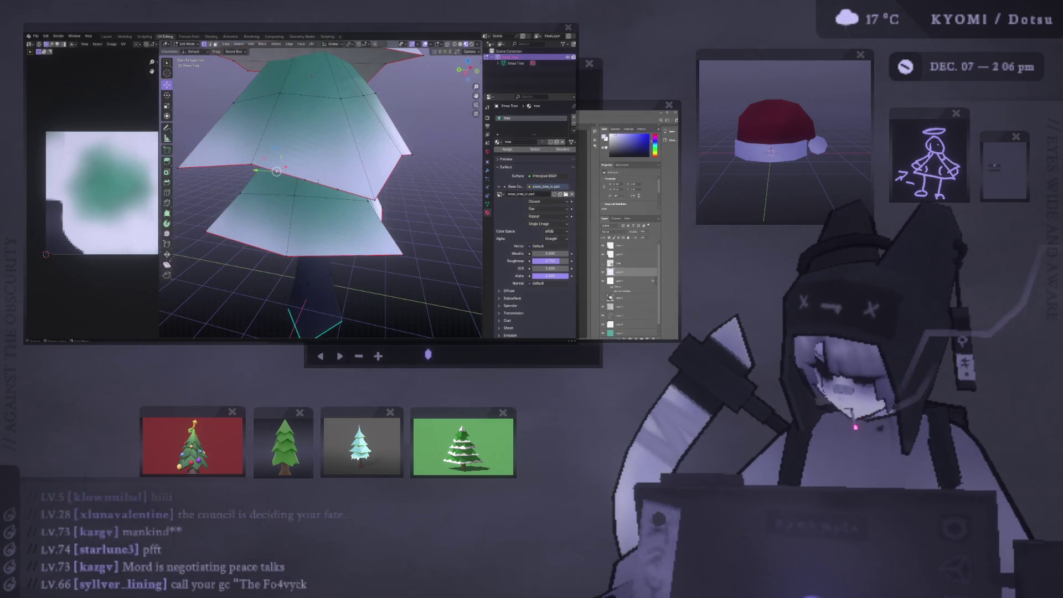
{"action": "key", "text": "g"}
{"action": "left_click", "coordinate": [338, 189]}
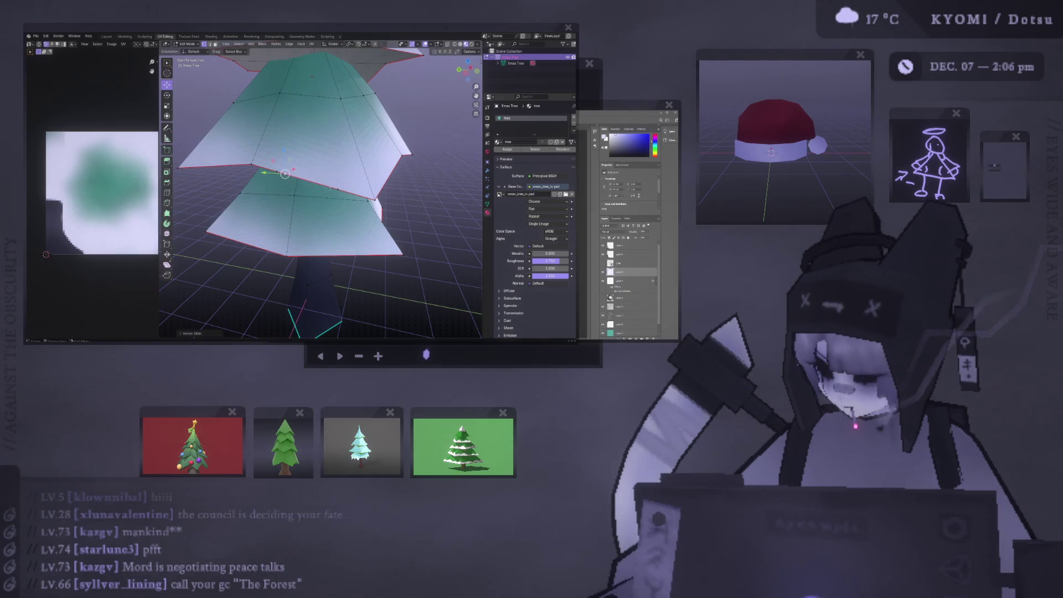
{"action": "key", "text": "ctrl+x"}
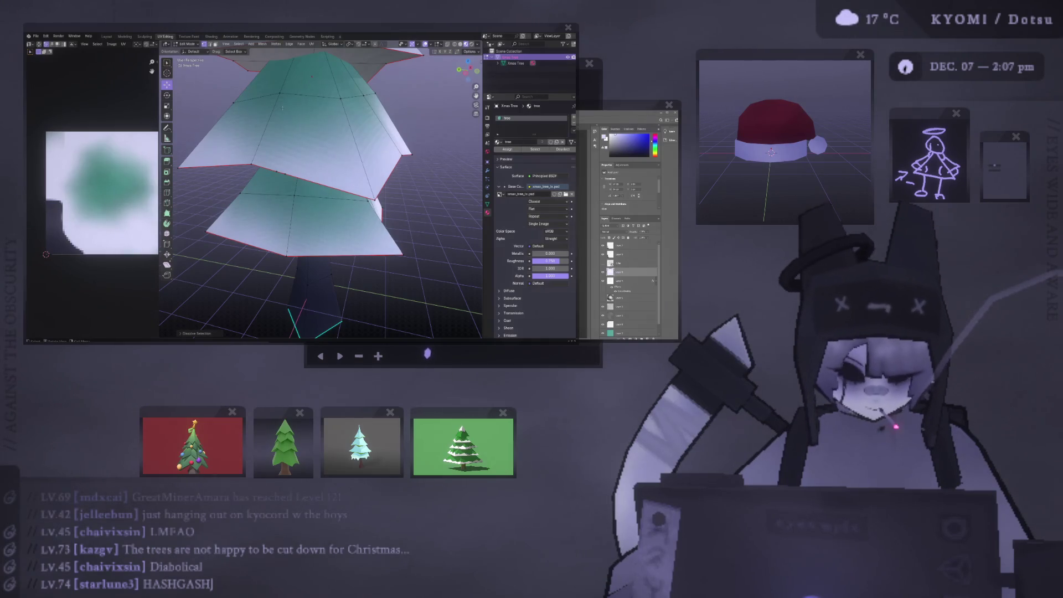
{"action": "middle_click_drag", "start_coordinate": [274, 192], "coordinate": [285, 188]}
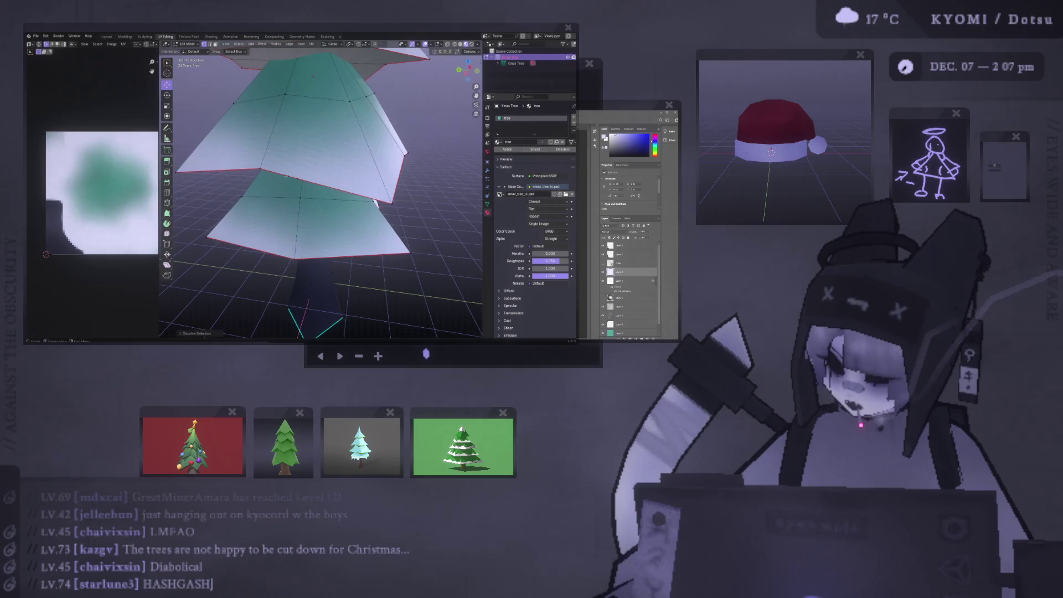
Select the icicle spike, project its UVs from view, and move them onto the texture.
{"action": "left_click", "coordinate": [298, 179]}
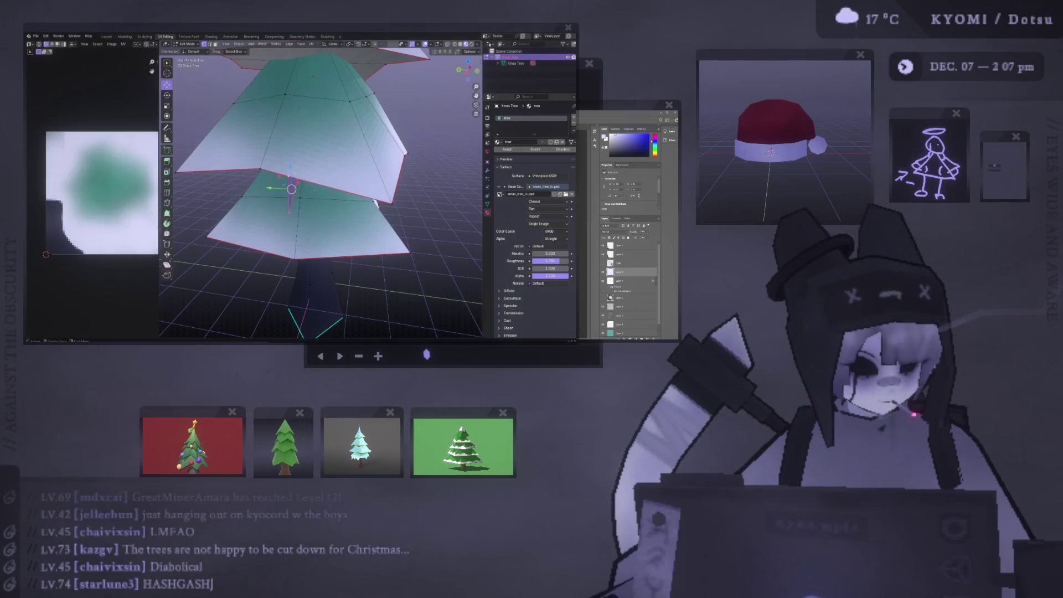
{"action": "key", "text": "l"}
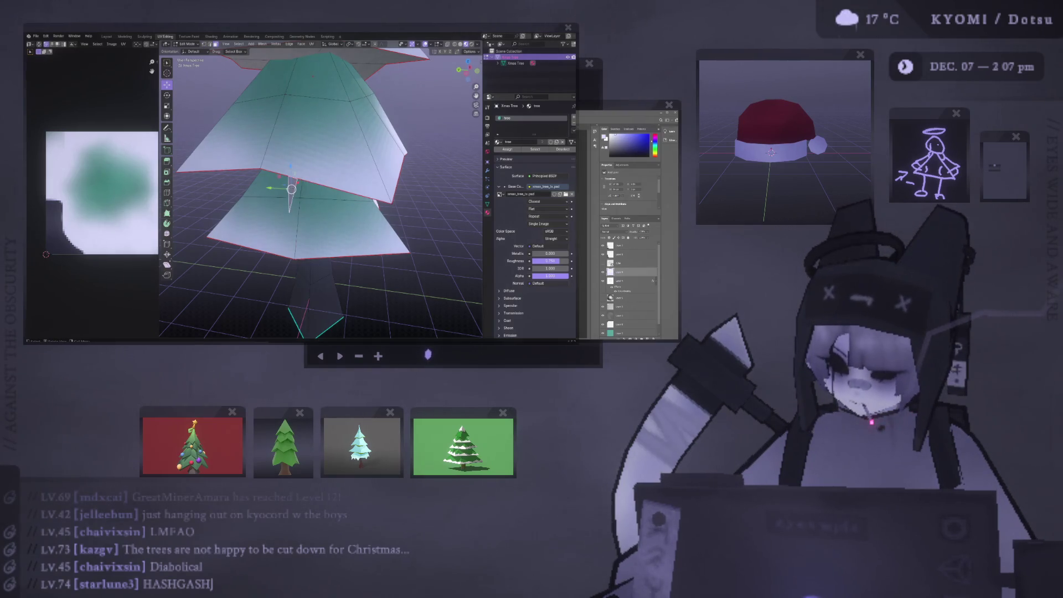
{"action": "key", "text": "u"}
{"action": "left_click", "coordinate": [293, 239]}
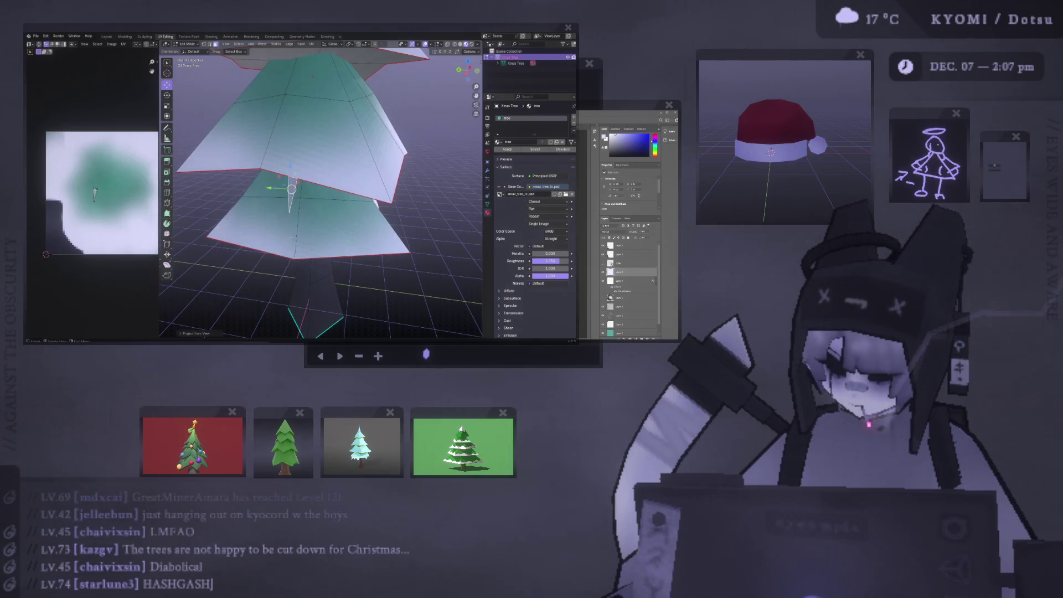
{"action": "key", "text": "g"}
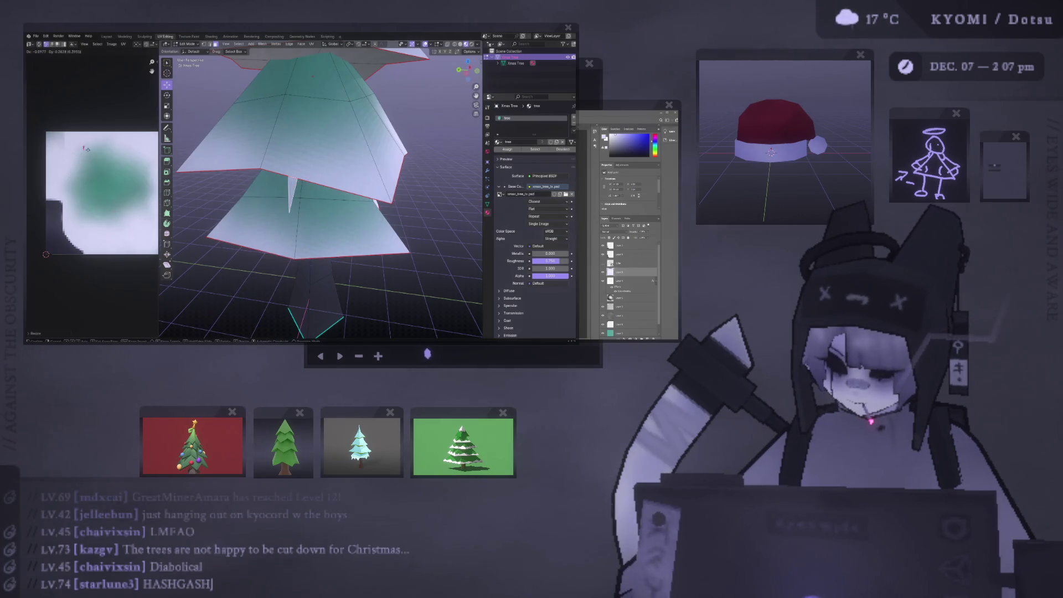
{"action": "left_click", "coordinate": [71, 138]}
Check the result in Object Mode, then hide and reveal the selected geometry in Edit Mode.
{"action": "key", "text": "Tab"}
{"action": "scroll", "coordinate": [213, 154], "scroll_direction": "down", "scroll_amount": 3}
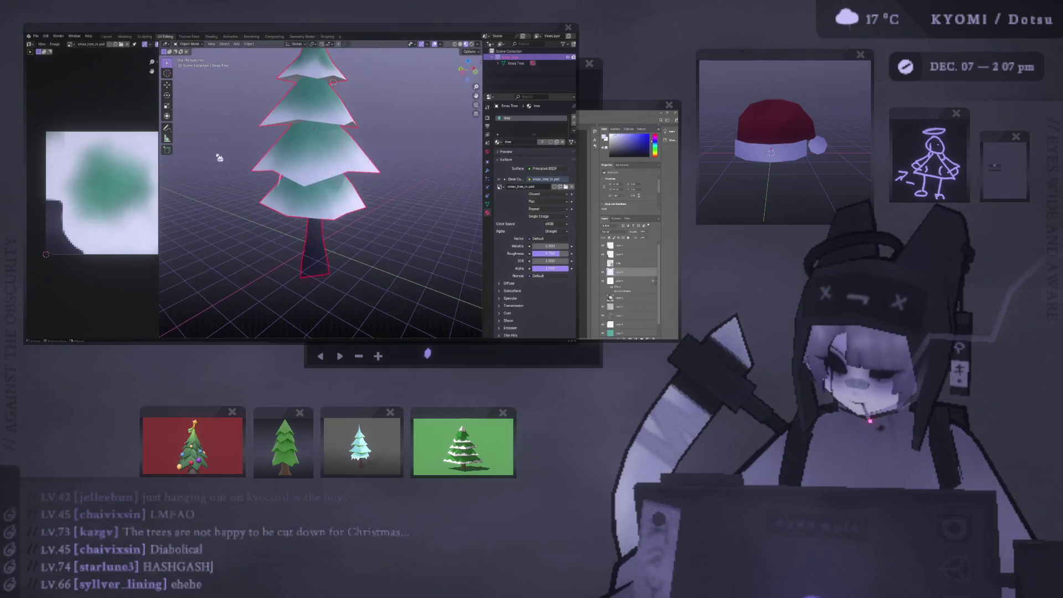
{"action": "scroll", "coordinate": [244, 158], "scroll_direction": "up", "scroll_amount": 2}
{"action": "key", "text": "Tab"}
{"action": "scroll", "coordinate": [254, 160], "scroll_direction": "up", "scroll_amount": 4}
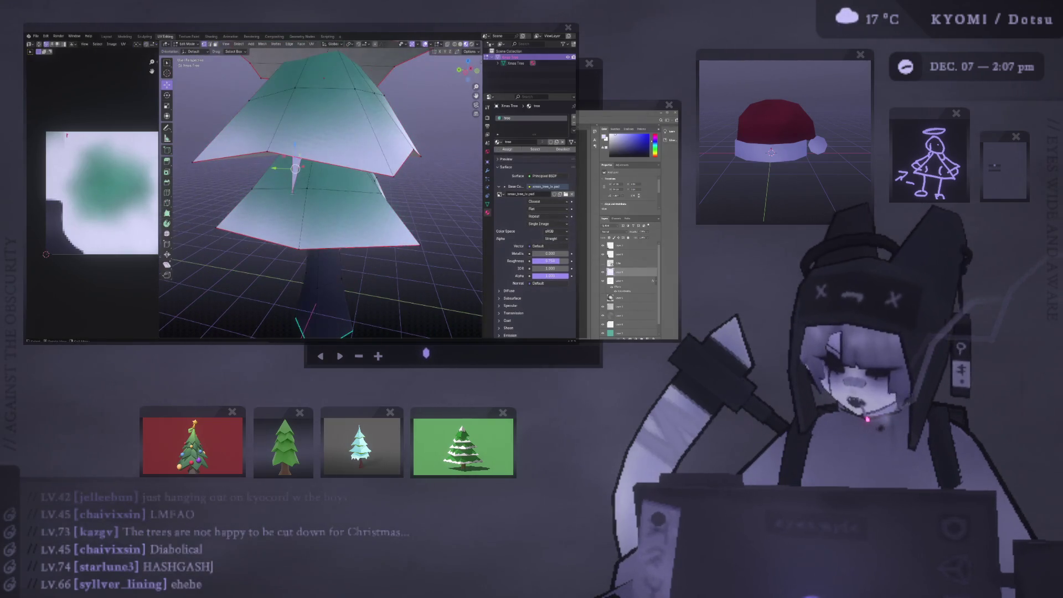
{"action": "key", "text": "h"}
{"action": "key", "text": "alt+h"}
Leave Edit Mode, deselect the tree, and orbit to view it from another angle.
{"action": "key", "text": "Tab"}
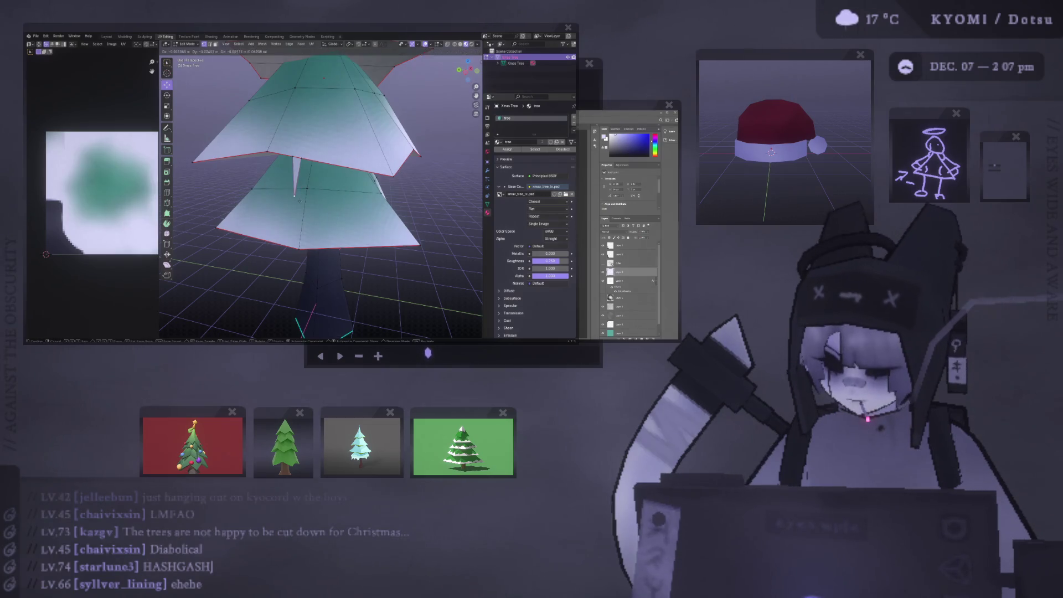
{"action": "scroll", "coordinate": [264, 193], "scroll_direction": "down", "scroll_amount": 4}
{"action": "left_click", "coordinate": [264, 194]}
{"action": "scroll", "coordinate": [257, 177], "scroll_direction": "down", "scroll_amount": 3}
{"action": "mouse_move", "coordinate": [254, 171]}
{"action": "middle_mouse_down"}
{"action": "mouse_move", "coordinate": [218, 180]}
{"action": "mouse_move", "coordinate": [341, 173]}
{"action": "mouse_move", "coordinate": [332, 166]}
{"action": "middle_mouse_up"}
{"action": "scroll", "coordinate": [297, 180], "scroll_direction": "up", "scroll_amount": 3}
Duplicate the tree in place and rename the copy 'Tree' in the Outliner.
{"action": "left_click", "coordinate": [332, 166]}
{"action": "key", "text": "shift+d"}
{"action": "key", "text": "Escape"}
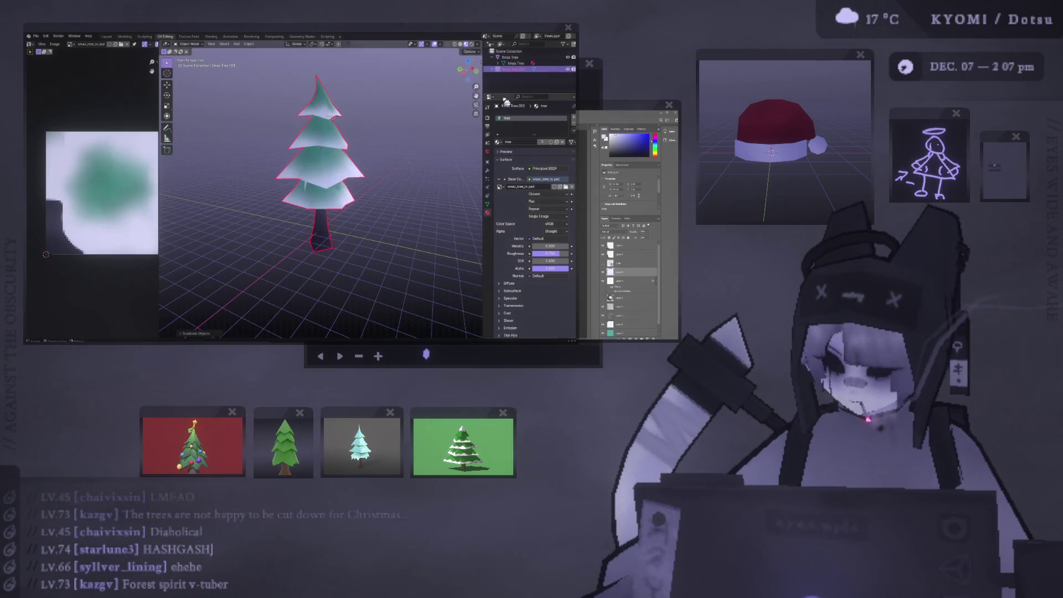
{"action": "double_click", "coordinate": [512, 70]}
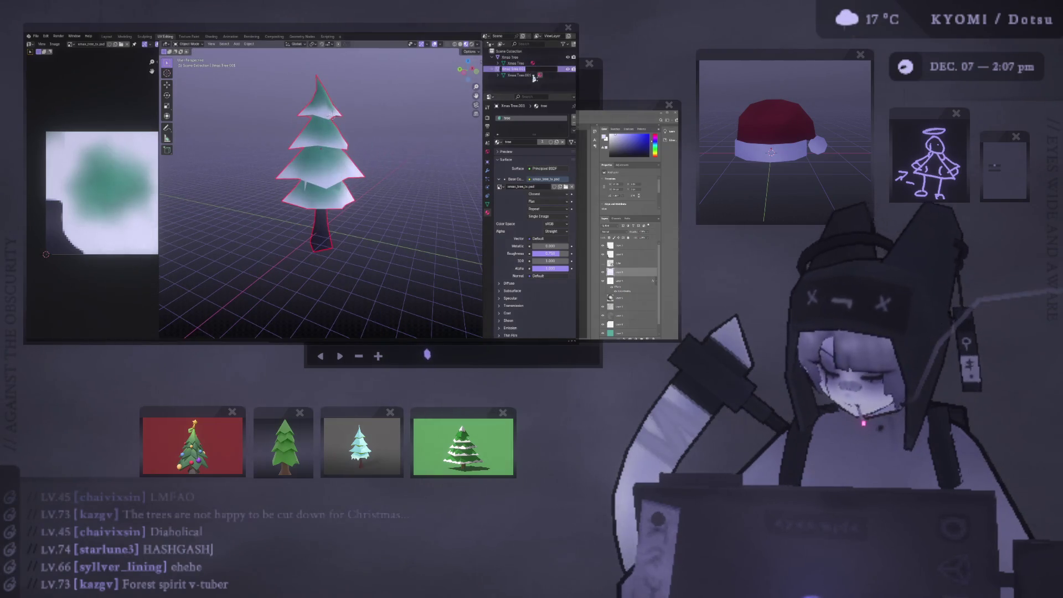
{"action": "type", "text": "e"}
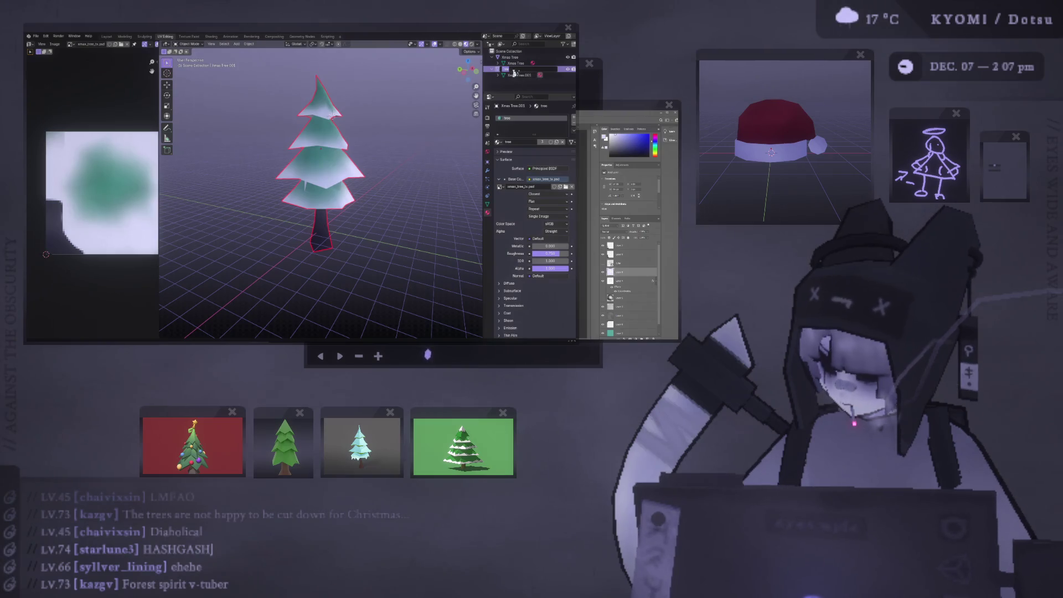
{"action": "key", "text": "Return"}
{"action": "double_click", "coordinate": [520, 75]}
{"action": "key", "text": "Return"}
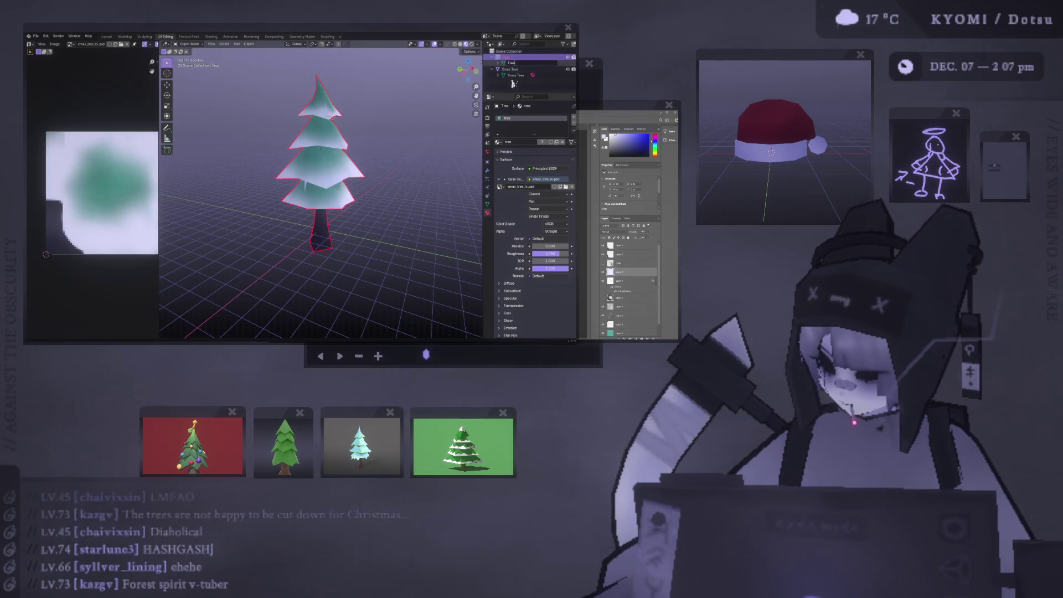
Hide the duplicate tree and enter Edit Mode on the Xmas Tree.
{"action": "key", "text": "h"}
{"action": "mouse_move", "coordinate": [330, 115]}
{"action": "middle_mouse_down"}
{"action": "mouse_move", "coordinate": [338, 97]}
{"action": "mouse_move", "coordinate": [321, 131]}
{"action": "middle_mouse_up"}
{"action": "scroll", "coordinate": [322, 131], "scroll_direction": "up", "scroll_amount": 2}
{"action": "scroll", "coordinate": [321, 131], "scroll_direction": "up", "scroll_amount": 2}
{"action": "left_click", "coordinate": [306, 165]}
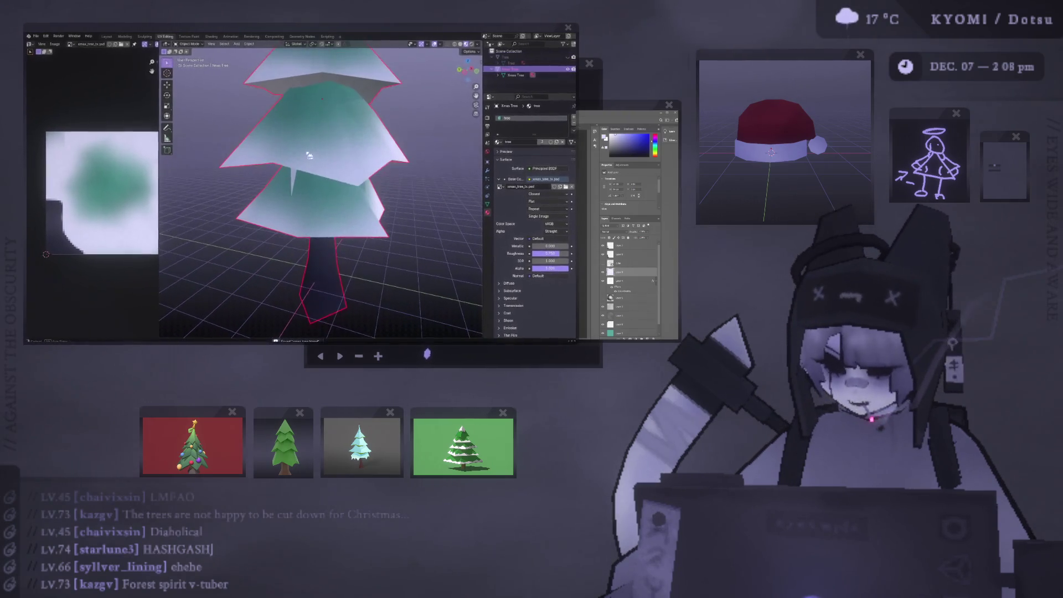
{"action": "key", "text": "Tab"}
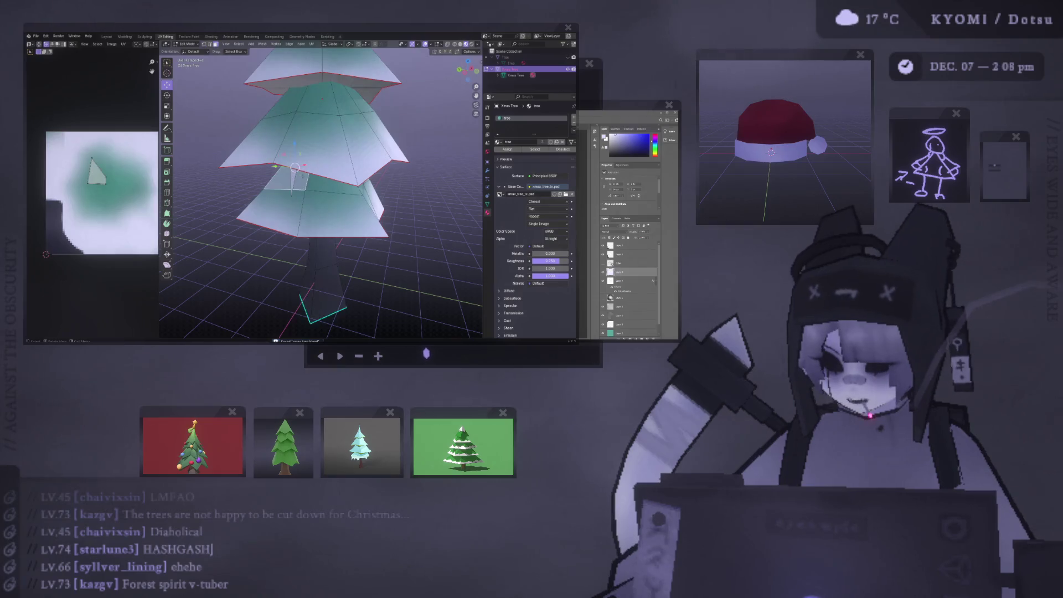
Subdivide the selected tier edges and dissolve the extra geometry.
{"action": "middle_click_drag", "start_coordinate": [321, 166], "coordinate": [310, 189]}
{"action": "mouse_move", "coordinate": [349, 154]}
{"action": "middle_mouse_down"}
{"action": "mouse_move", "coordinate": [394, 159]}
{"action": "mouse_move", "coordinate": [368, 160]}
{"action": "middle_mouse_up"}
{"action": "right_click", "coordinate": [368, 161]}
{"action": "left_click", "coordinate": [368, 162]}
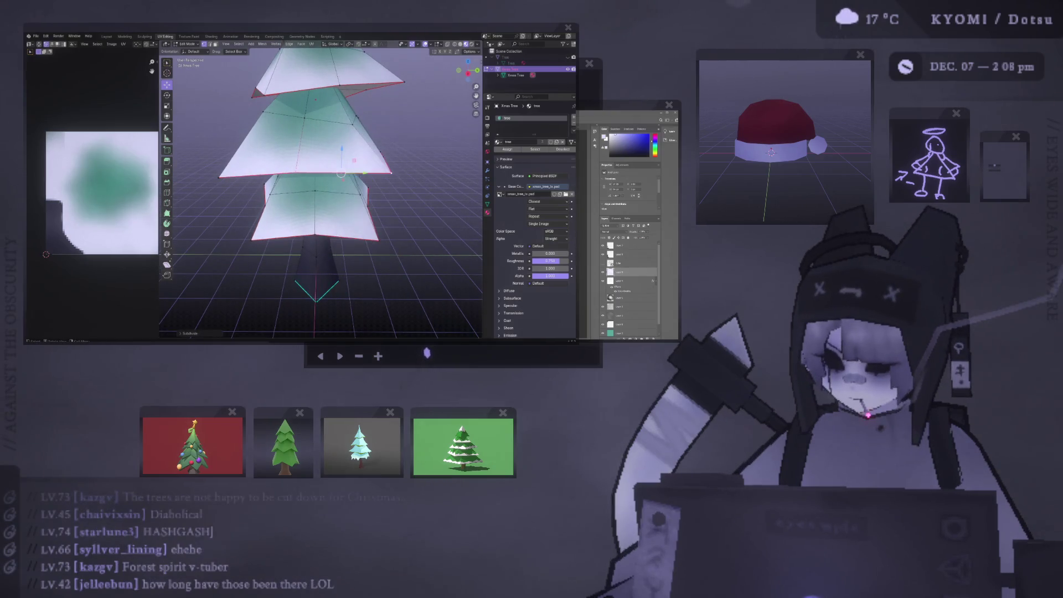
{"action": "key", "text": "ctrl+x"}
{"action": "scroll", "coordinate": [348, 166], "scroll_direction": "up", "scroll_amount": 5}
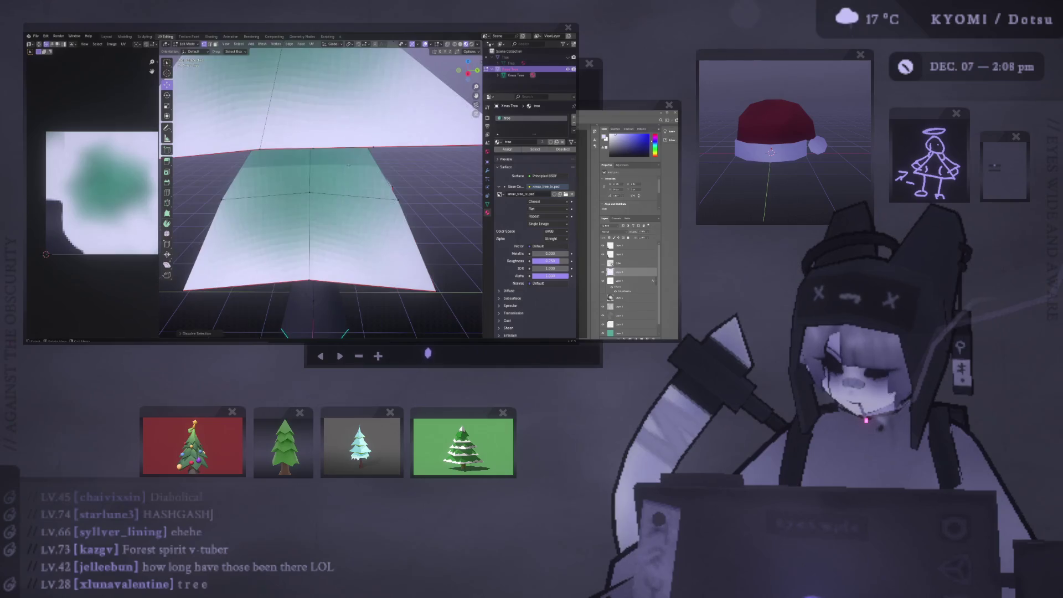
{"action": "key", "text": "ctrl+z"}
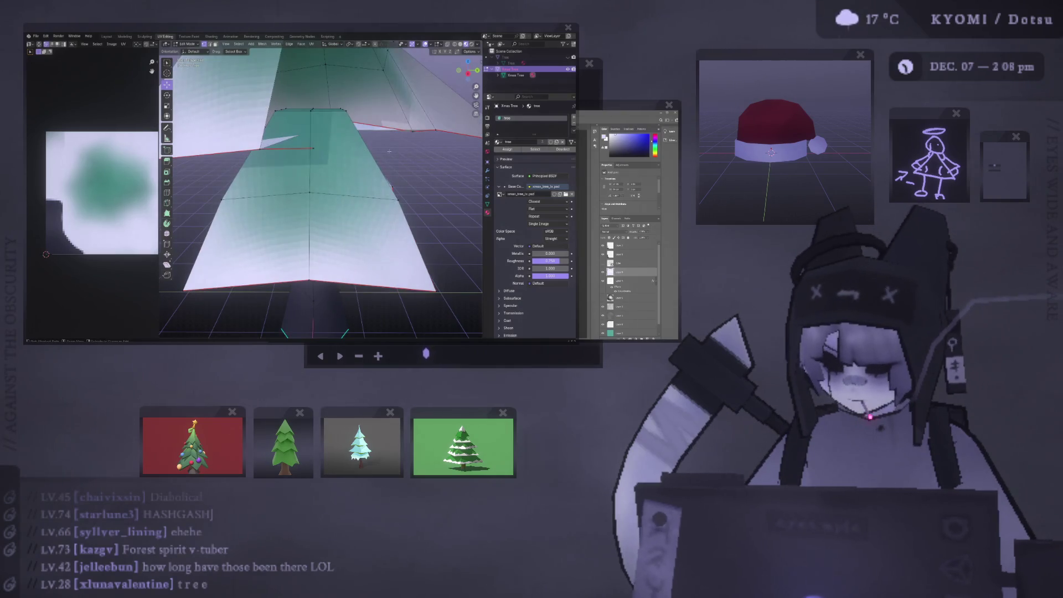
{"action": "key", "text": "ctrl+shift+z"}
{"action": "scroll", "coordinate": [391, 152], "scroll_direction": "down", "scroll_amount": 3}
Slide the selected vertex along its edge twice to reposition it.
{"action": "middle_click_drag", "start_coordinate": [332, 155], "coordinate": [368, 152]}
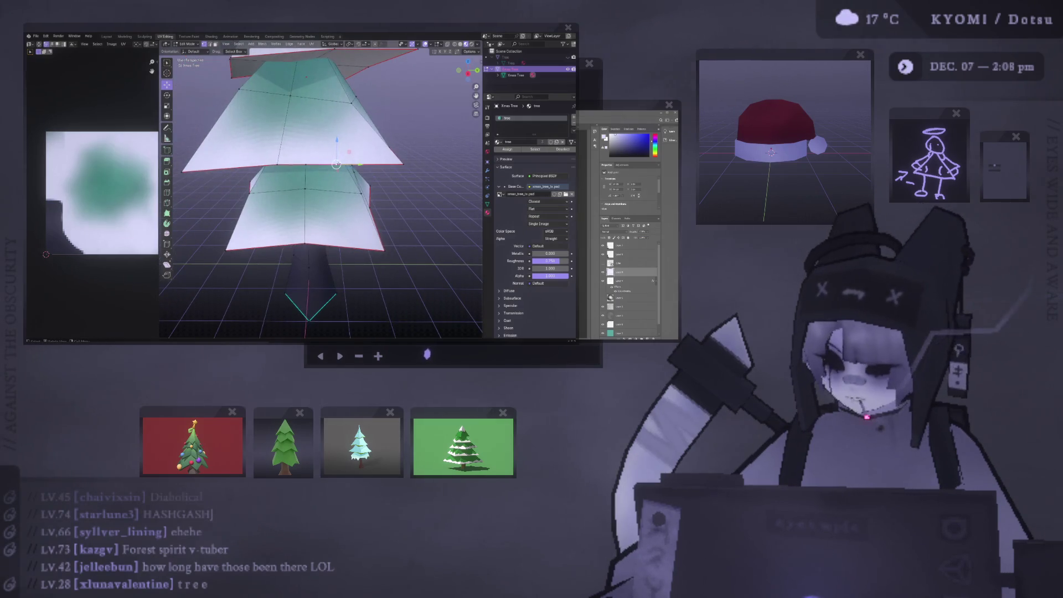
{"action": "key", "text": "shift+v"}
{"action": "left_click", "coordinate": [387, 169]}
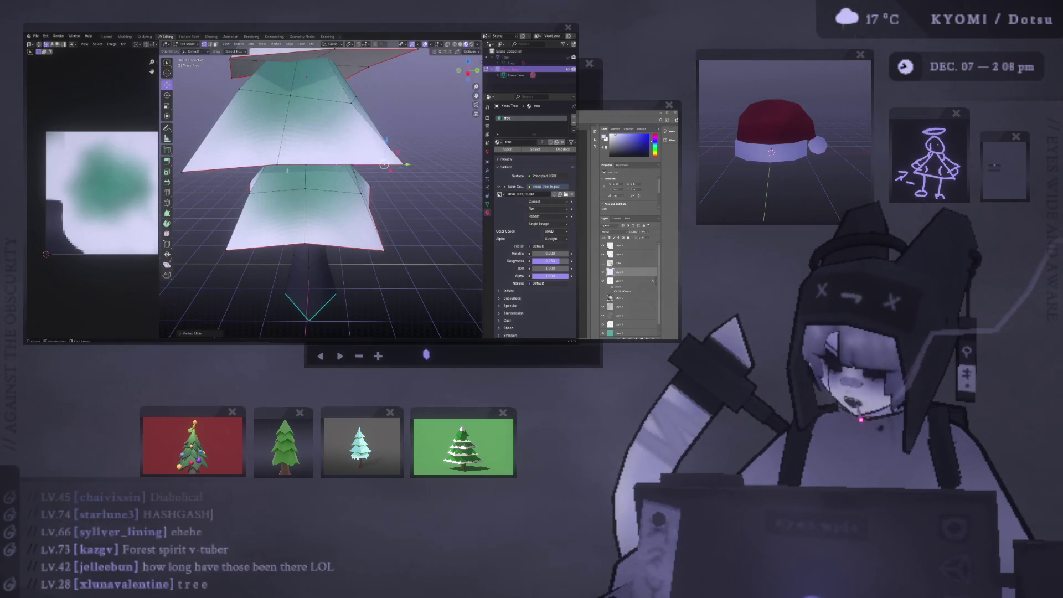
{"action": "key", "text": "shift+v"}
{"action": "left_click", "coordinate": [394, 179]}
Extrude the vertex downward into a new icicle spike.
{"action": "mouse_move", "coordinate": [394, 179]}
{"action": "middle_mouse_down"}
{"action": "mouse_move", "coordinate": [325, 149]}
{"action": "mouse_move", "coordinate": [332, 165]}
{"action": "middle_mouse_up"}
{"action": "key", "text": "e"}
{"action": "left_click", "coordinate": [332, 165]}
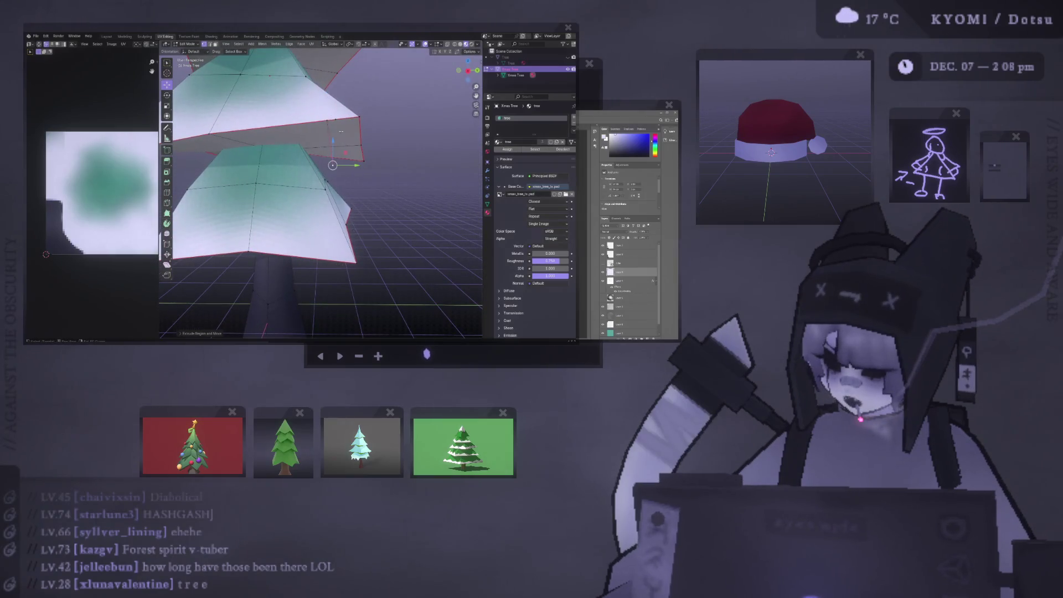
{"action": "scroll", "coordinate": [342, 133], "scroll_direction": "up", "scroll_amount": 2}
{"action": "middle_click_drag", "start_coordinate": [326, 188], "coordinate": [330, 224]}
In face select mode, project the spike's UVs from the view.
{"action": "right_click", "coordinate": [330, 227]}
{"action": "key", "text": "Escape"}
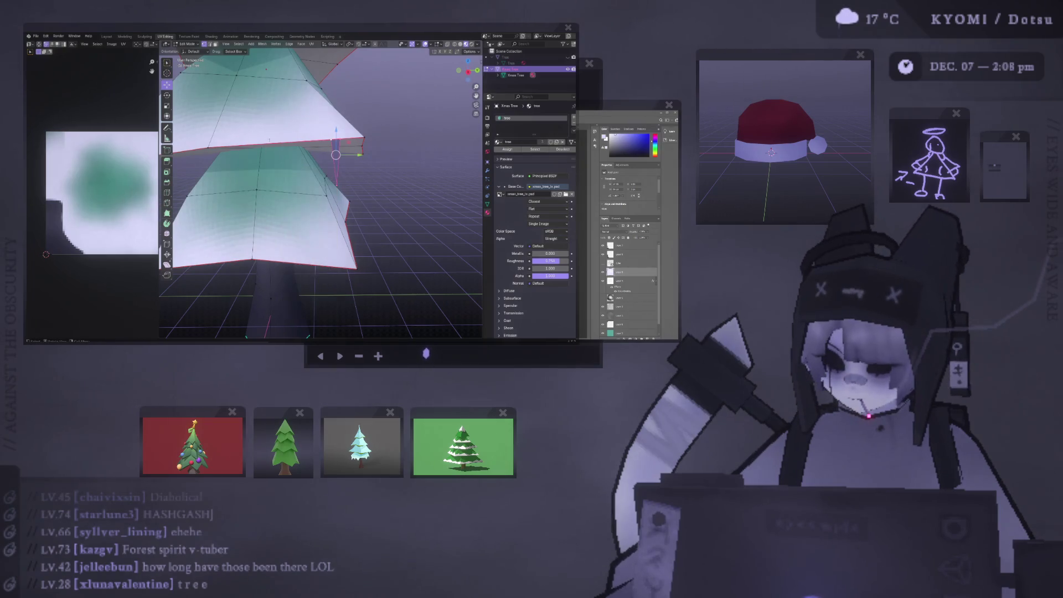
{"action": "key", "text": "3"}
{"action": "right_click", "coordinate": [327, 174]}
{"action": "mouse_move", "coordinate": [318, 202]}
{"action": "left_click", "coordinate": [367, 204]}
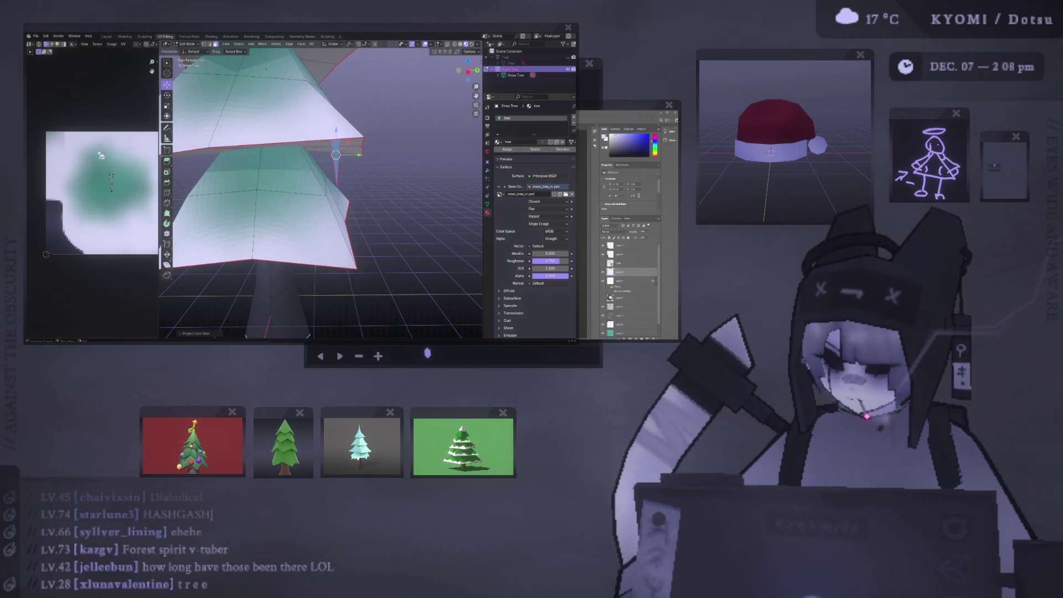
{"action": "middle_click_drag", "start_coordinate": [134, 201], "coordinate": [114, 182]}
Move and scale the spike's UVs onto the right area of the texture.
{"action": "key", "text": "g"}
{"action": "left_click", "coordinate": [47, 284]}
{"action": "key", "text": "s"}
{"action": "left_click", "coordinate": [88, 264]}
{"action": "left_click", "coordinate": [91, 236]}
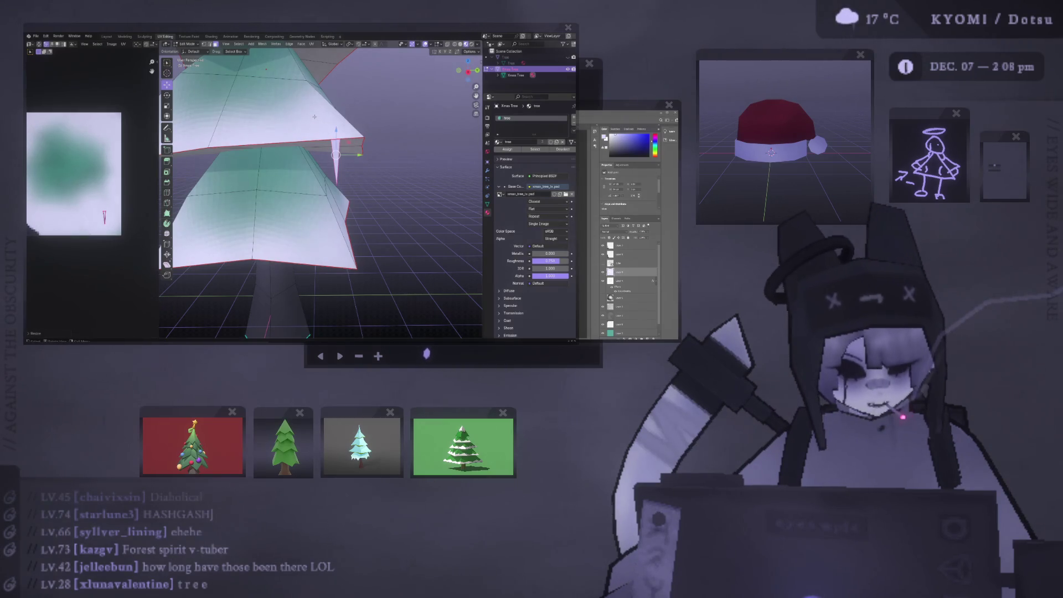
Inspect the tree from below in Object Mode, then return to Edit Mode.
{"action": "key", "text": "Tab"}
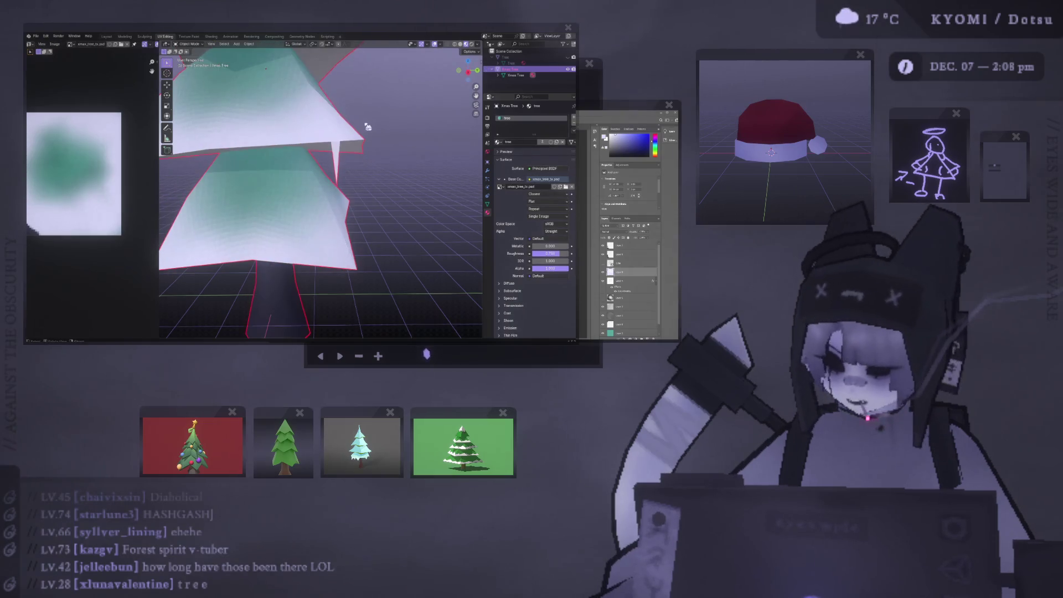
{"action": "scroll", "coordinate": [369, 133], "scroll_direction": "down", "scroll_amount": 4}
{"action": "mouse_move", "coordinate": [321, 137]}
{"action": "middle_mouse_down"}
{"action": "mouse_move", "coordinate": [380, 102]}
{"action": "mouse_move", "coordinate": [365, 119]}
{"action": "middle_mouse_up"}
{"action": "key", "text": "Tab"}
{"action": "scroll", "coordinate": [96, 146], "scroll_direction": "down", "scroll_amount": 1}
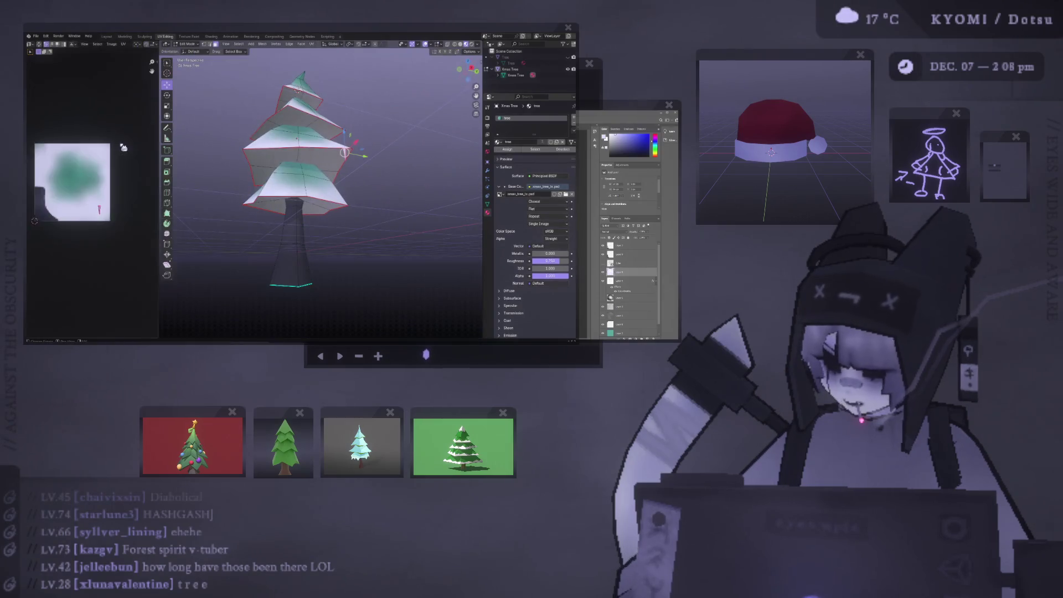
{"action": "key", "text": "alt+Tab"}
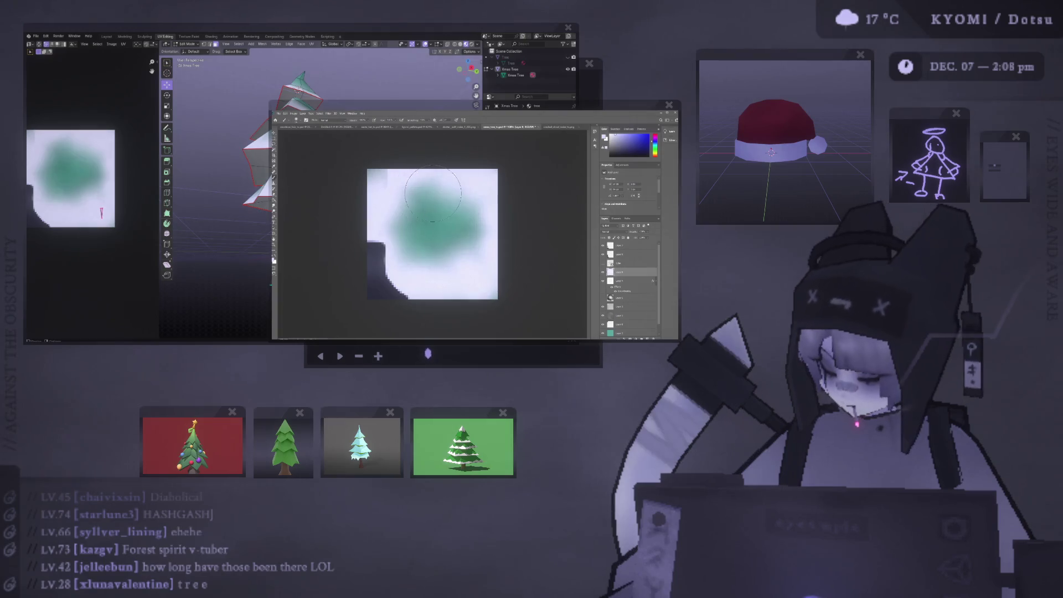
Fill the selected top-left corner square with dark green, then restore the selection.
{"action": "key", "text": "m"}
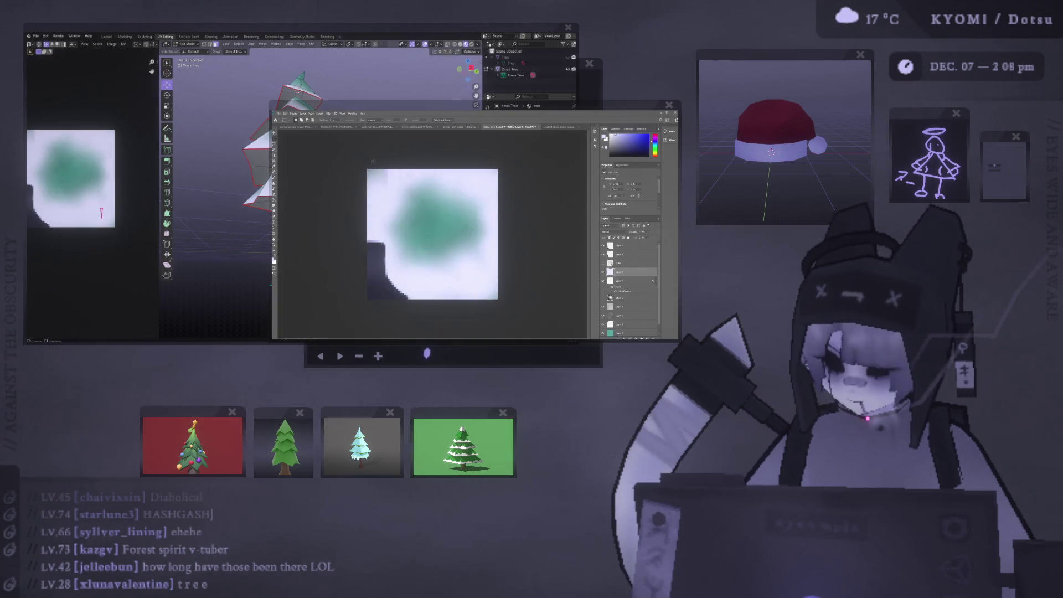
{"action": "key", "text": "alt+BackSpace"}
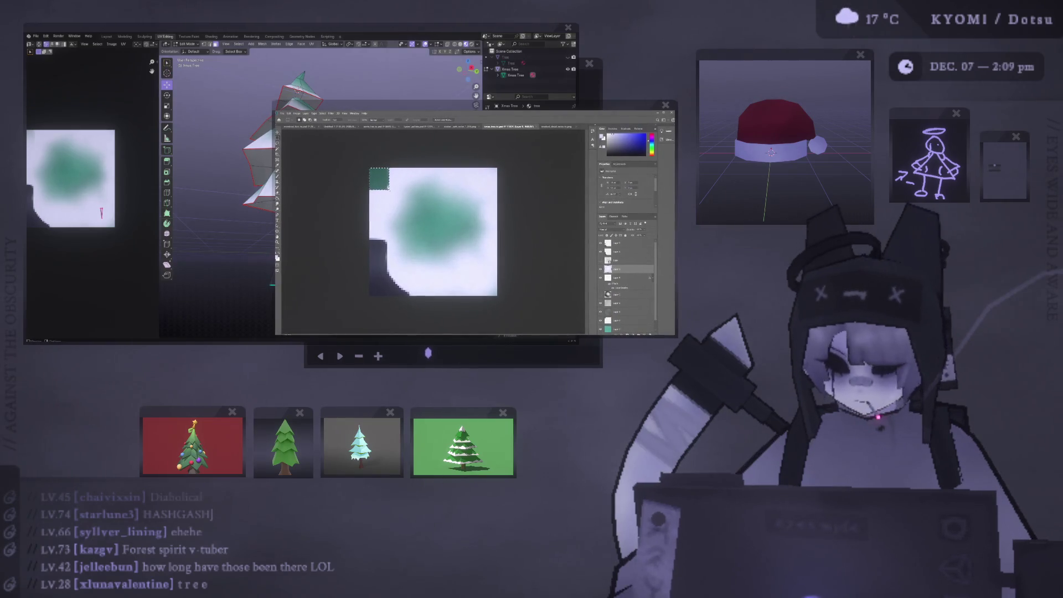
{"action": "key", "text": "ctrl+d"}
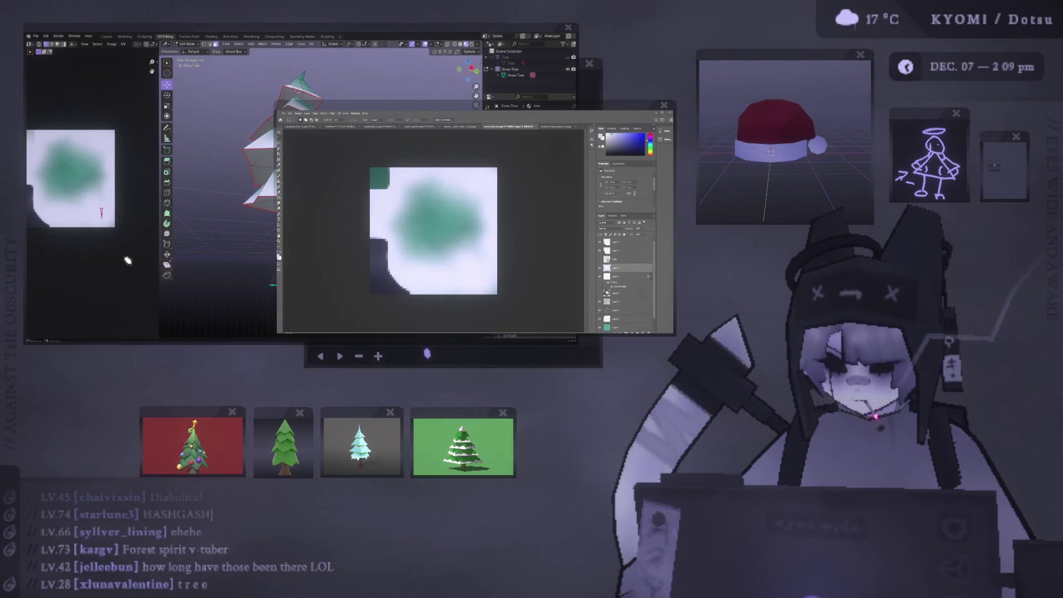
{"action": "key", "text": "ctrl+z"}
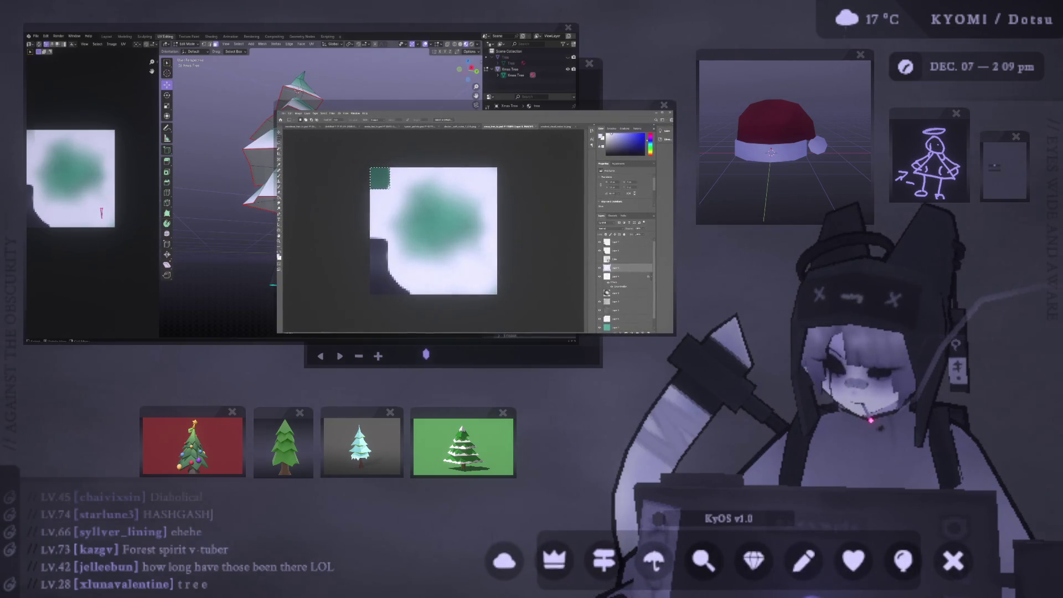
Check the dark green corner on the textured tree in Blender's Object Mode.
{"action": "left_click", "coordinate": [211, 138]}
{"action": "key", "text": "Tab"}
{"action": "middle_click_drag", "start_coordinate": [199, 132], "coordinate": [225, 163]}
{"action": "scroll", "coordinate": [221, 158], "scroll_direction": "up", "scroll_amount": 3}
Back in Photoshop, deselect the green corner square and return to Blender.
{"action": "key", "text": "alt+Tab"}
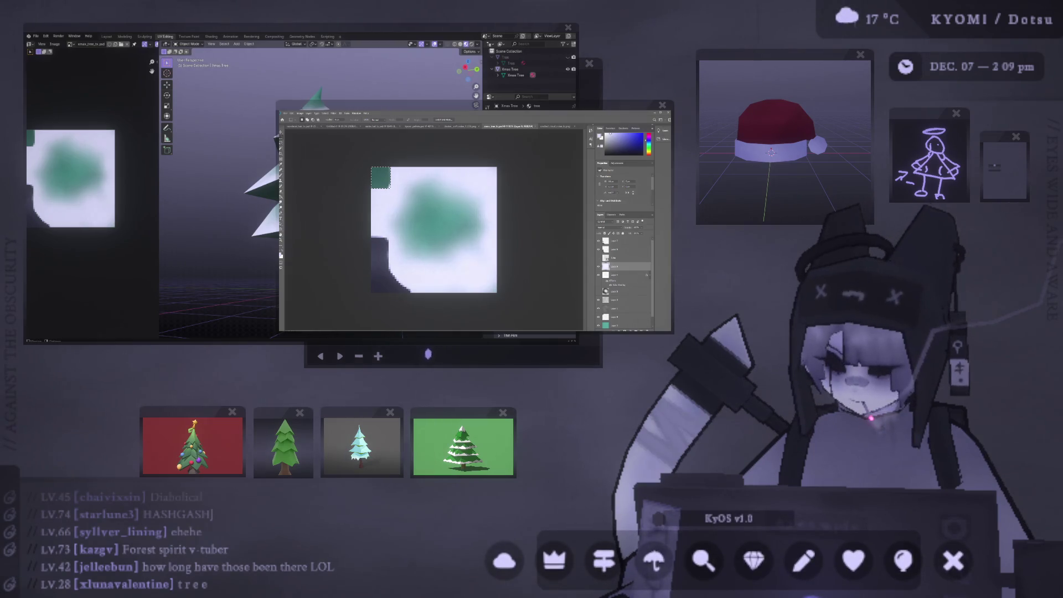
{"action": "key", "text": "alt+Tab"}
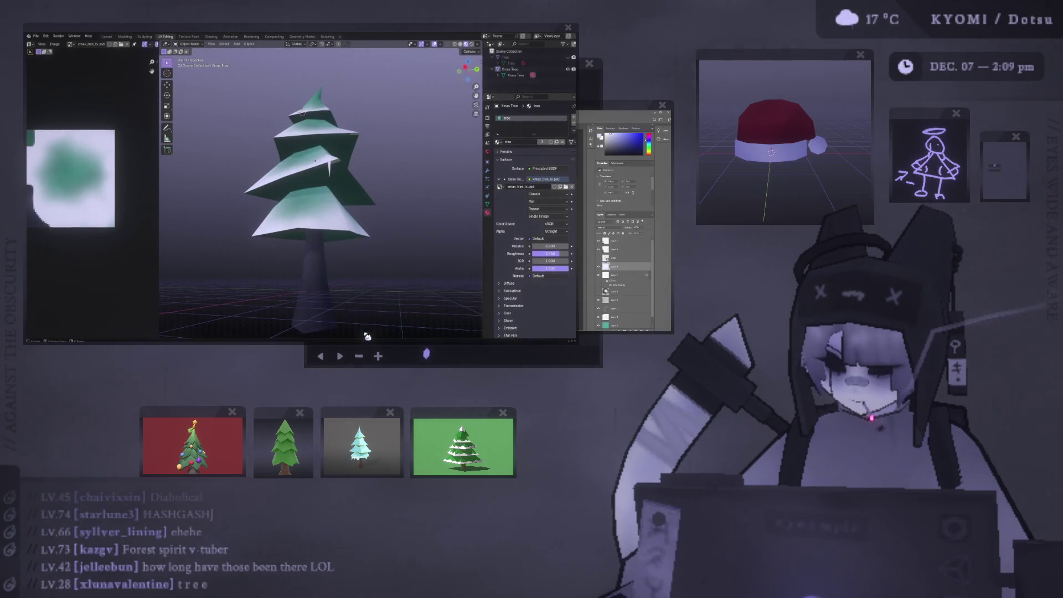
{"action": "key", "text": "alt+Tab"}
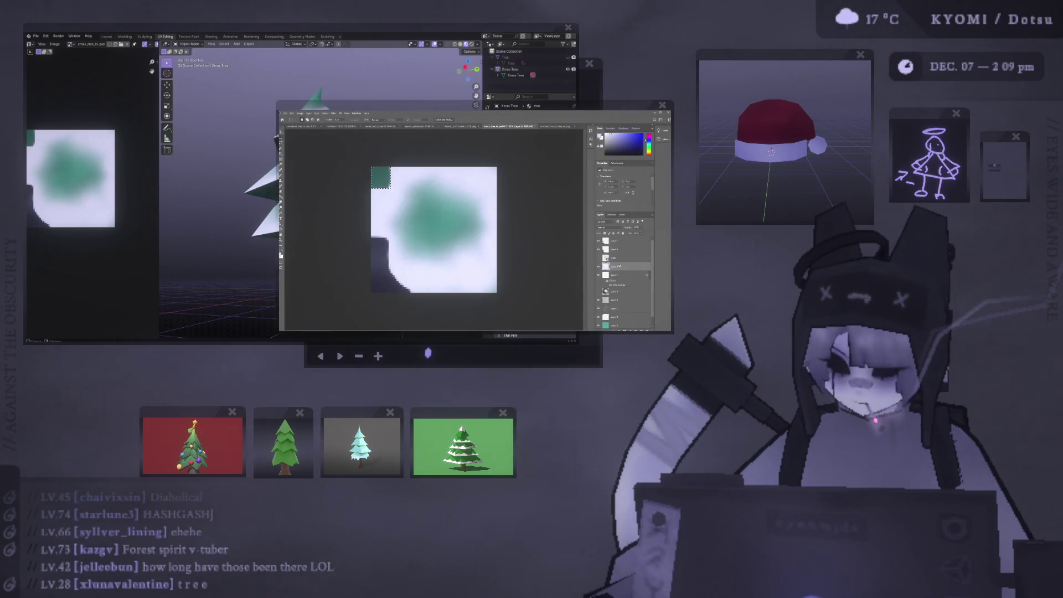
{"action": "key", "text": "ctrl+d"}
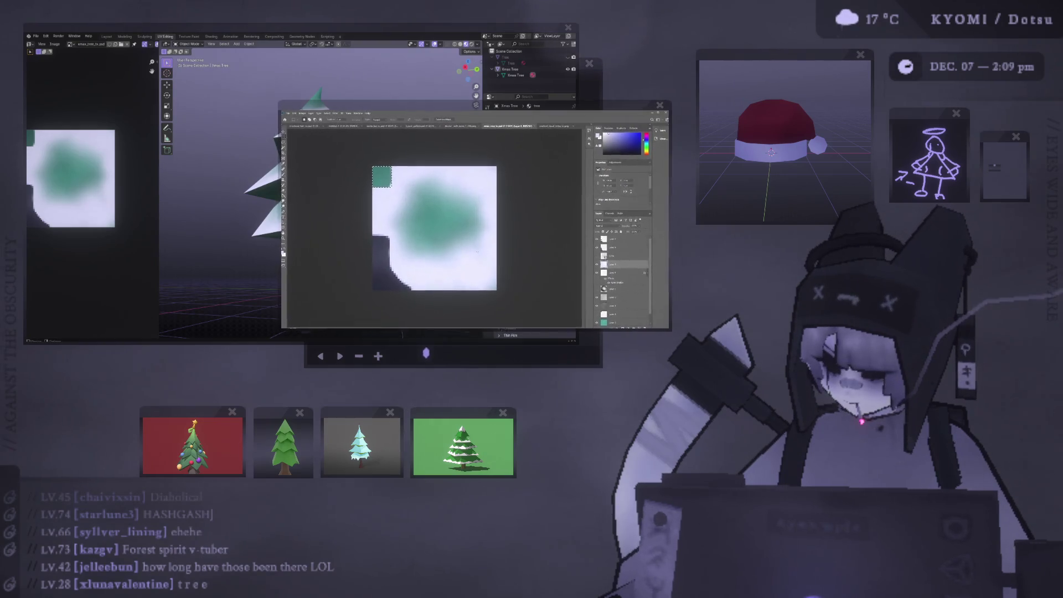
{"action": "key", "text": "alt+Tab"}
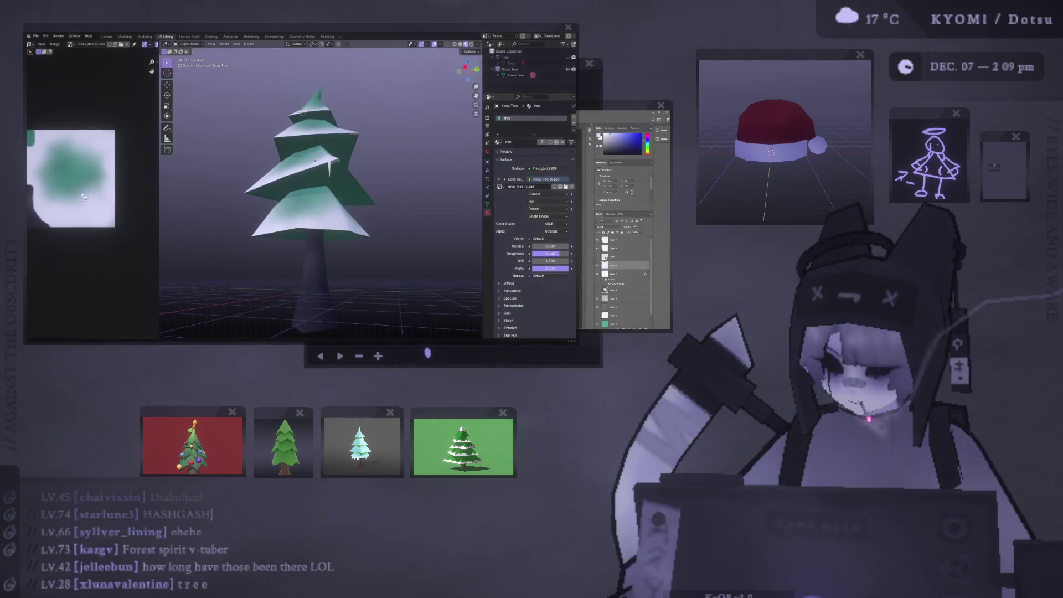
Enter Edit Mode and select faces on the upper tier.
{"action": "scroll", "coordinate": [216, 183], "scroll_direction": "down", "scroll_amount": 3}
{"action": "mouse_move", "coordinate": [225, 185]}
{"action": "middle_mouse_down"}
{"action": "mouse_move", "coordinate": [264, 155]}
{"action": "mouse_move", "coordinate": [256, 174]}
{"action": "middle_mouse_up"}
{"action": "scroll", "coordinate": [265, 156], "scroll_direction": "up", "scroll_amount": 5}
{"action": "key", "text": "Tab"}
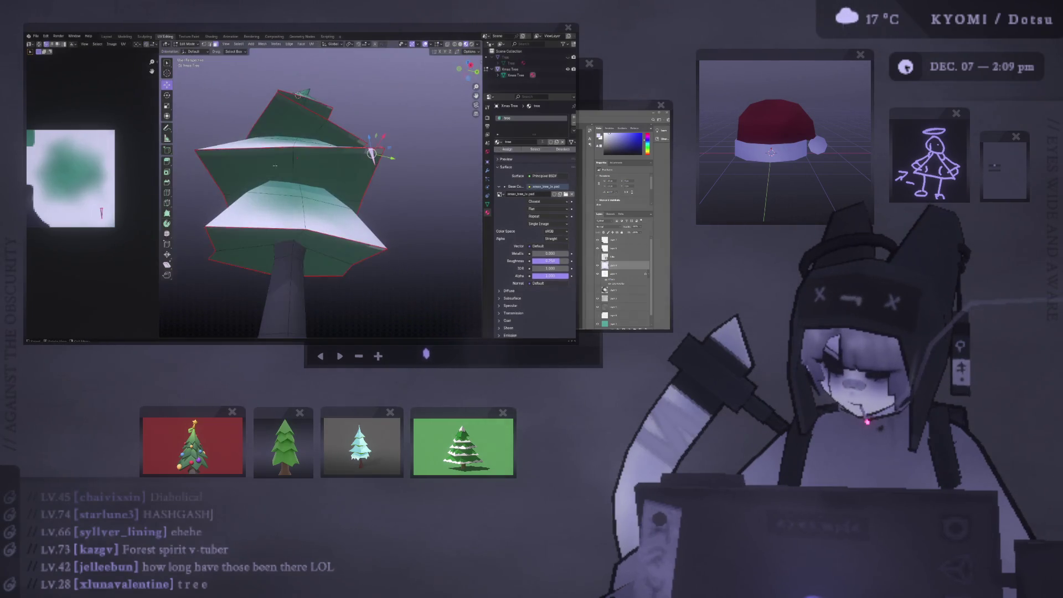
{"action": "left_click", "coordinate": [315, 161]}
{"action": "left_click", "coordinate": [259, 166], "text": "shift"}
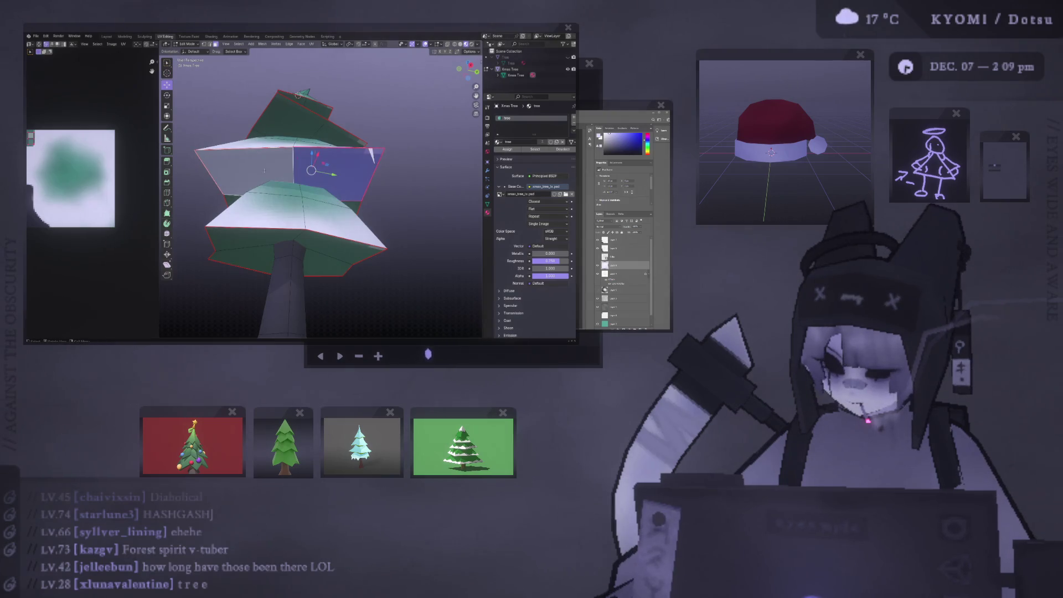
{"action": "key", "text": "alt+Tab"}
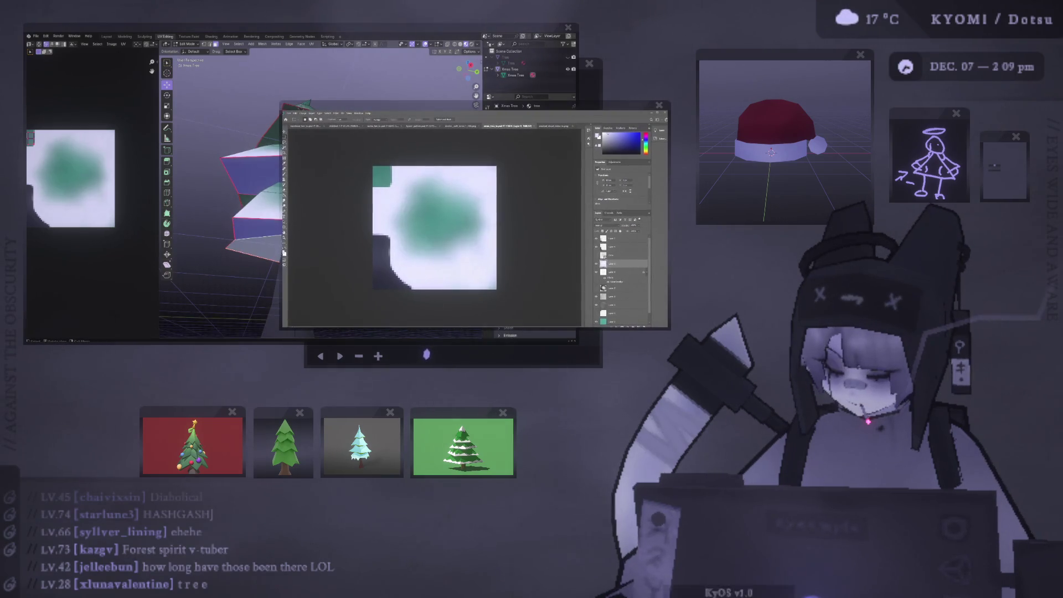
{"action": "key", "text": "alt+Tab"}
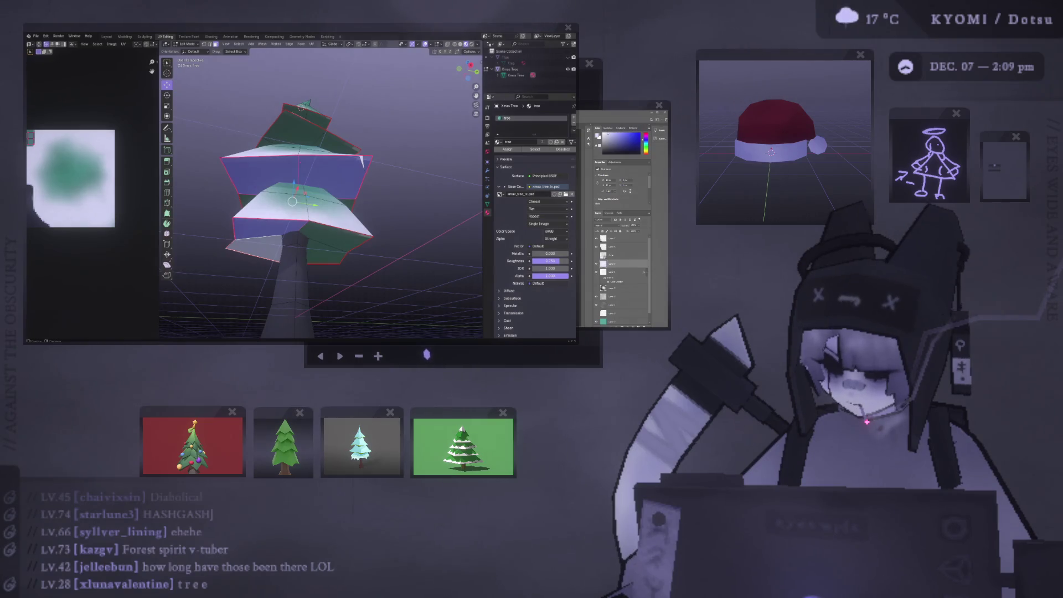
Select the whole tree mesh and move its UVs across the texture.
{"action": "key", "text": "KP_Decimal"}
{"action": "key", "text": "a"}
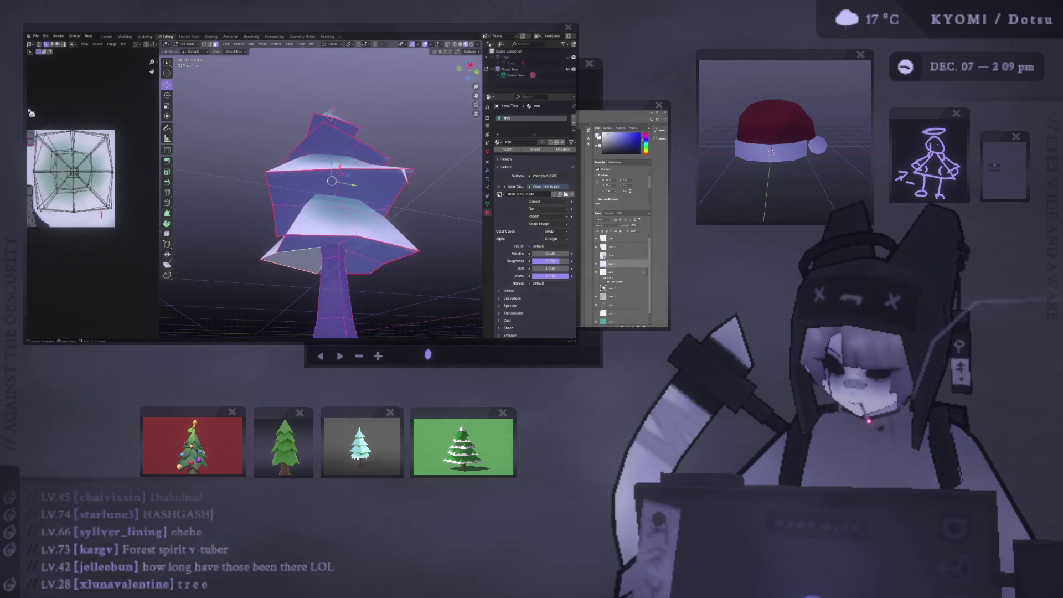
{"action": "scroll", "coordinate": [94, 155], "scroll_direction": "up", "scroll_amount": 3}
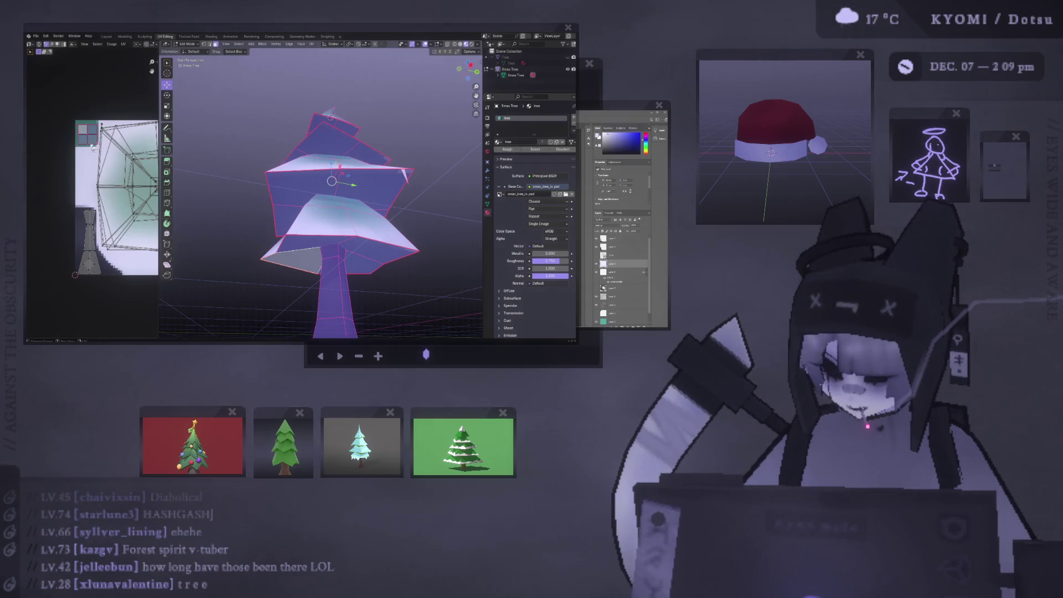
{"action": "key", "text": "g"}
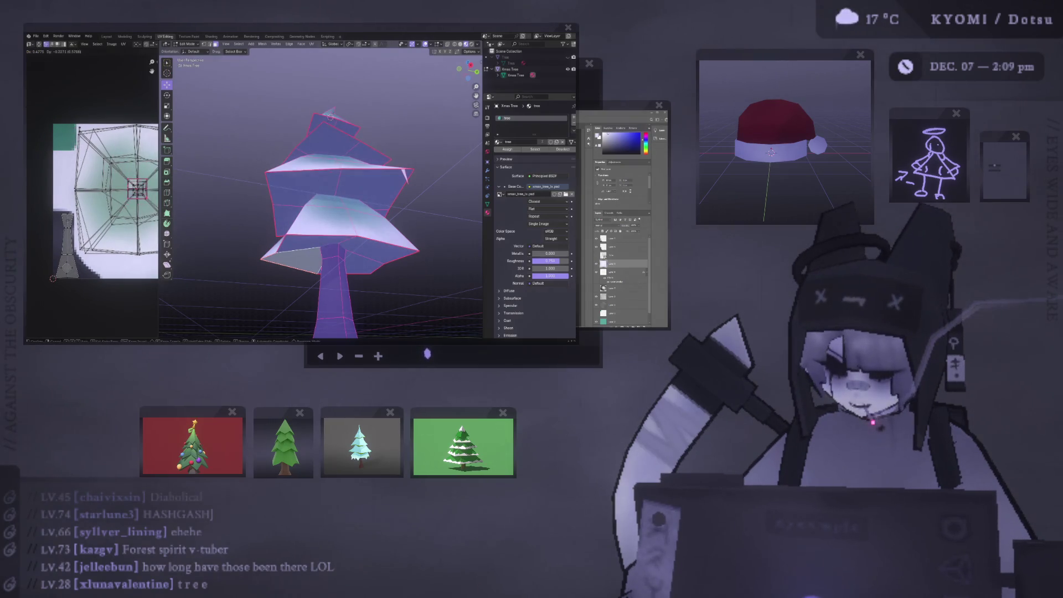
{"action": "key", "text": "Return"}
{"action": "middle_click_drag", "start_coordinate": [343, 233], "coordinate": [354, 183]}
{"action": "key", "text": "KP_Decimal"}
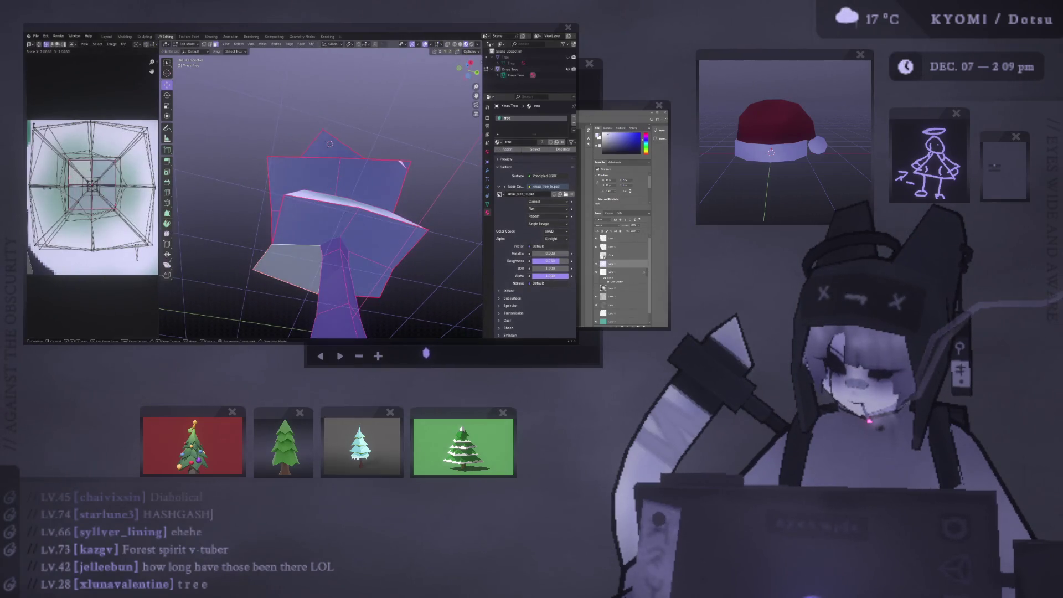
Leave Edit Mode and orbit to inspect the snowier tree from level and above.
{"action": "key", "text": "Tab"}
{"action": "key", "text": "Tab"}
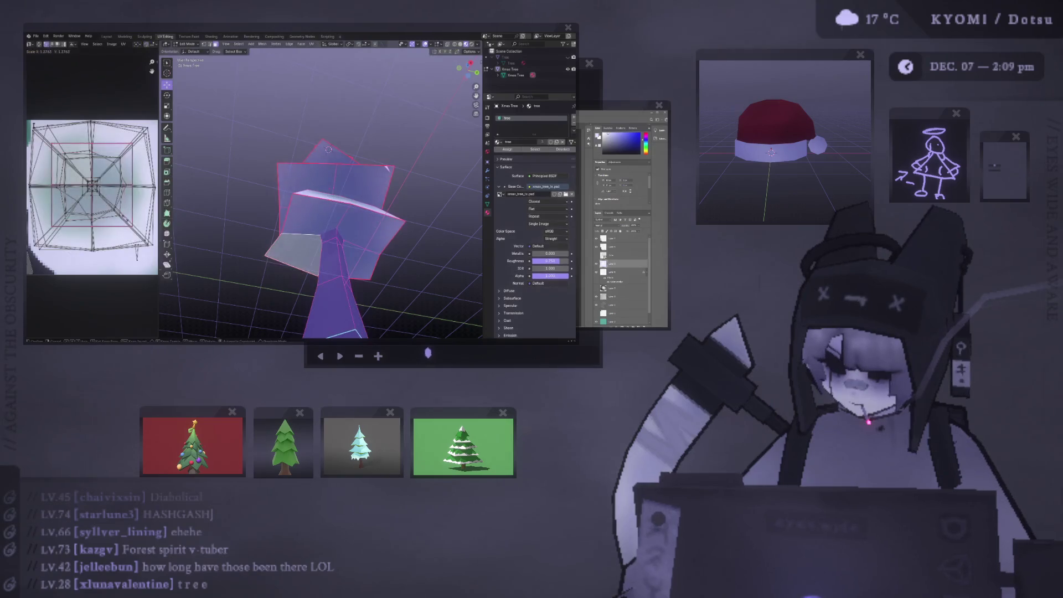
{"action": "key", "text": "Tab"}
{"action": "middle_click_drag", "start_coordinate": [249, 199], "coordinate": [296, 185]}
{"action": "scroll", "coordinate": [296, 184], "scroll_direction": "down", "scroll_amount": 3}
{"action": "mouse_move", "coordinate": [368, 143]}
{"action": "middle_mouse_down"}
{"action": "mouse_move", "coordinate": [411, 138]}
{"action": "mouse_move", "coordinate": [375, 168]}
{"action": "mouse_move", "coordinate": [408, 174]}
{"action": "mouse_move", "coordinate": [351, 195]}
{"action": "mouse_move", "coordinate": [341, 175]}
{"action": "mouse_move", "coordinate": [346, 187]}
{"action": "mouse_move", "coordinate": [330, 184]}
{"action": "middle_mouse_up"}
Select the Xmas Tree in Edit Mode, trial a bevel and drag on a tier edge, then cancel.
{"action": "scroll", "coordinate": [408, 173], "scroll_direction": "up", "scroll_amount": 3}
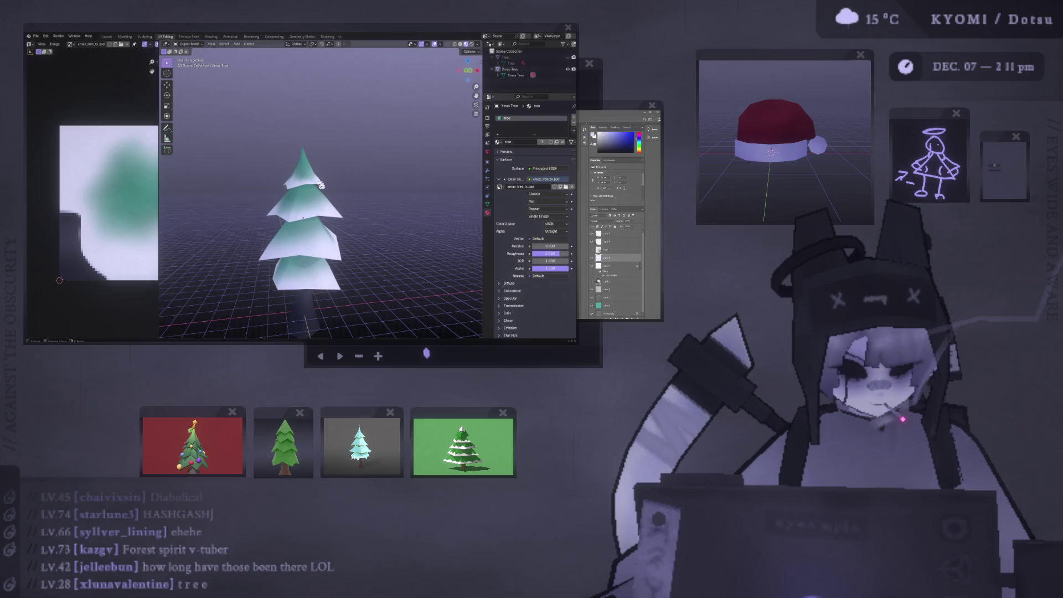
{"action": "scroll", "coordinate": [321, 185], "scroll_direction": "up", "scroll_amount": 3}
{"action": "left_click", "coordinate": [323, 185]}
{"action": "scroll", "coordinate": [324, 186], "scroll_direction": "up", "scroll_amount": 3}
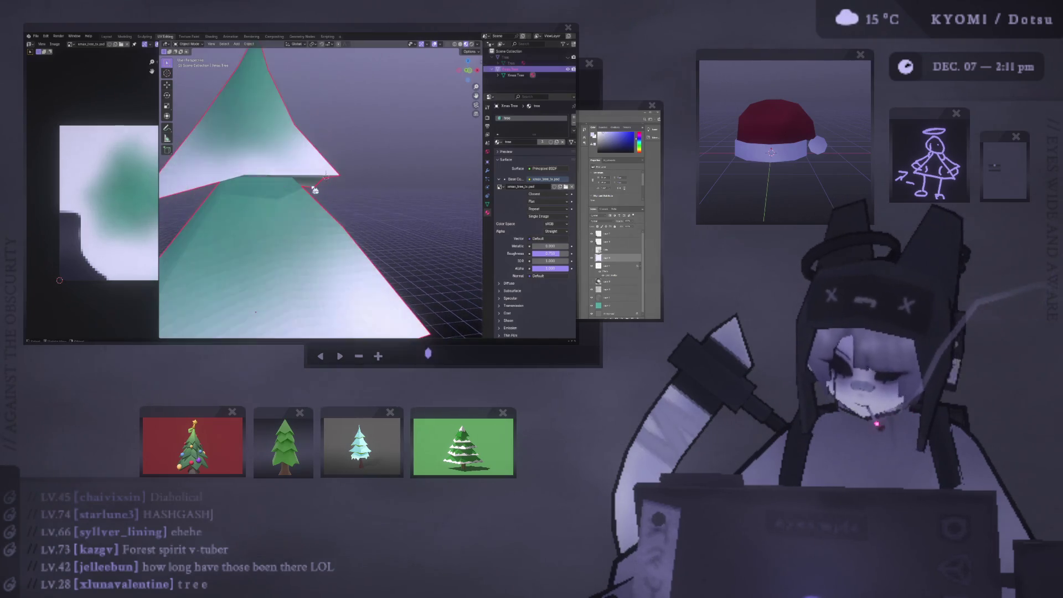
{"action": "key", "text": "Tab"}
{"action": "right_click", "coordinate": [301, 196]}
{"action": "left_click", "coordinate": [301, 196]}
{"action": "left_click", "coordinate": [302, 196]}
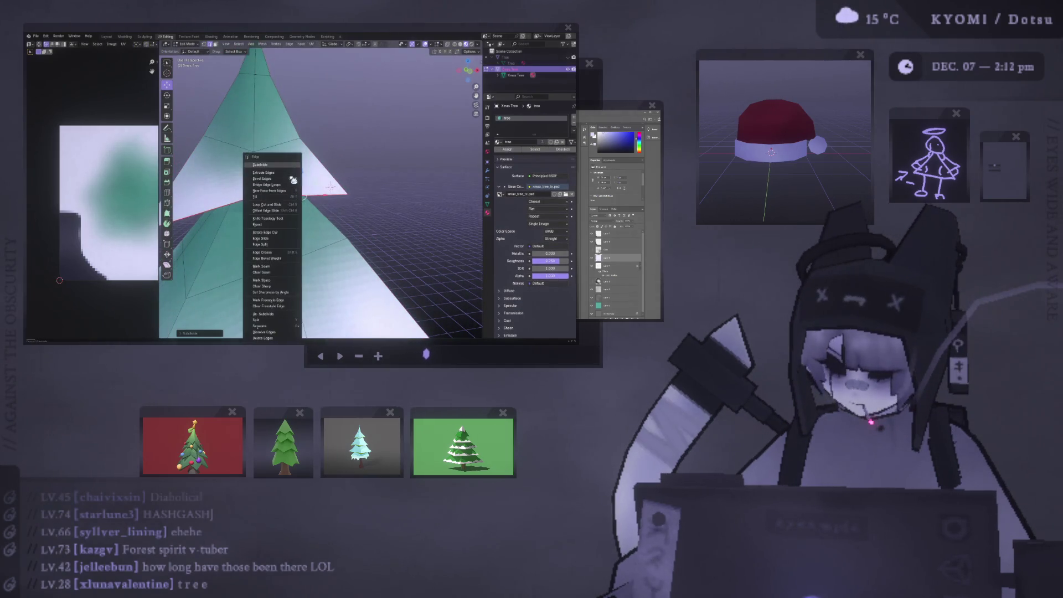
{"action": "mouse_move", "coordinate": [302, 195]}
{"action": "left_mouse_down"}
{"action": "mouse_move", "coordinate": [303, 244]}
{"action": "mouse_move", "coordinate": [299, 207]}
{"action": "left_mouse_up"}
{"action": "right_click", "coordinate": [299, 207]}
{"action": "key", "text": "Escape"}
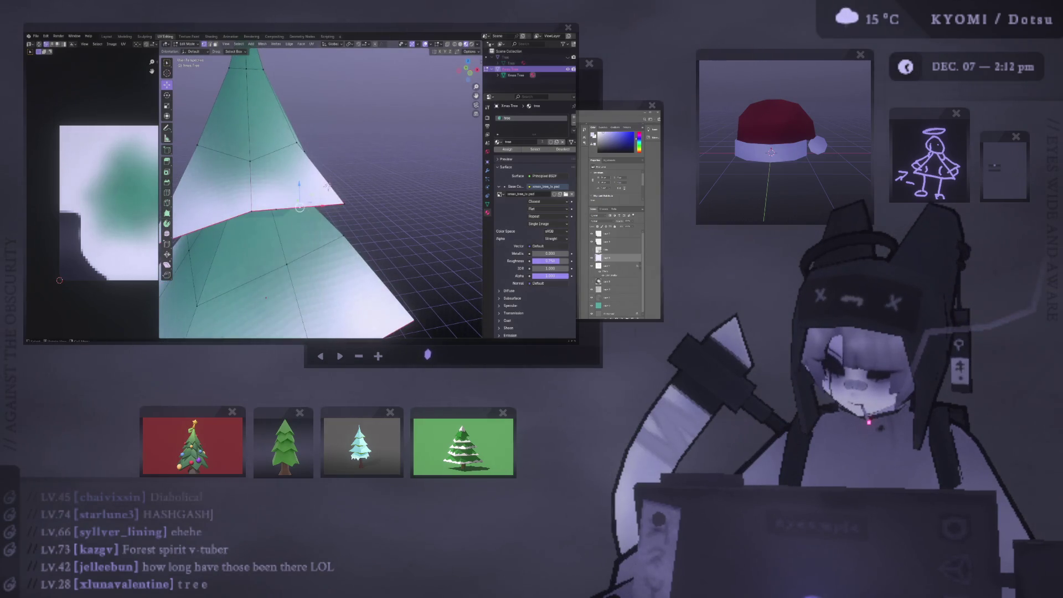
Slide and lower a tier vertex to form a triangular icicle spike below the edge.
{"action": "key", "text": "shift+v"}
{"action": "left_click", "coordinate": [327, 186]}
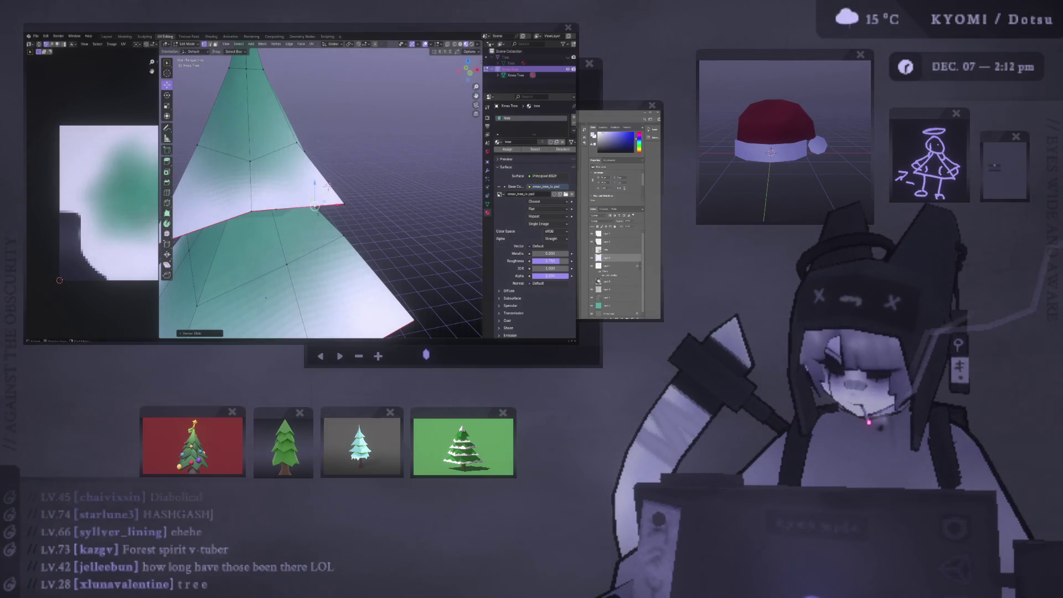
{"action": "scroll", "coordinate": [332, 180], "scroll_direction": "up", "scroll_amount": 3}
{"action": "key", "text": "g"}
{"action": "left_click", "coordinate": [320, 218]}
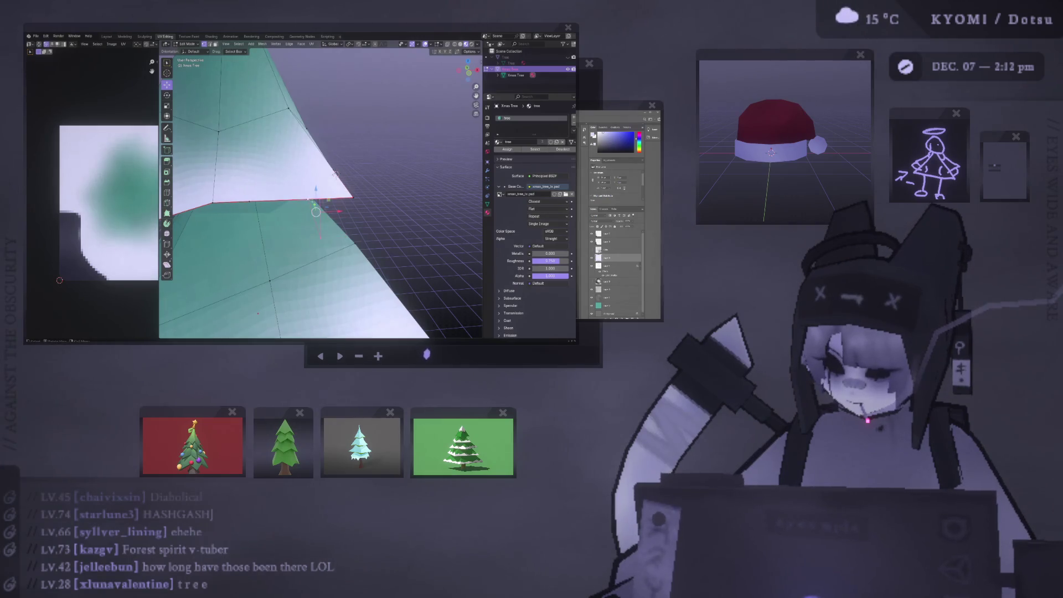
{"action": "right_click", "coordinate": [294, 213]}
{"action": "left_click", "coordinate": [294, 246]}
Unwrap the spike's UVs, then move the island top-left and scale it smaller.
{"action": "right_click", "coordinate": [263, 161]}
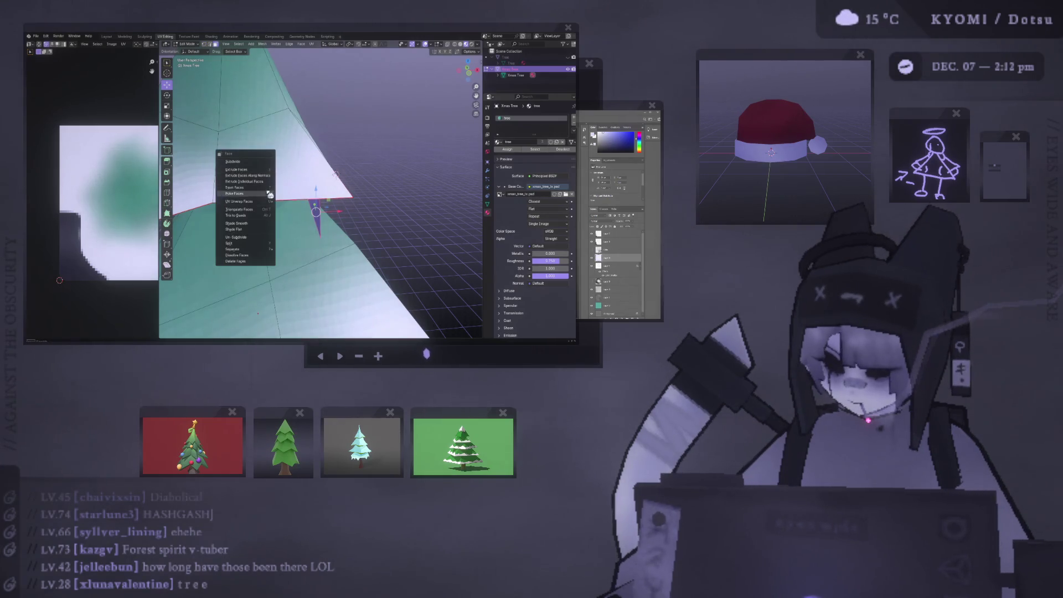
{"action": "mouse_move", "coordinate": [265, 197]}
{"action": "mouse_move", "coordinate": [310, 202]}
{"action": "left_click", "coordinate": [370, 209]}
{"action": "key", "text": "g"}
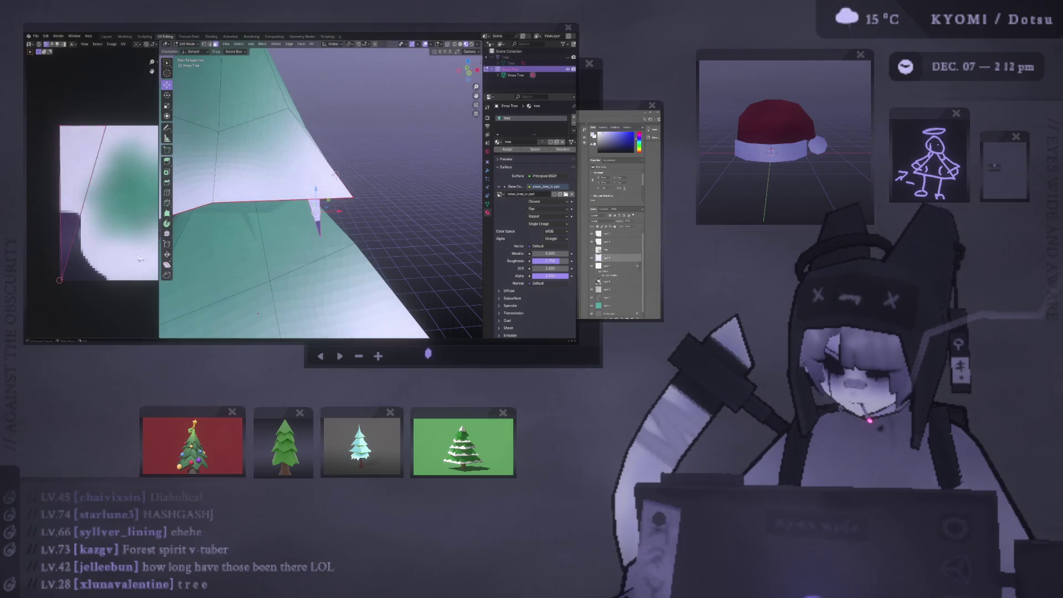
{"action": "left_click", "coordinate": [111, 156]}
{"action": "key", "text": "s"}
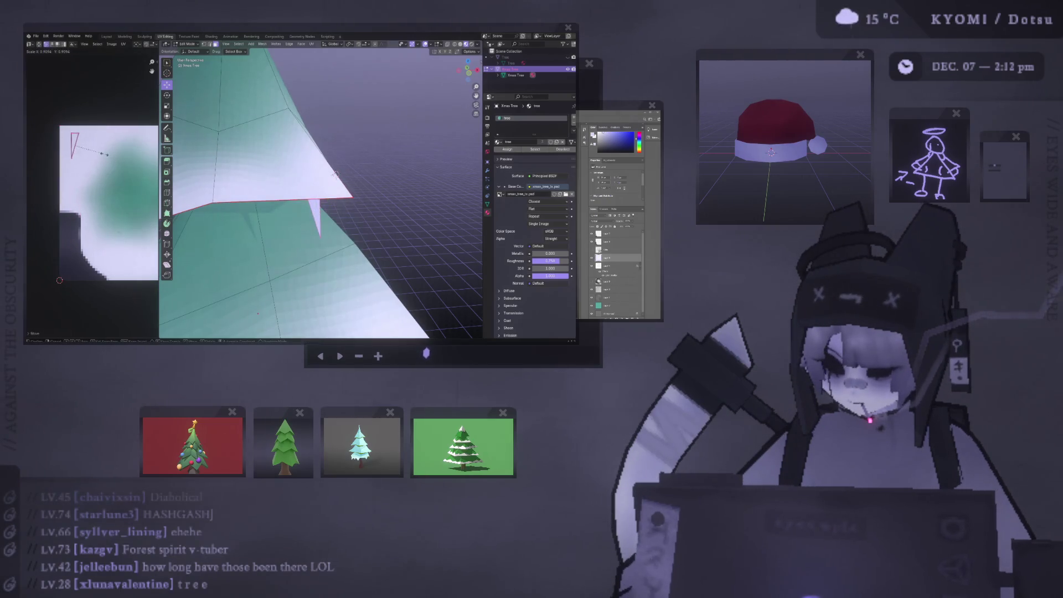
{"action": "left_click", "coordinate": [96, 155]}
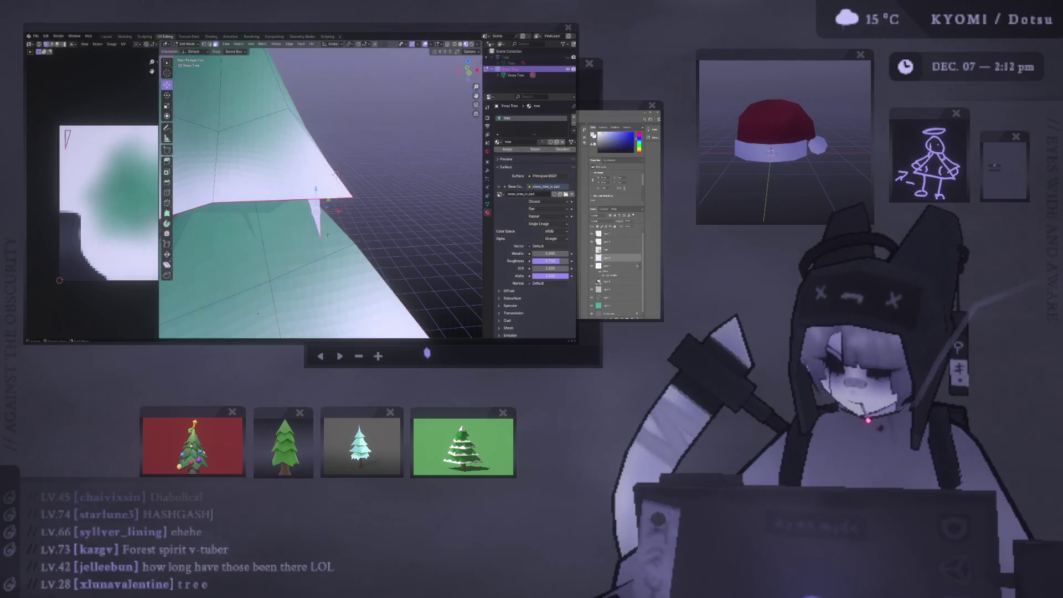
Reposition the spike's tip and slide its other vertices along their edges.
{"action": "key", "text": "g"}
{"action": "left_click", "coordinate": [316, 239]}
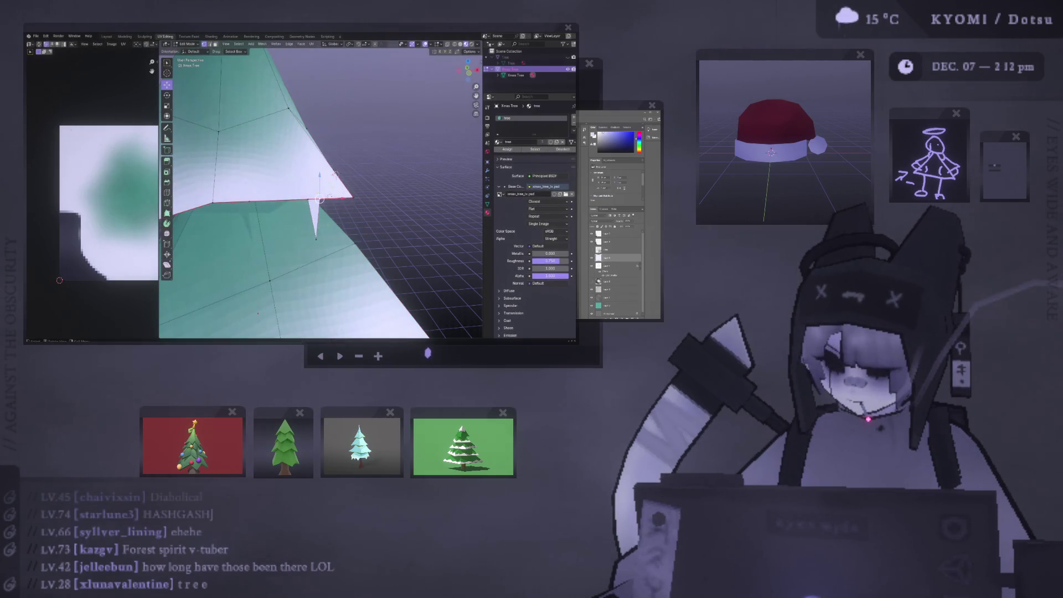
{"action": "key", "text": "g"}
{"action": "key", "text": "g"}
{"action": "left_click", "coordinate": [336, 175]}
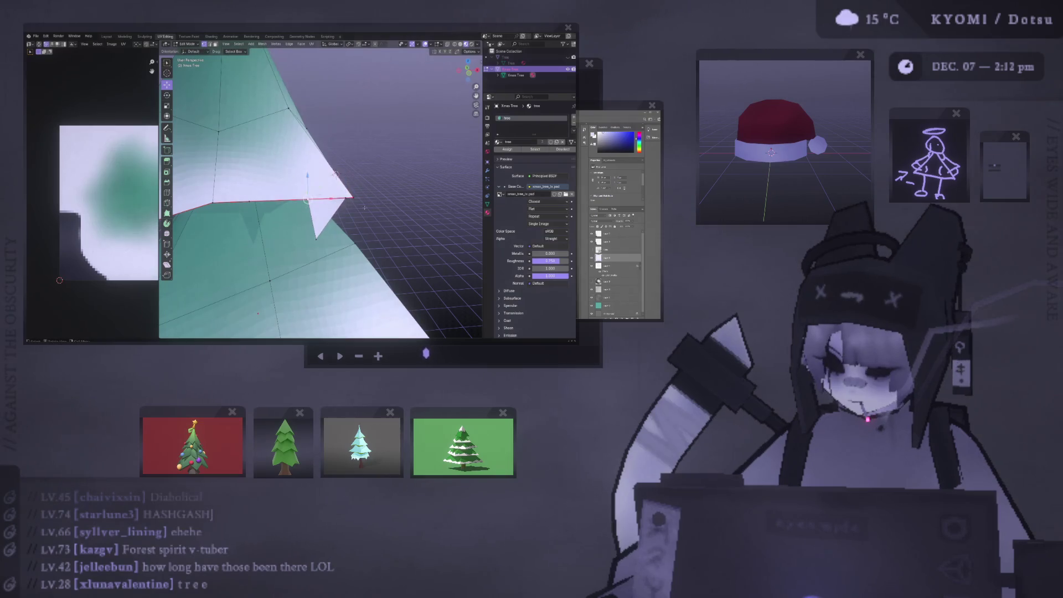
{"action": "key", "text": "g"}
{"action": "key", "text": "g"}
{"action": "left_click", "coordinate": [394, 208]}
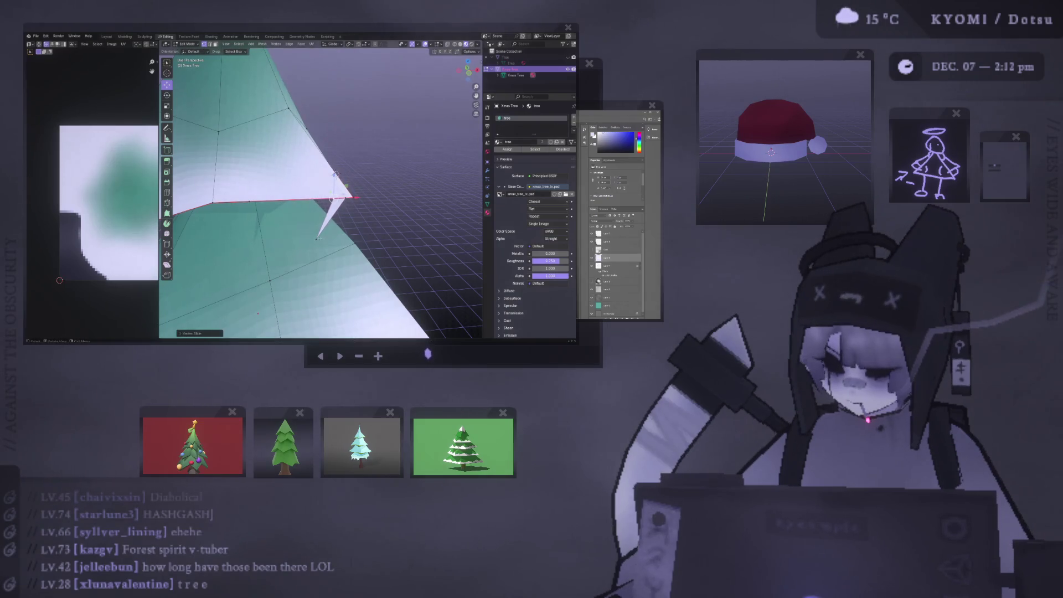
Check the whole tree in Object Mode, then return to editing the mesh.
{"action": "key", "text": "Tab"}
{"action": "scroll", "coordinate": [349, 177], "scroll_direction": "down", "scroll_amount": 5}
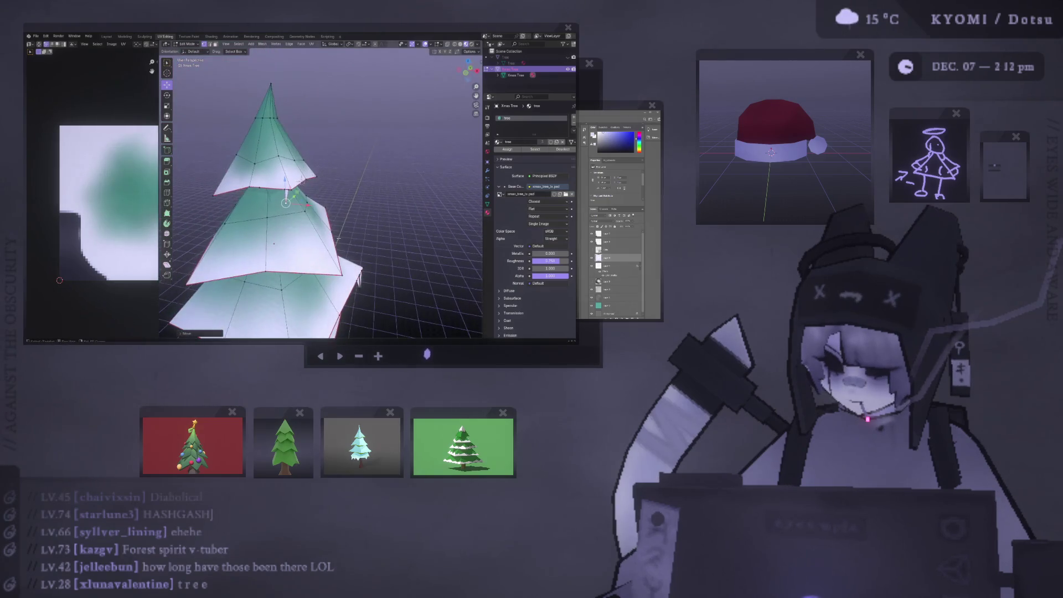
{"action": "left_click", "coordinate": [361, 181]}
{"action": "scroll", "coordinate": [362, 182], "scroll_direction": "down", "scroll_amount": 3}
{"action": "scroll", "coordinate": [332, 183], "scroll_direction": "up", "scroll_amount": 5}
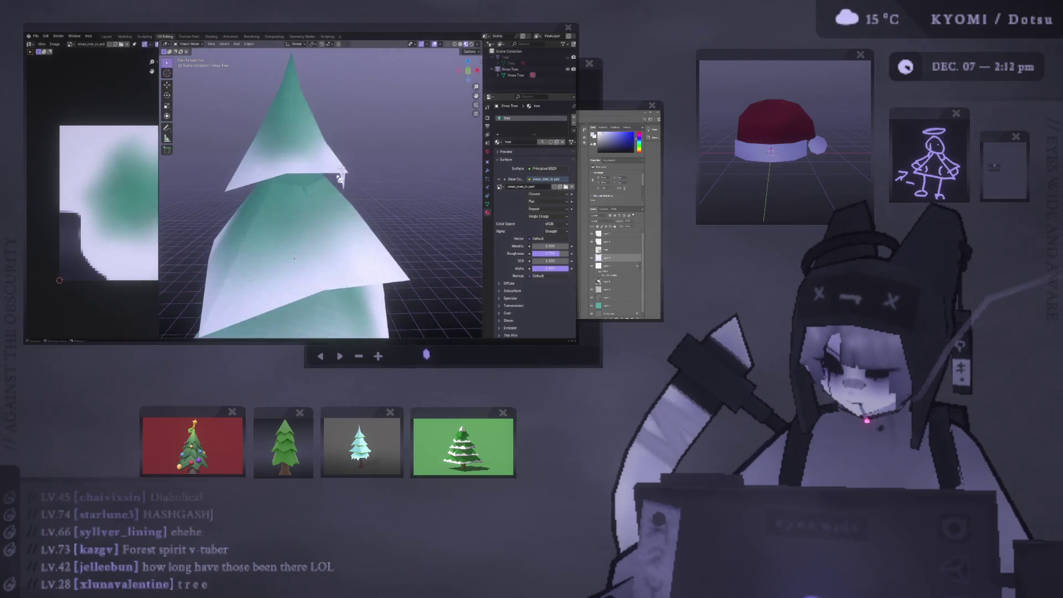
{"action": "key", "text": "Tab"}
{"action": "scroll", "coordinate": [332, 194], "scroll_direction": "up", "scroll_amount": 4}
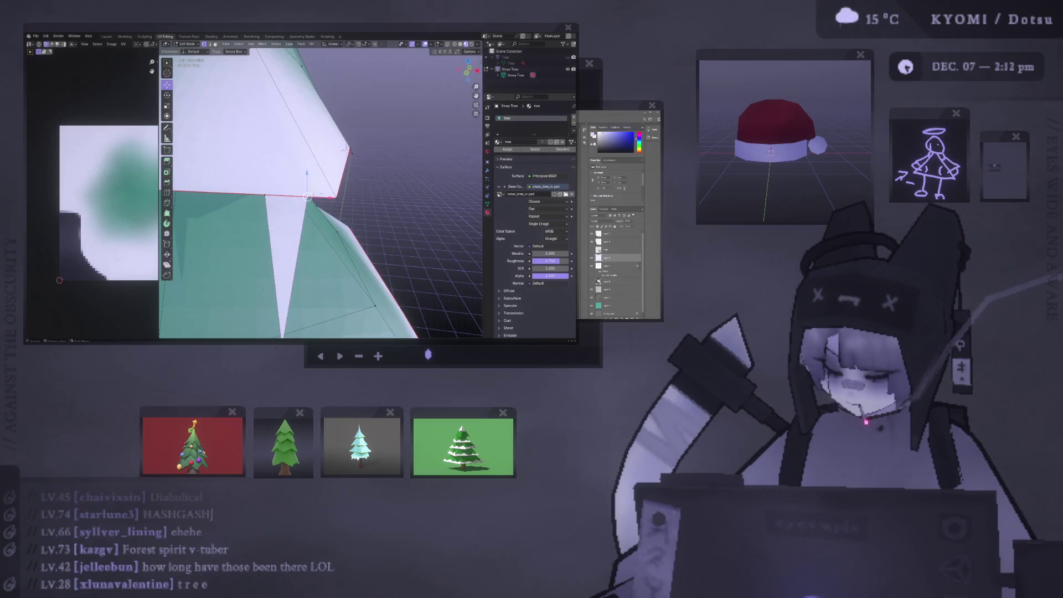
Merge the spike vertices At Last into one point and vertex-slide it.
{"action": "key", "text": "m"}
{"action": "left_click", "coordinate": [345, 212]}
{"action": "key", "text": "ctrl+z"}
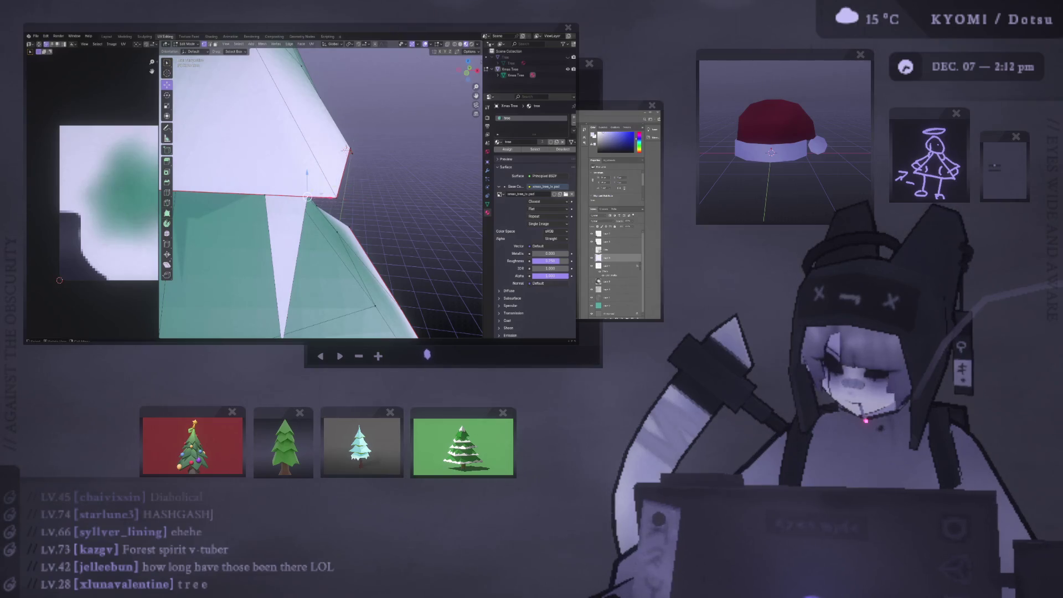
{"action": "key", "text": "m"}
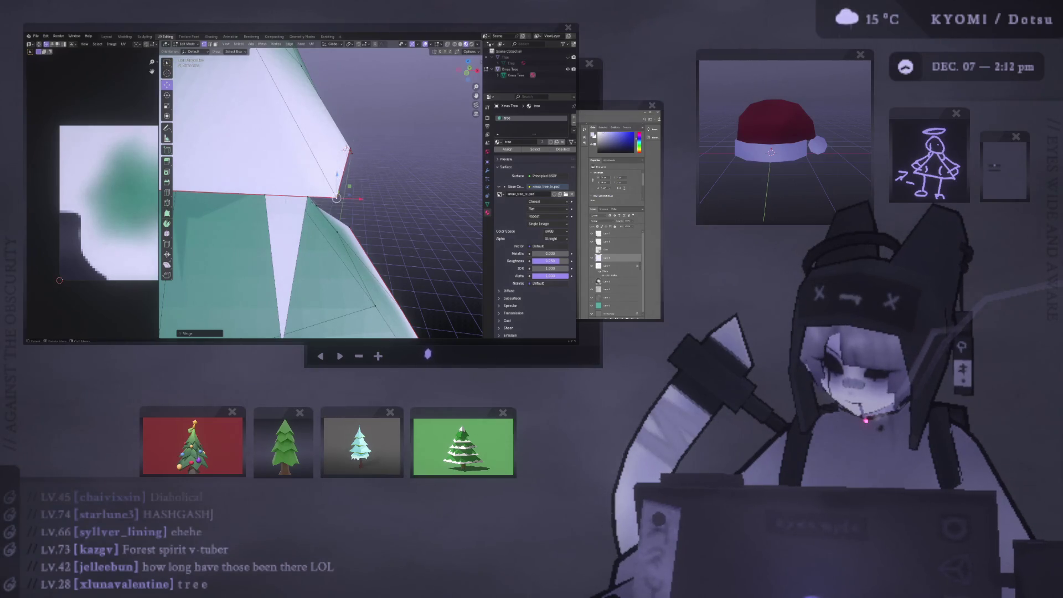
{"action": "key", "text": "m"}
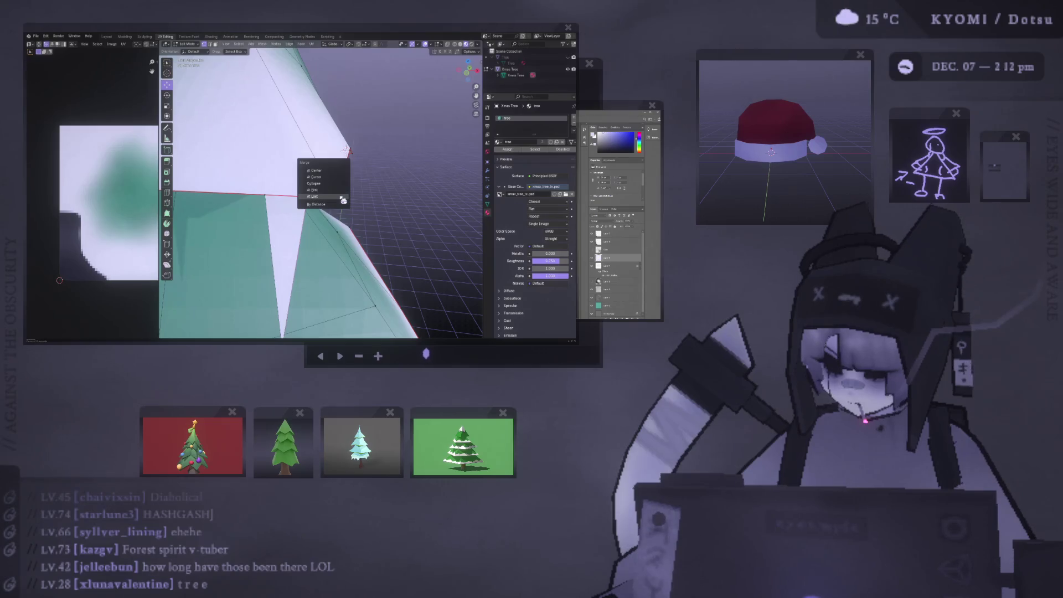
{"action": "left_click", "coordinate": [335, 195]}
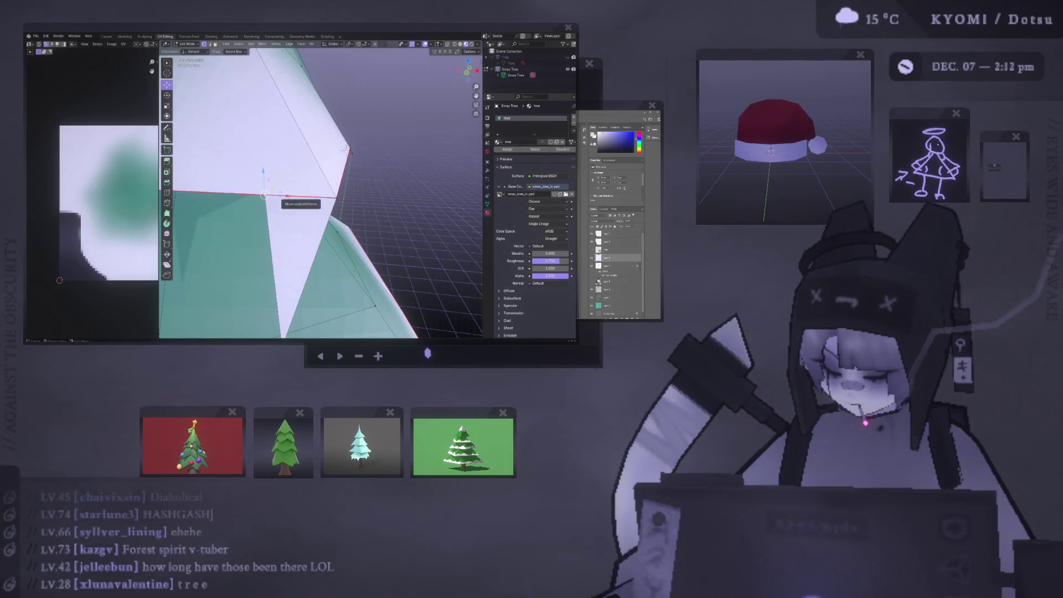
{"action": "key", "text": "shift+v"}
{"action": "left_click", "coordinate": [277, 233]}
Move the spike tip along the X axis to sharpen the icicle point.
{"action": "middle_click_drag", "start_coordinate": [277, 233], "coordinate": [299, 199]}
{"action": "middle_click_drag", "start_coordinate": [365, 85], "coordinate": [356, 124]}
{"action": "key", "text": "g"}
{"action": "key", "text": "x"}
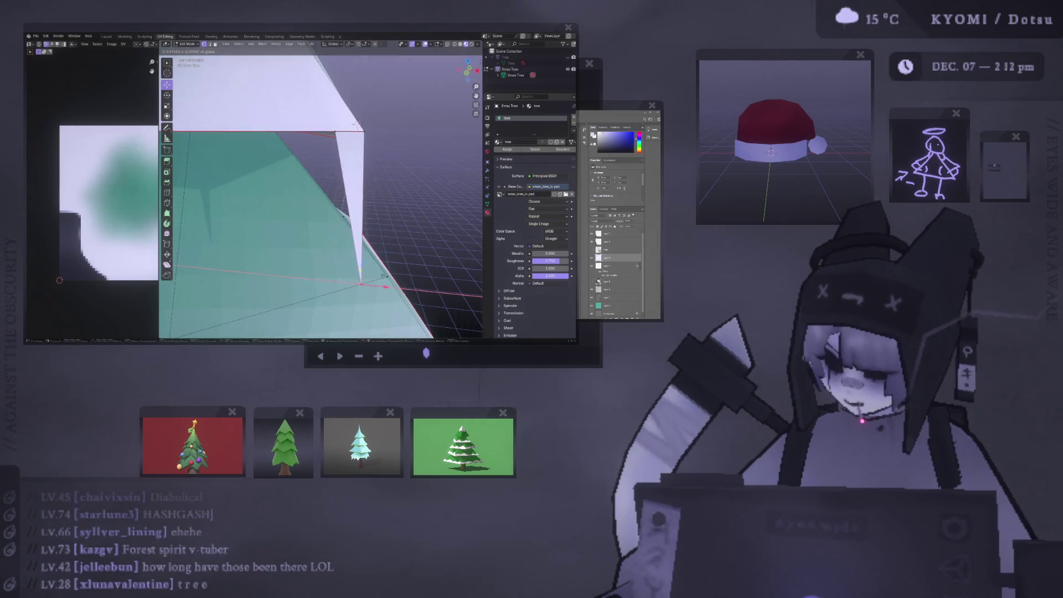
{"action": "left_click", "coordinate": [382, 275]}
{"action": "middle_click_drag", "start_coordinate": [382, 276], "coordinate": [342, 167]}
{"action": "scroll", "coordinate": [341, 168], "scroll_direction": "down", "scroll_amount": 4}
{"action": "scroll", "coordinate": [335, 167], "scroll_direction": "up", "scroll_amount": 4}
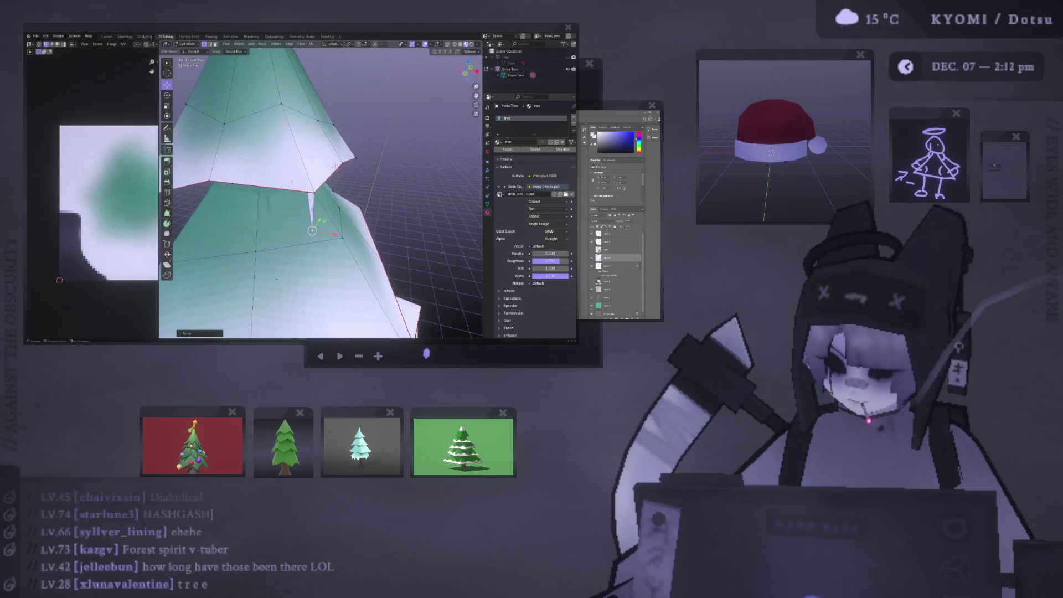
Re-enter Edit Mode on the tree and switch to front orthographic view.
{"action": "key", "text": "Tab"}
{"action": "scroll", "coordinate": [290, 188], "scroll_direction": "down", "scroll_amount": 4}
{"action": "scroll", "coordinate": [296, 195], "scroll_direction": "up", "scroll_amount": 4}
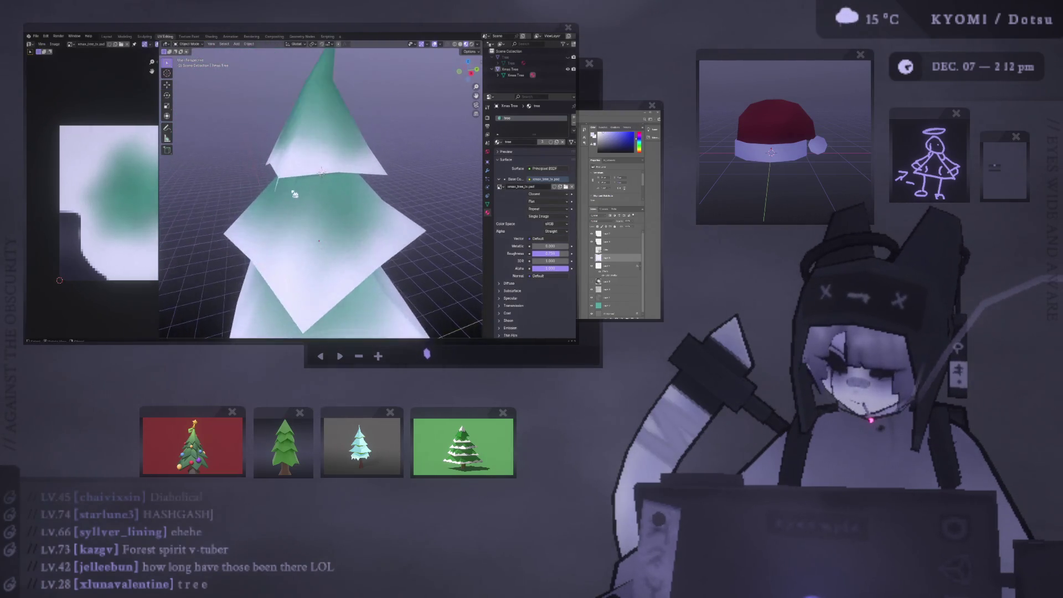
{"action": "scroll", "coordinate": [339, 182], "scroll_direction": "up", "scroll_amount": 3}
{"action": "key", "text": "Tab"}
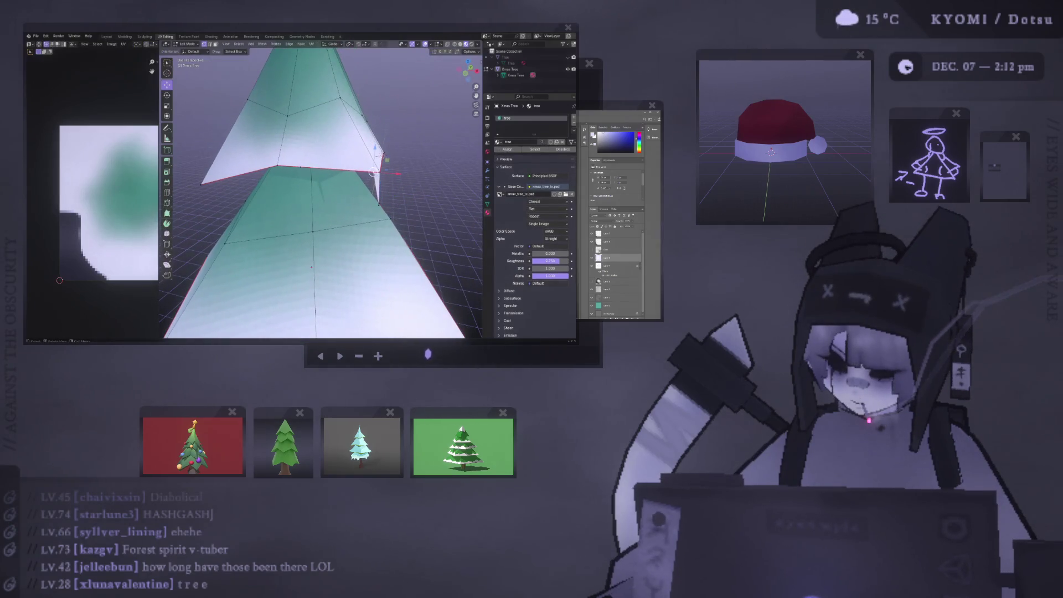
{"action": "scroll", "coordinate": [408, 201], "scroll_direction": "down", "scroll_amount": 4}
{"action": "scroll", "coordinate": [408, 201], "scroll_direction": "up", "scroll_amount": 4}
{"action": "key", "text": "KP_1"}
Vertex-slide the tier-edge vertex, then move it along the X axis.
{"action": "key", "text": "shift+v"}
{"action": "left_click", "coordinate": [404, 200]}
{"action": "key", "text": "g"}
{"action": "key", "text": "x"}
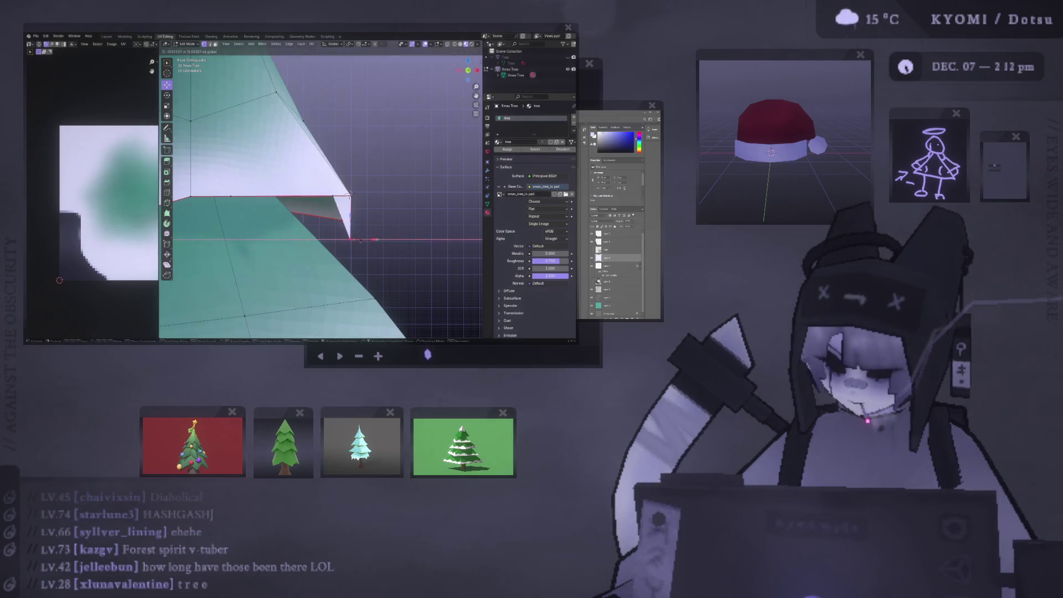
{"action": "left_click", "coordinate": [357, 240]}
Move the selected spike edges along the Y axis under the top tier.
{"action": "middle_click_drag", "start_coordinate": [357, 240], "coordinate": [379, 248], "text": "shift"}
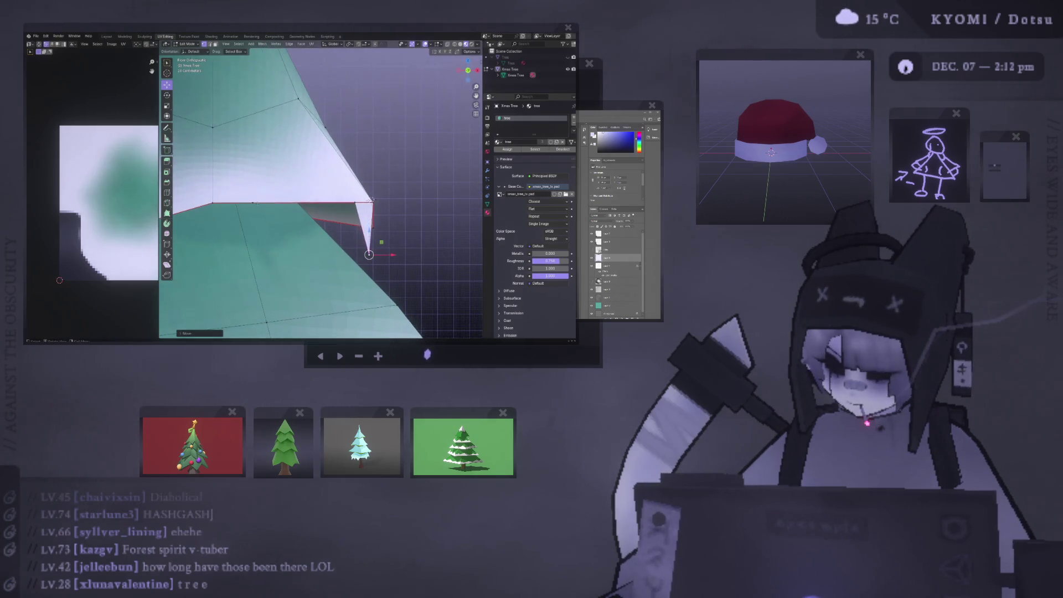
{"action": "mouse_move", "coordinate": [373, 200]}
{"action": "middle_mouse_down"}
{"action": "mouse_move", "coordinate": [372, 177]}
{"action": "mouse_move", "coordinate": [335, 168]}
{"action": "mouse_move", "coordinate": [348, 171]}
{"action": "mouse_move", "coordinate": [359, 217]}
{"action": "mouse_move", "coordinate": [338, 191]}
{"action": "mouse_move", "coordinate": [273, 218]}
{"action": "mouse_move", "coordinate": [225, 179]}
{"action": "mouse_move", "coordinate": [294, 203]}
{"action": "mouse_move", "coordinate": [355, 201]}
{"action": "middle_mouse_up"}
{"action": "key", "text": "g"}
{"action": "key", "text": "y"}
{"action": "left_click", "coordinate": [347, 170]}
Return to Object Mode and zoom out to view the whole tree.
{"action": "key", "text": "Tab"}
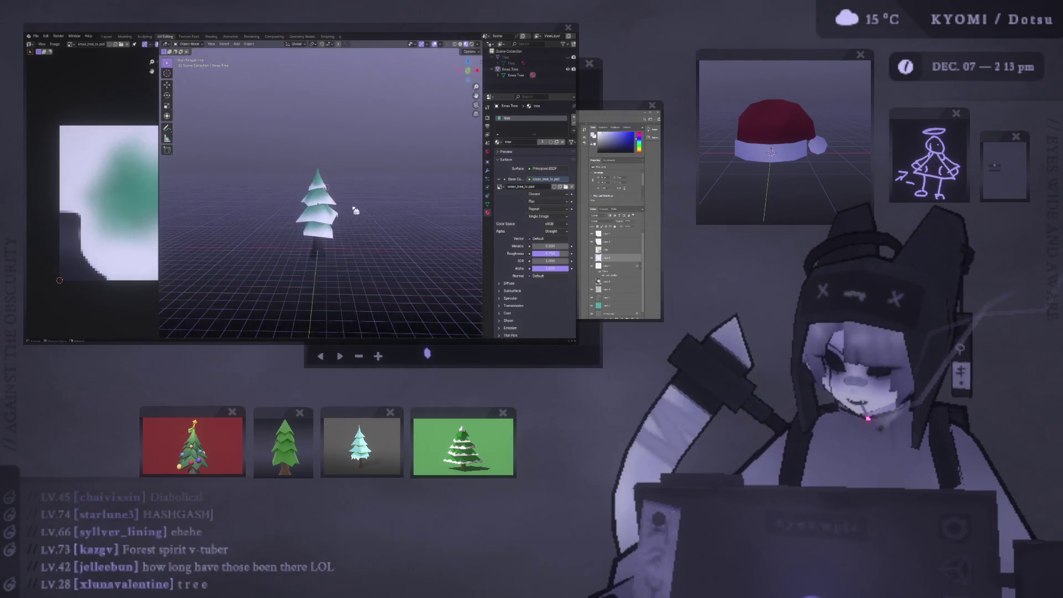
{"action": "scroll", "coordinate": [344, 179], "scroll_direction": "up", "scroll_amount": 6}
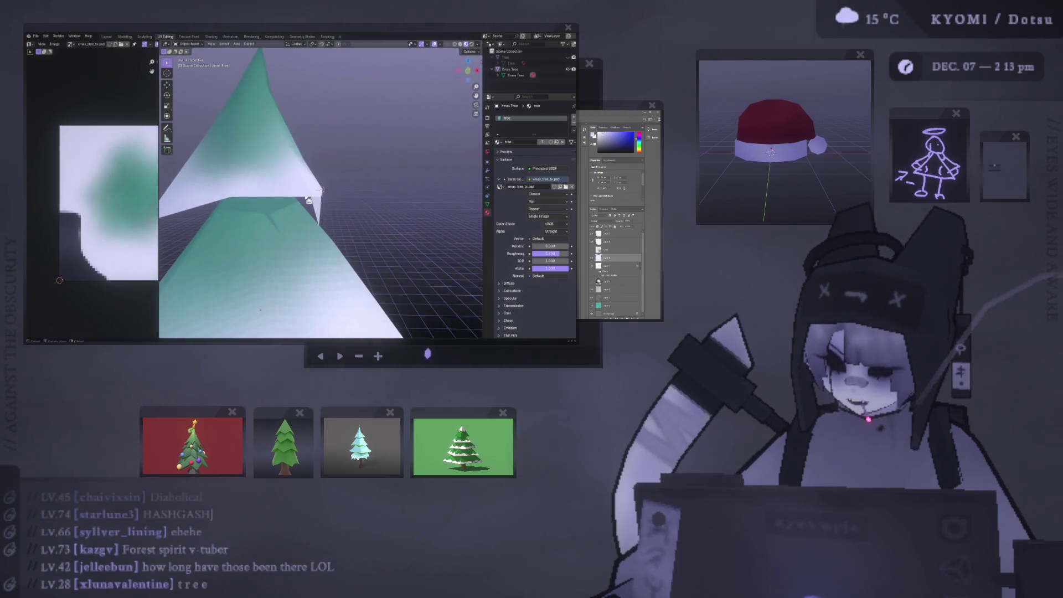
{"action": "key", "text": "Tab"}
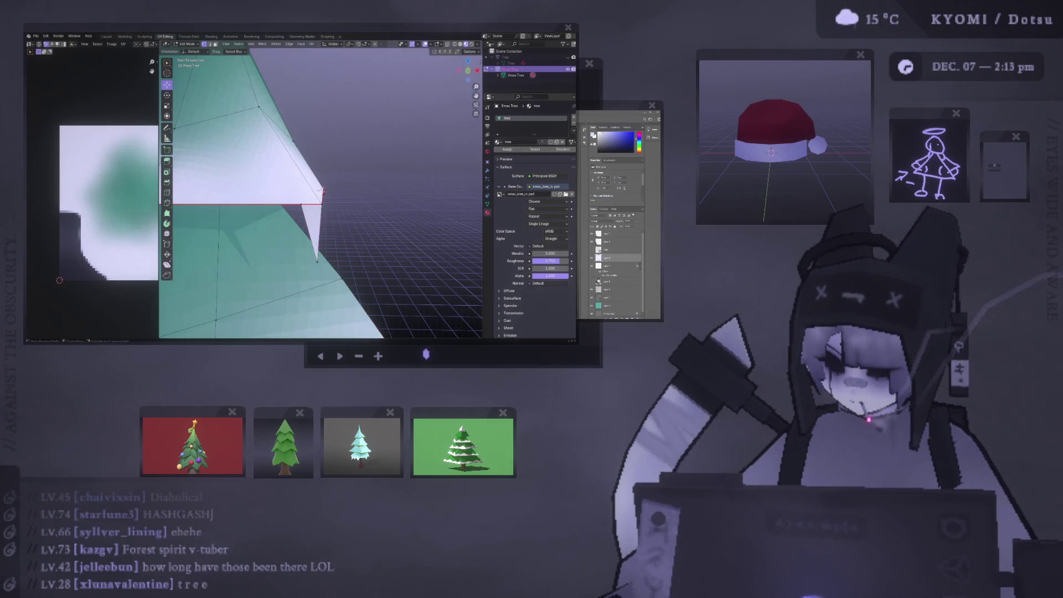
{"action": "key", "text": "Tab"}
{"action": "scroll", "coordinate": [375, 195], "scroll_direction": "down", "scroll_amount": 4}
{"action": "scroll", "coordinate": [375, 195], "scroll_direction": "down", "scroll_amount": 3}
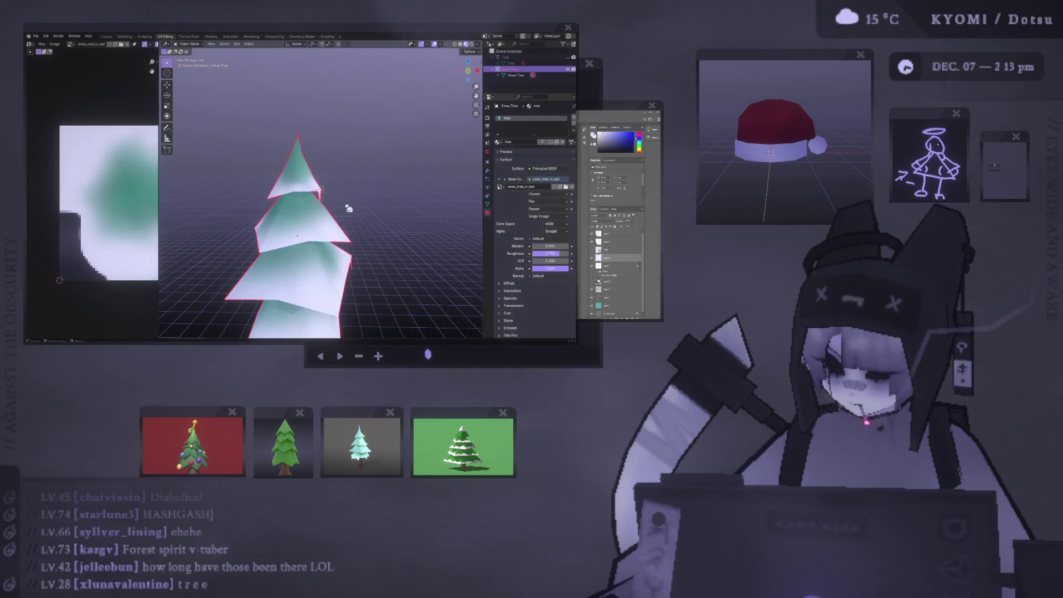
Orbit and zoom around the snowy tree from the front and side.
{"action": "middle_click_drag", "start_coordinate": [343, 207], "coordinate": [320, 211]}
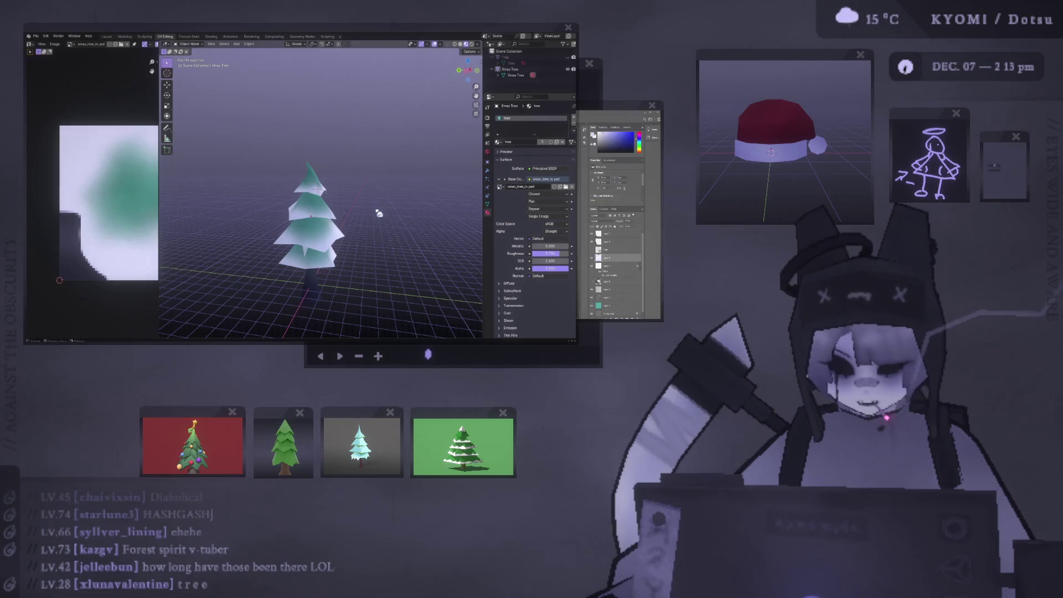
{"action": "middle_click_drag", "start_coordinate": [335, 218], "coordinate": [274, 215]}
{"action": "scroll", "coordinate": [274, 214], "scroll_direction": "up", "scroll_amount": 2}
{"action": "scroll", "coordinate": [273, 215], "scroll_direction": "up", "scroll_amount": 2}
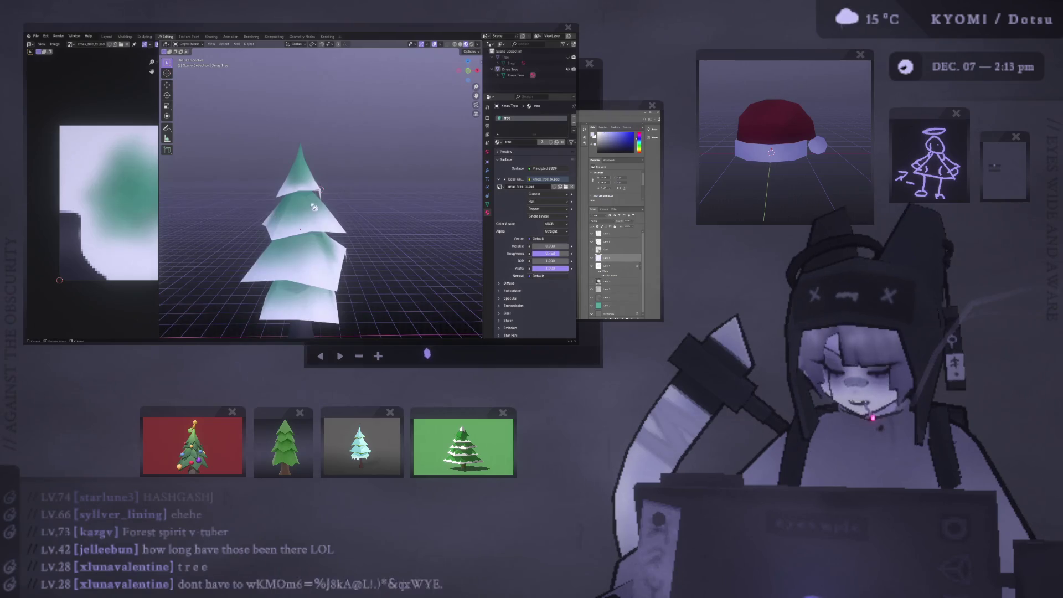
{"action": "scroll", "coordinate": [319, 190], "scroll_direction": "up", "scroll_amount": 5}
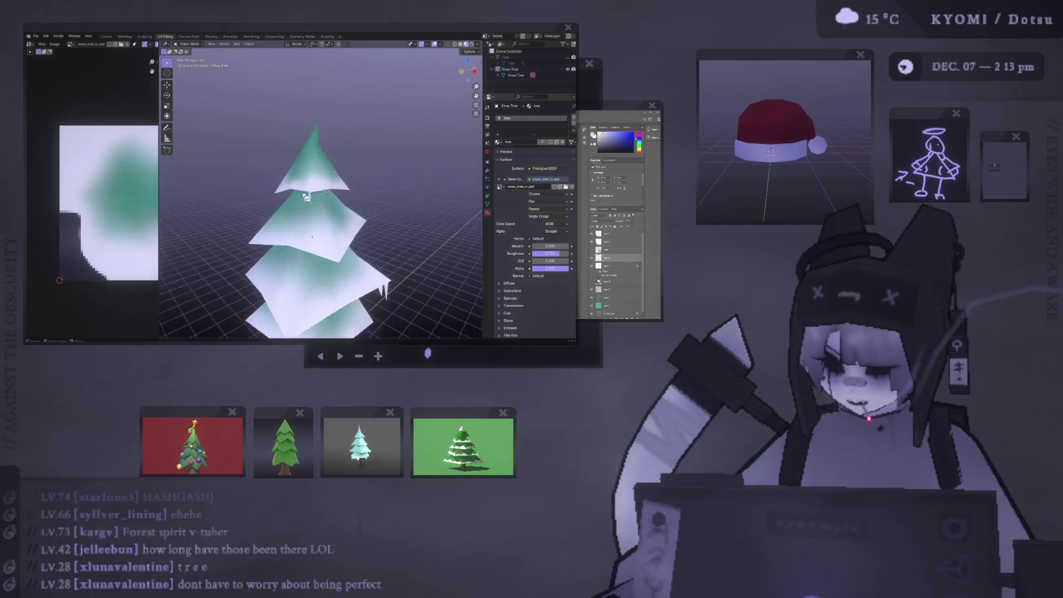
{"action": "mouse_move", "coordinate": [300, 203]}
{"action": "middle_mouse_down"}
{"action": "mouse_move", "coordinate": [374, 199]}
{"action": "mouse_move", "coordinate": [379, 178]}
{"action": "mouse_move", "coordinate": [299, 207]}
{"action": "middle_mouse_up"}
Enter Edit Mode and begin a loop cut on a tier, then cancel it.
{"action": "key", "text": "Tab"}
{"action": "key", "text": "ctrl+r"}
{"action": "right_click", "coordinate": [380, 186]}
Subdivide the tier-rim edge beside the spike and slide the new vertex, checking in Right Ortho.
{"action": "middle_click_drag", "start_coordinate": [379, 186], "coordinate": [392, 150]}
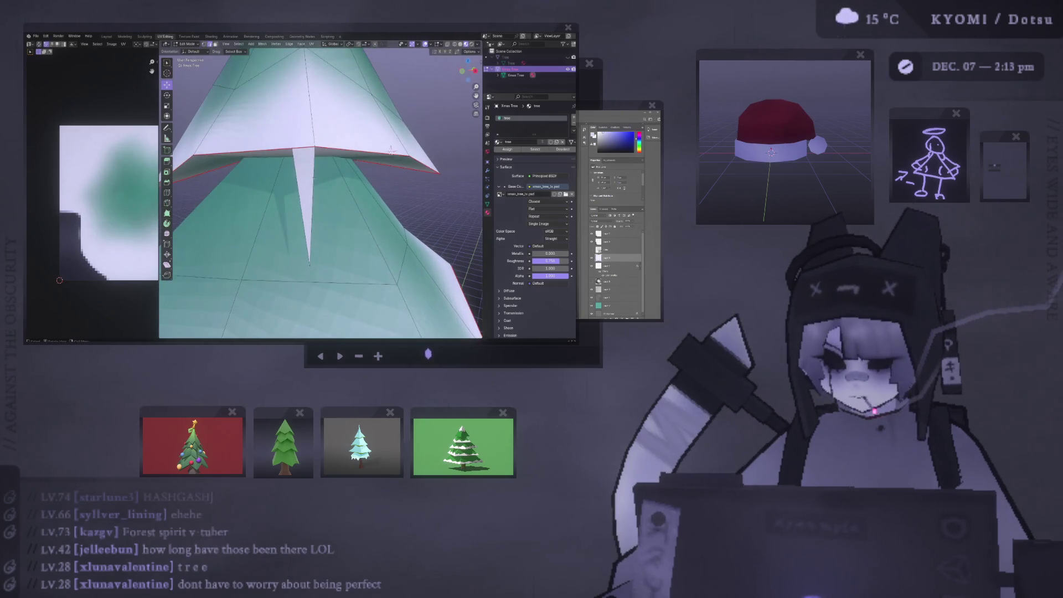
{"action": "right_click", "coordinate": [298, 178]}
{"action": "left_click", "coordinate": [288, 166]}
{"action": "key", "text": "1"}
{"action": "key", "text": "g"}
{"action": "key", "text": "g"}
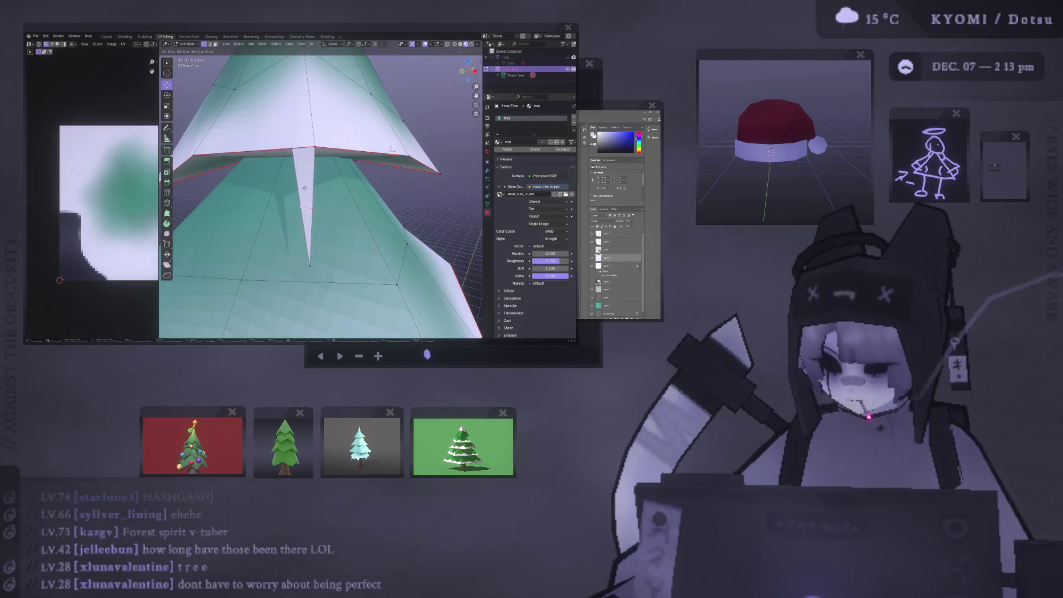
{"action": "left_click", "coordinate": [399, 150]}
{"action": "scroll", "coordinate": [407, 149], "scroll_direction": "up", "scroll_amount": 3}
{"action": "key", "text": "KP_3"}
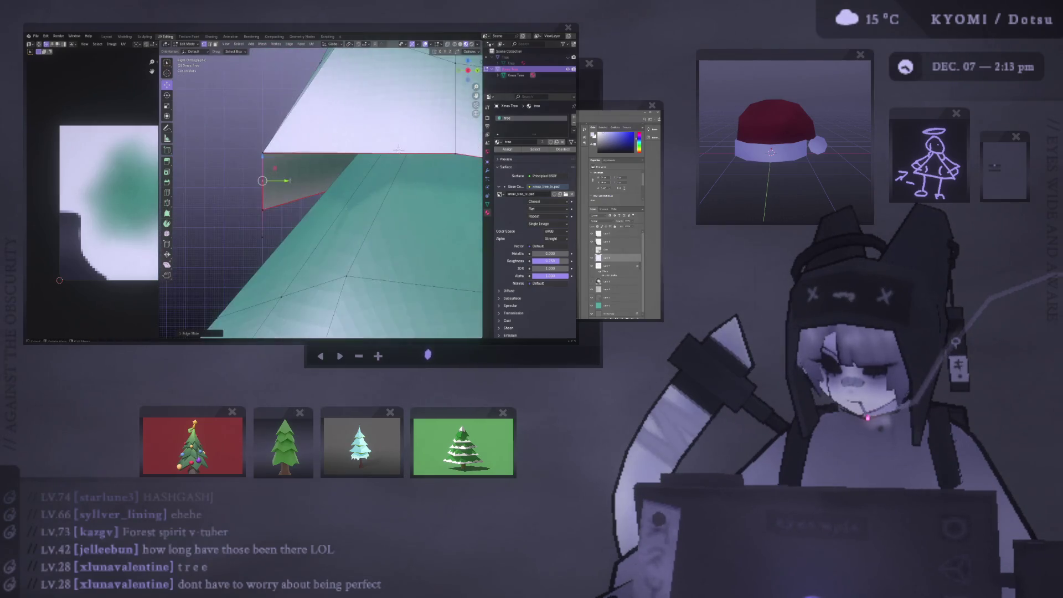
{"action": "mouse_move", "coordinate": [286, 180]}
{"action": "middle_mouse_down"}
{"action": "mouse_move", "coordinate": [261, 183]}
{"action": "mouse_move", "coordinate": [305, 204]}
{"action": "mouse_move", "coordinate": [440, 167]}
{"action": "middle_mouse_up"}
Pull back to the whole tree and reopen Edit Mode to show the UV layout.
{"action": "key", "text": "Tab"}
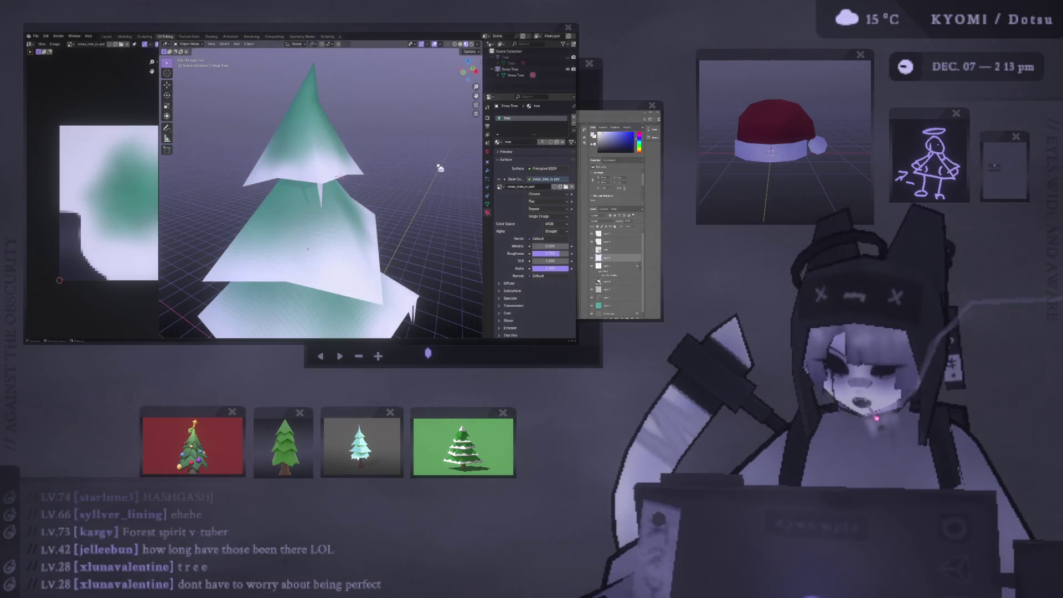
{"action": "middle_click_drag", "start_coordinate": [276, 140], "coordinate": [319, 182]}
{"action": "key", "text": "Tab"}
{"action": "scroll", "coordinate": [117, 204], "scroll_direction": "down", "scroll_amount": 2}
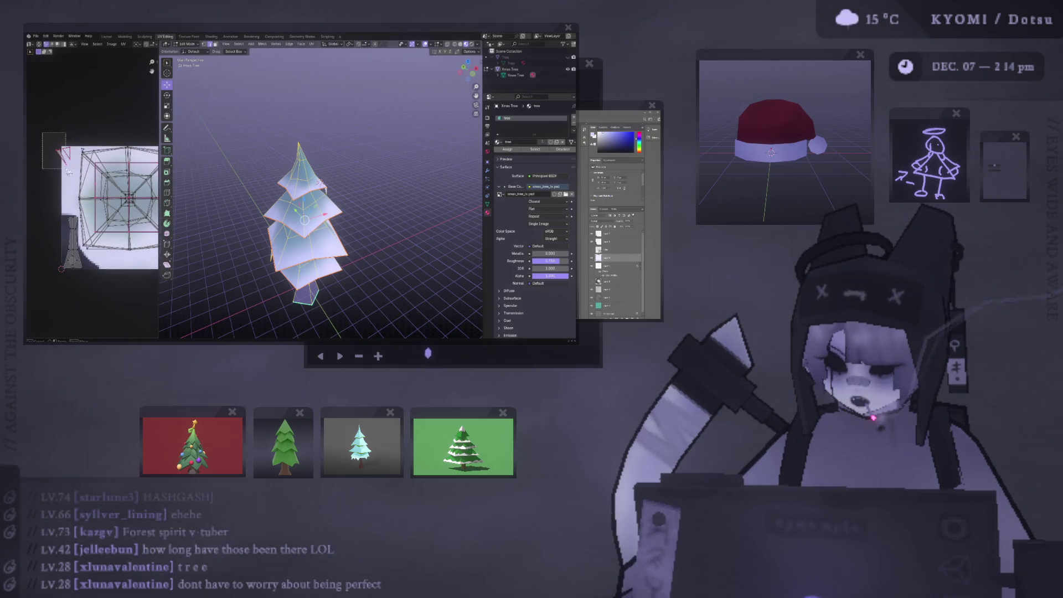
Select and adjust the tree's UVs on the texture, then frame the selection.
{"action": "left_click_drag", "start_coordinate": [67, 170], "coordinate": [67, 170]}
{"action": "key", "text": "g"}
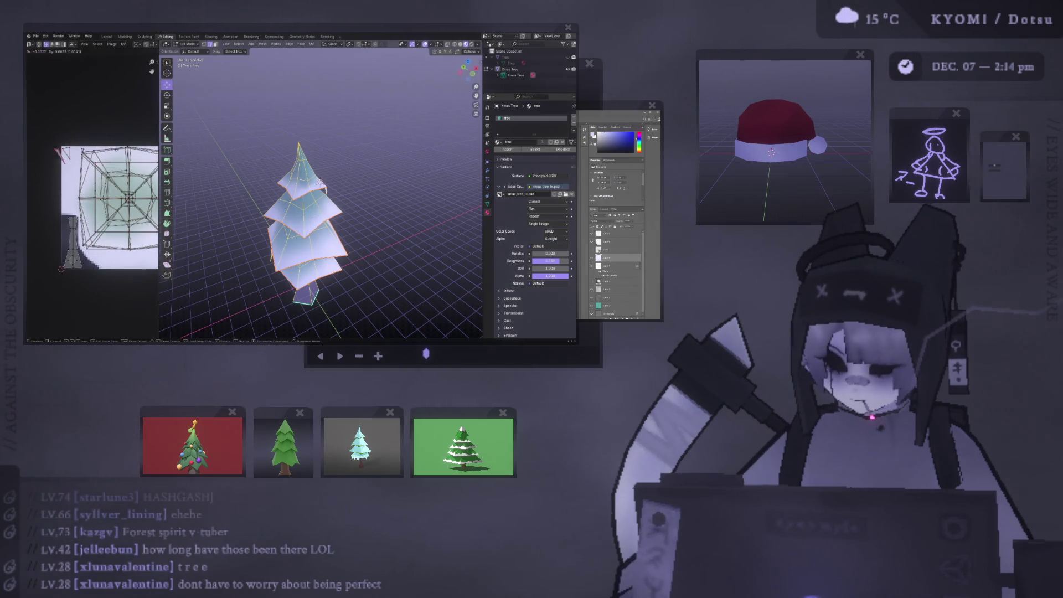
{"action": "key", "text": "Return"}
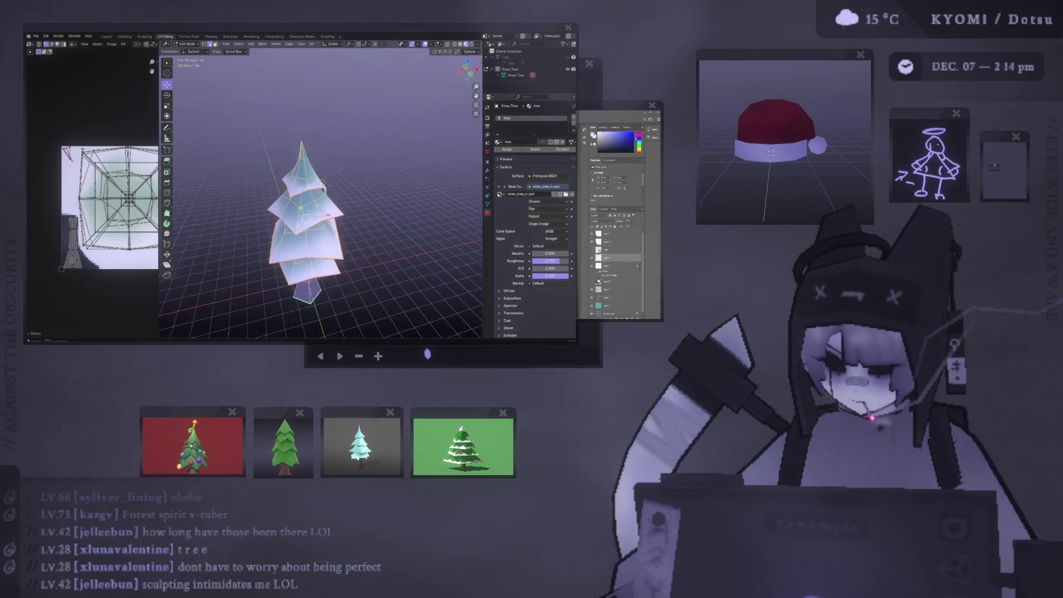
{"action": "key", "text": "KP_Decimal"}
{"action": "key", "text": "KP_Decimal"}
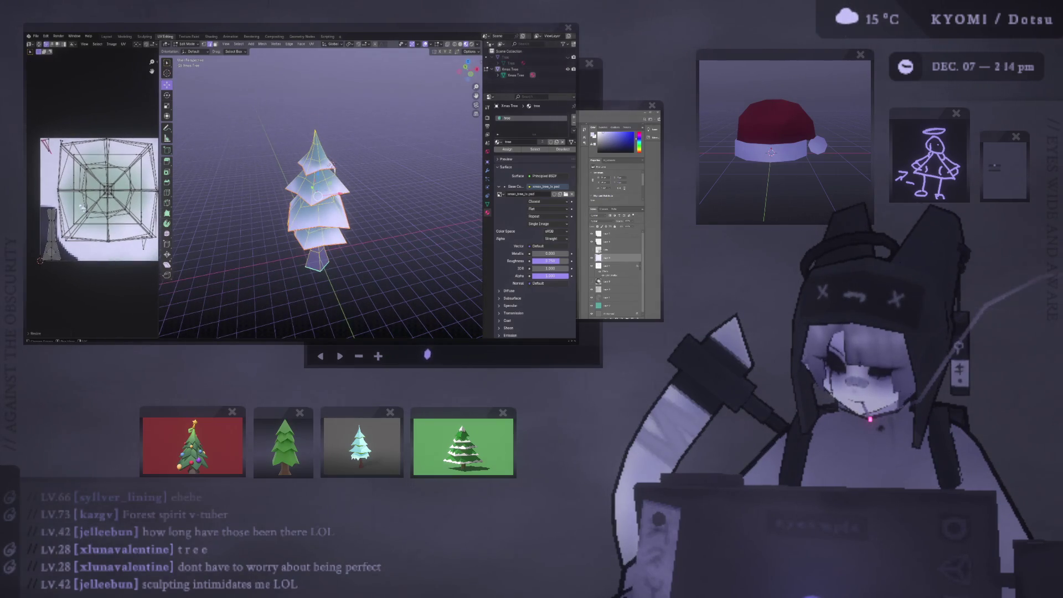
In Object Mode, orbit and zoom in on the textured tree's icicles.
{"action": "key", "text": "Tab"}
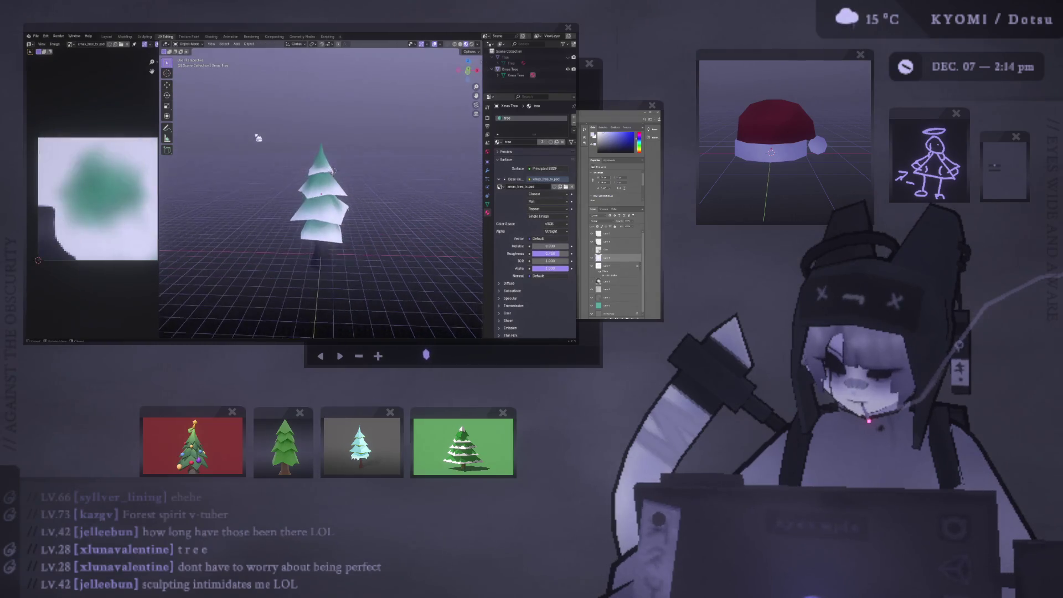
{"action": "scroll", "coordinate": [258, 144], "scroll_direction": "up", "scroll_amount": 5}
{"action": "middle_click_drag", "start_coordinate": [258, 161], "coordinate": [284, 189]}
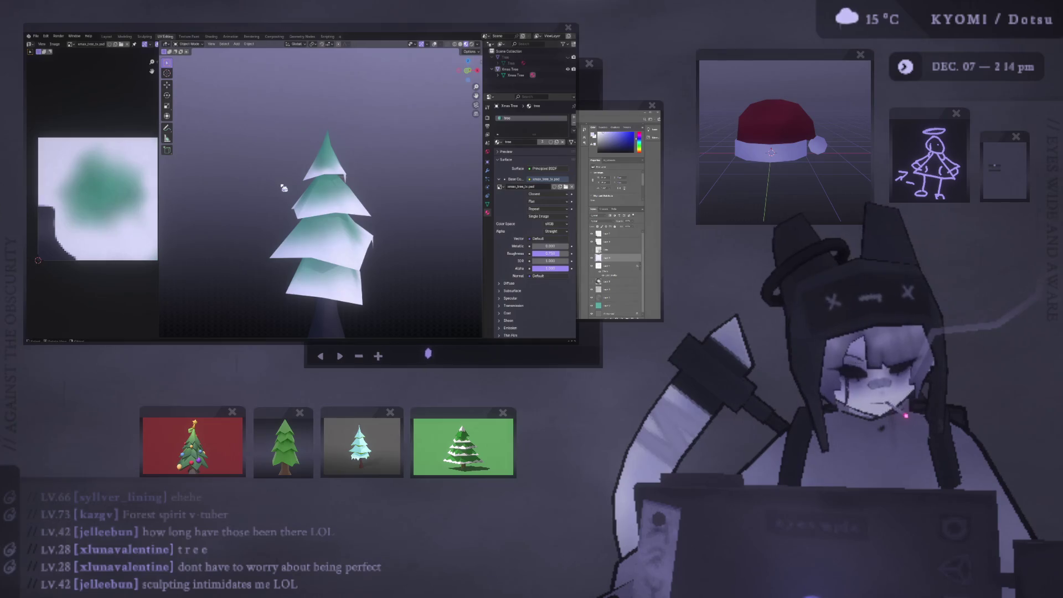
{"action": "mouse_move", "coordinate": [318, 176]}
{"action": "middle_mouse_down"}
{"action": "mouse_move", "coordinate": [216, 184]}
{"action": "mouse_move", "coordinate": [346, 173]}
{"action": "mouse_move", "coordinate": [336, 190]}
{"action": "middle_mouse_up"}
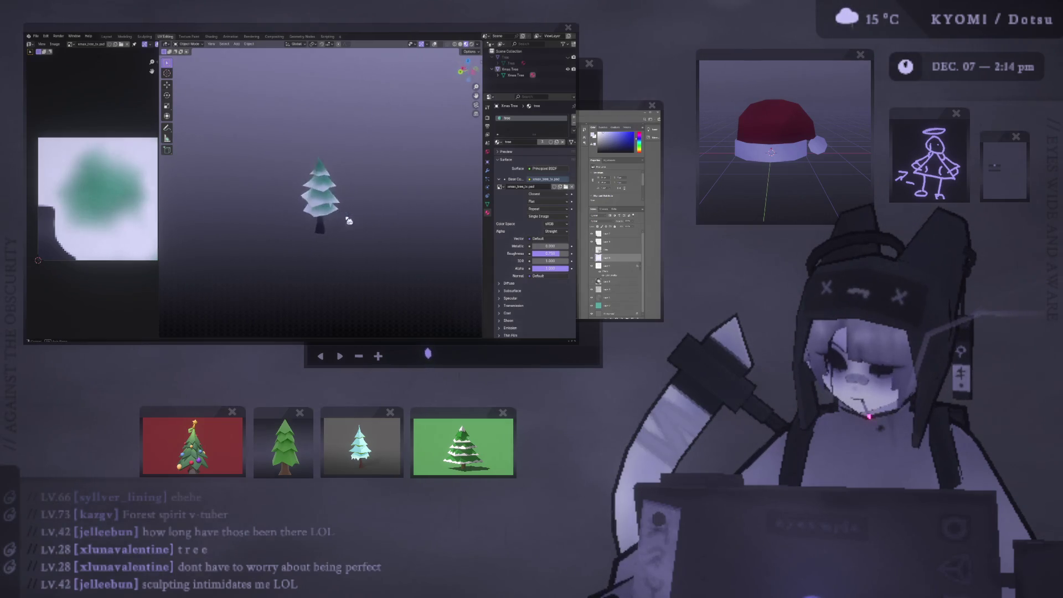
{"action": "mouse_move", "coordinate": [380, 230]}
{"action": "middle_mouse_down"}
{"action": "mouse_move", "coordinate": [340, 205]}
{"action": "mouse_move", "coordinate": [368, 194]}
{"action": "middle_mouse_up"}
{"action": "scroll", "coordinate": [367, 194], "scroll_direction": "up", "scroll_amount": 5}
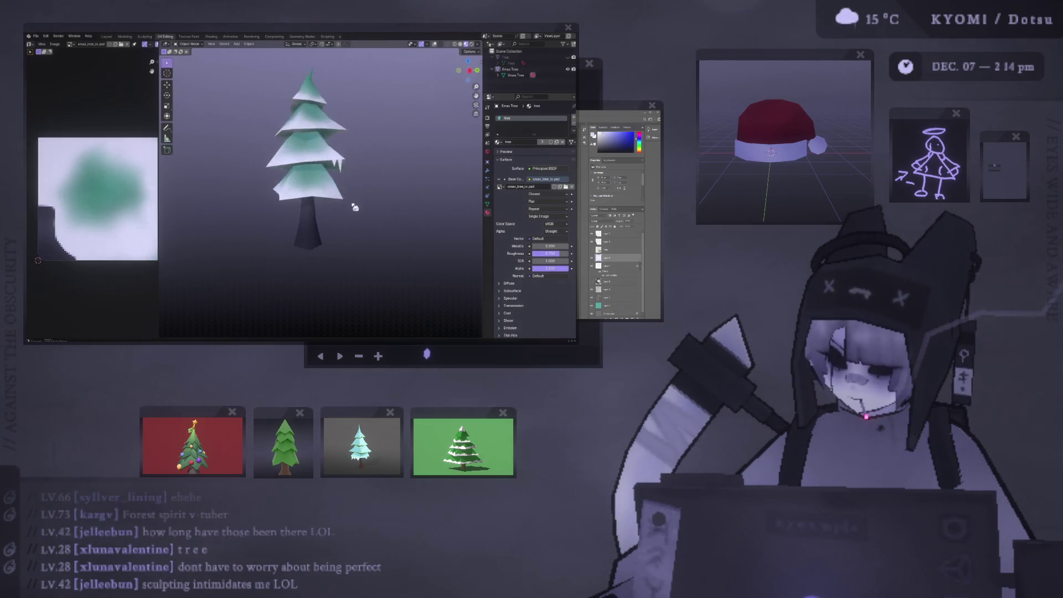
Select the Xmas Tree, enter Edit Mode and pick a vertex on a tier edge.
{"action": "scroll", "coordinate": [326, 198], "scroll_direction": "up", "scroll_amount": 3}
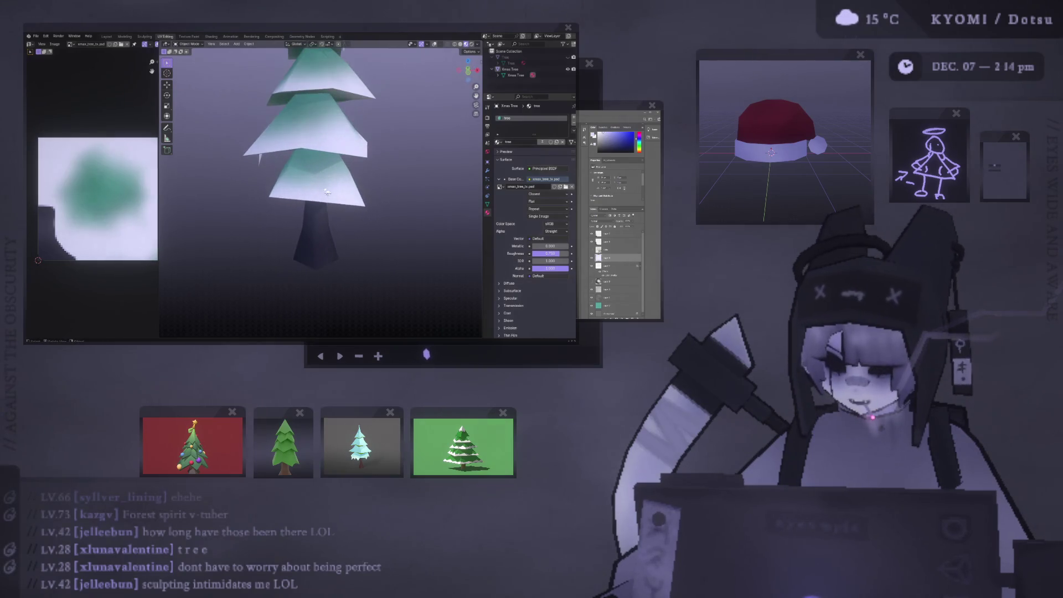
{"action": "middle_click_drag", "start_coordinate": [327, 197], "coordinate": [317, 198]}
{"action": "left_click", "coordinate": [317, 198]}
{"action": "key", "text": "Tab"}
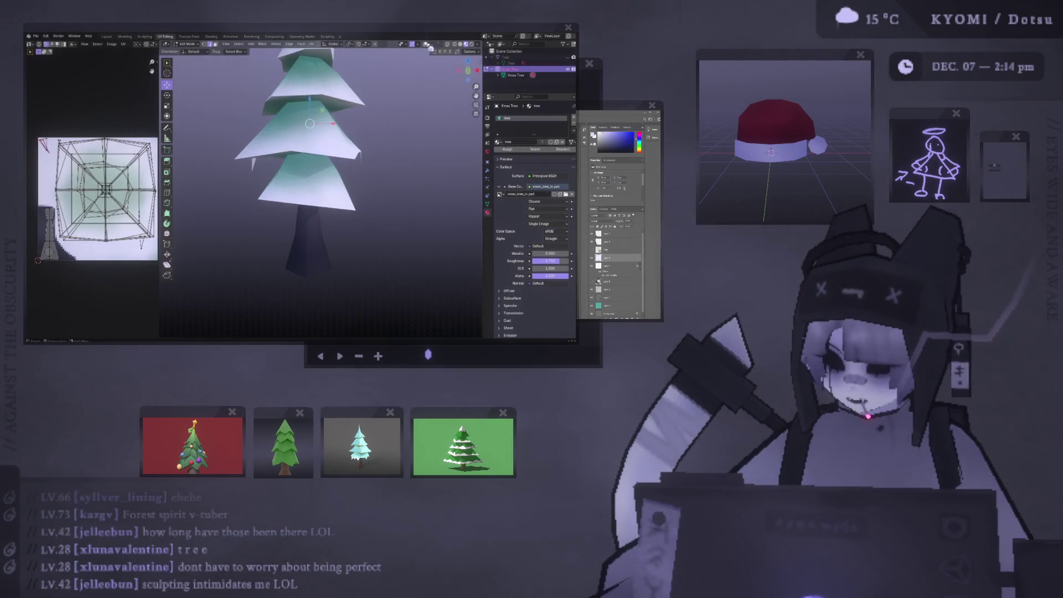
{"action": "key", "text": "shift+alt+z"}
{"action": "scroll", "coordinate": [332, 212], "scroll_direction": "up", "scroll_amount": 4}
{"action": "left_click", "coordinate": [333, 212]}
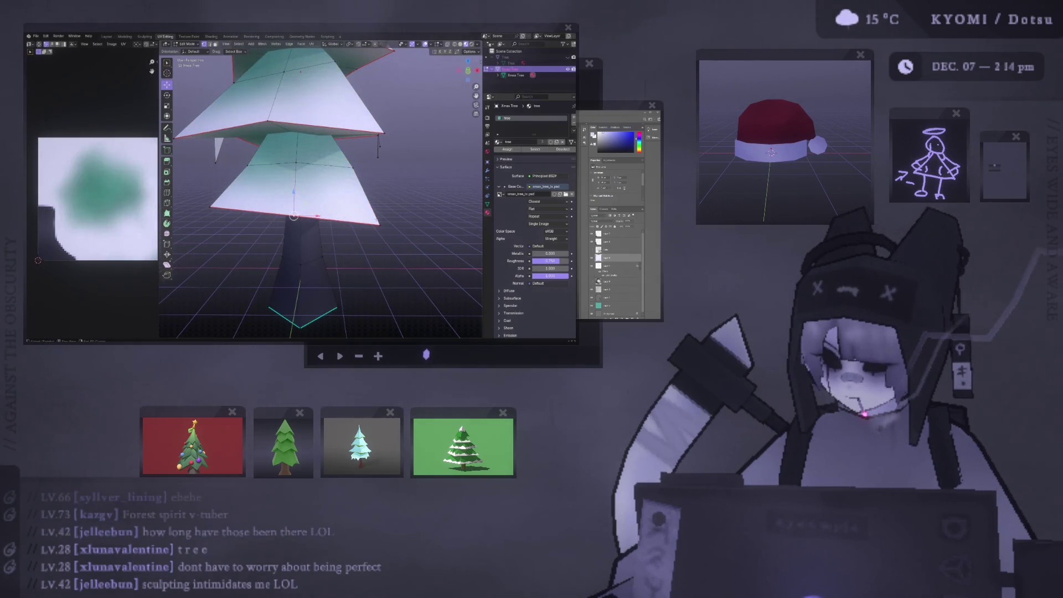
Subdivide the tier edge and slide the new midpoint vertex lower to shape the spike.
{"action": "right_click", "coordinate": [354, 201]}
{"action": "left_click", "coordinate": [357, 209]}
{"action": "left_click_drag", "start_coordinate": [360, 220], "coordinate": [347, 219]}
{"action": "right_click", "coordinate": [323, 220]}
{"action": "left_click", "coordinate": [288, 243]}
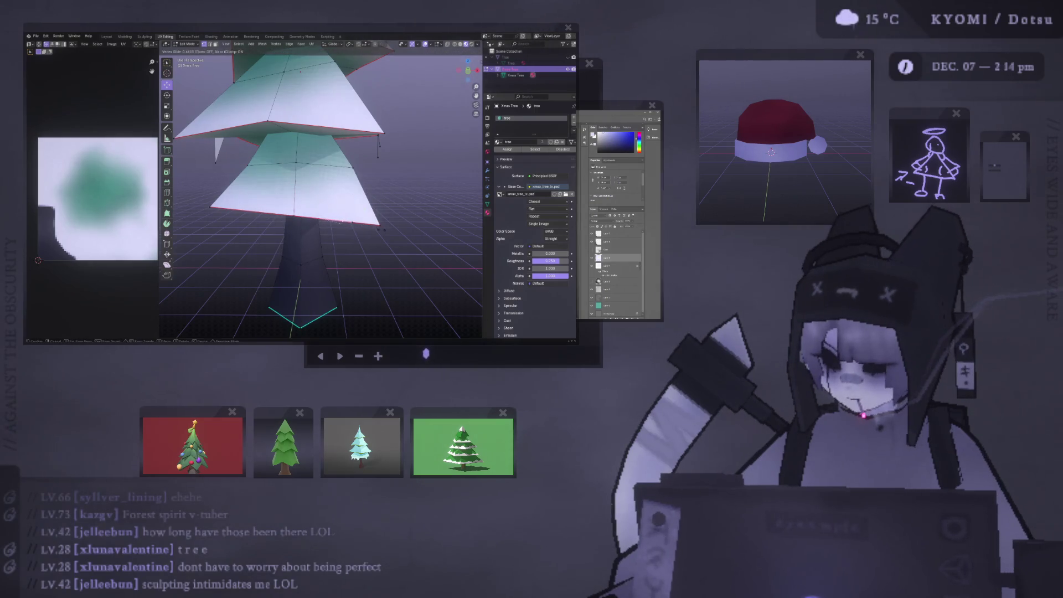
{"action": "key", "text": "Return"}
{"action": "scroll", "coordinate": [321, 194], "scroll_direction": "up", "scroll_amount": 3}
{"action": "key", "text": "g"}
{"action": "key", "text": "g"}
{"action": "left_click", "coordinate": [320, 228]}
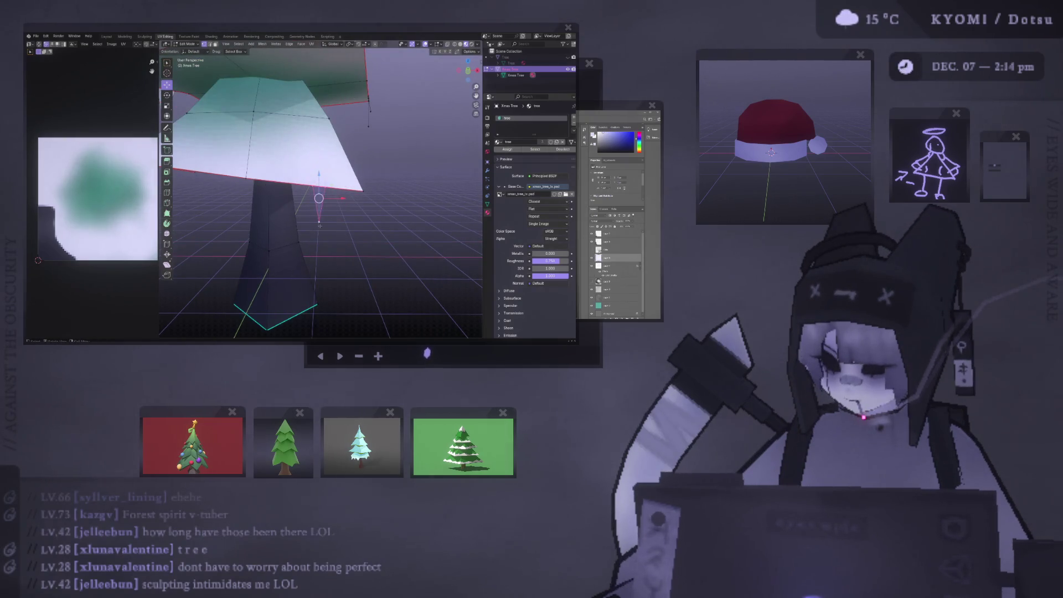
Unwrap the spike faces' UVs with Project from View.
{"action": "right_click", "coordinate": [316, 203]}
{"action": "key", "text": "Escape"}
{"action": "key", "text": "ctrl+f"}
{"action": "key", "text": "ctrl+f"}
{"action": "mouse_move", "coordinate": [277, 248]}
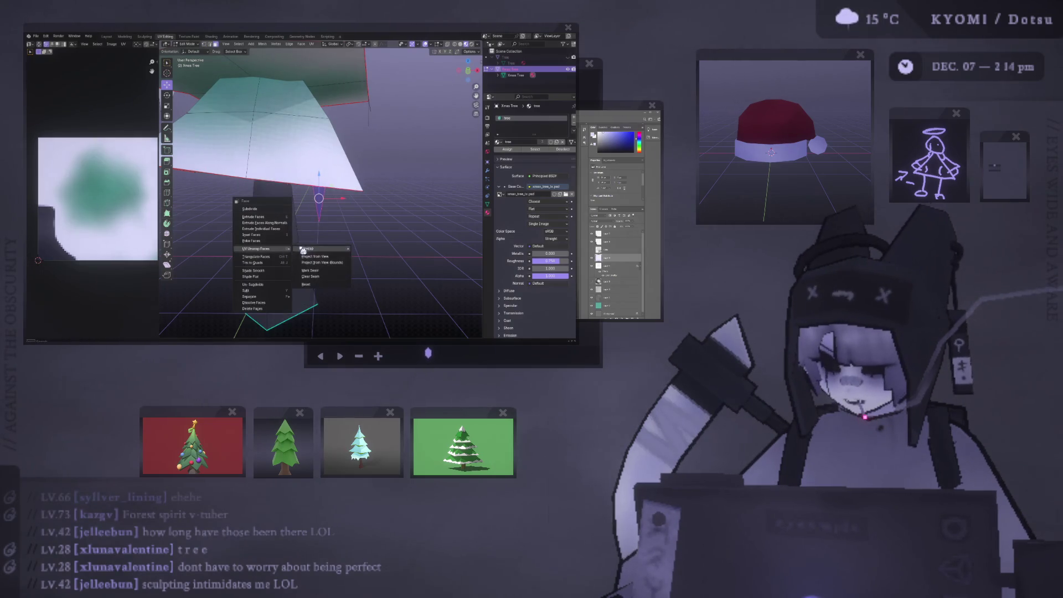
{"action": "left_click", "coordinate": [337, 257]}
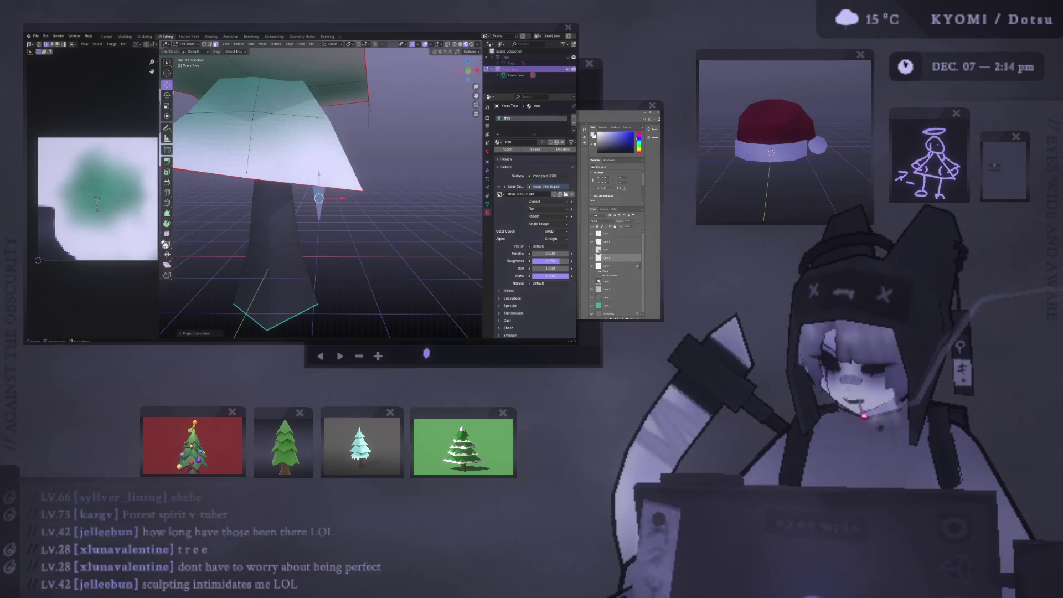
Move the spike's UV island up and left onto the white part of the texture.
{"action": "key", "text": "g"}
{"action": "left_click", "coordinate": [85, 127]}
{"action": "mouse_move", "coordinate": [332, 188]}
{"action": "middle_mouse_down"}
{"action": "mouse_move", "coordinate": [310, 166]}
{"action": "mouse_move", "coordinate": [337, 187]}
{"action": "middle_mouse_up"}
{"action": "scroll", "coordinate": [337, 187], "scroll_direction": "up", "scroll_amount": 3}
{"action": "key", "text": "Tab"}
{"action": "scroll", "coordinate": [340, 191], "scroll_direction": "down", "scroll_amount": 6}
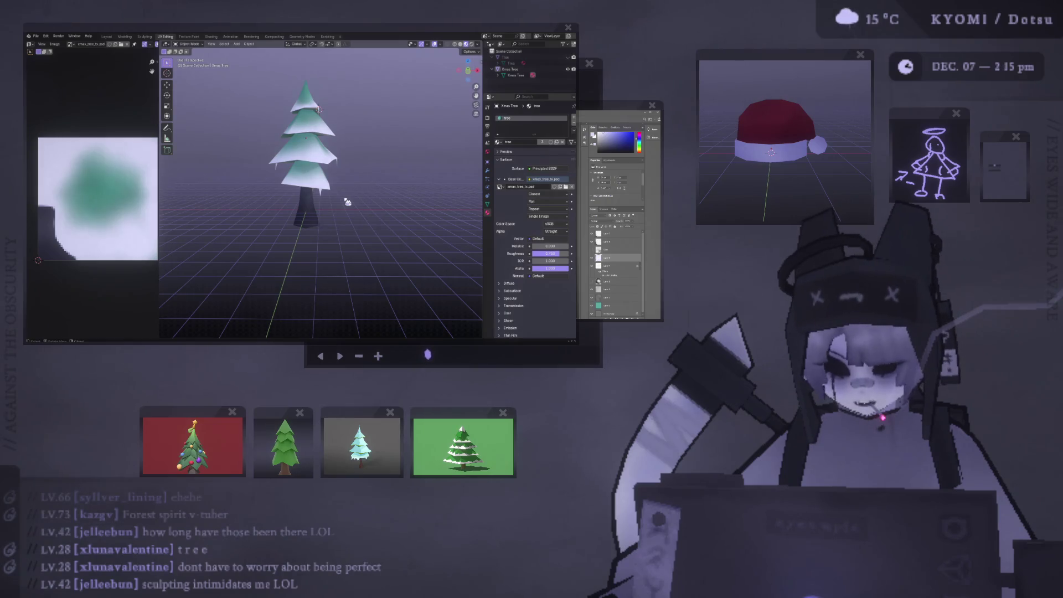
Narrow the spike's tip by sliding its top vertex along its edge.
{"action": "mouse_move", "coordinate": [348, 202]}
{"action": "middle_mouse_down"}
{"action": "mouse_move", "coordinate": [226, 218]}
{"action": "mouse_move", "coordinate": [473, 217]}
{"action": "mouse_move", "coordinate": [439, 217]}
{"action": "middle_mouse_up"}
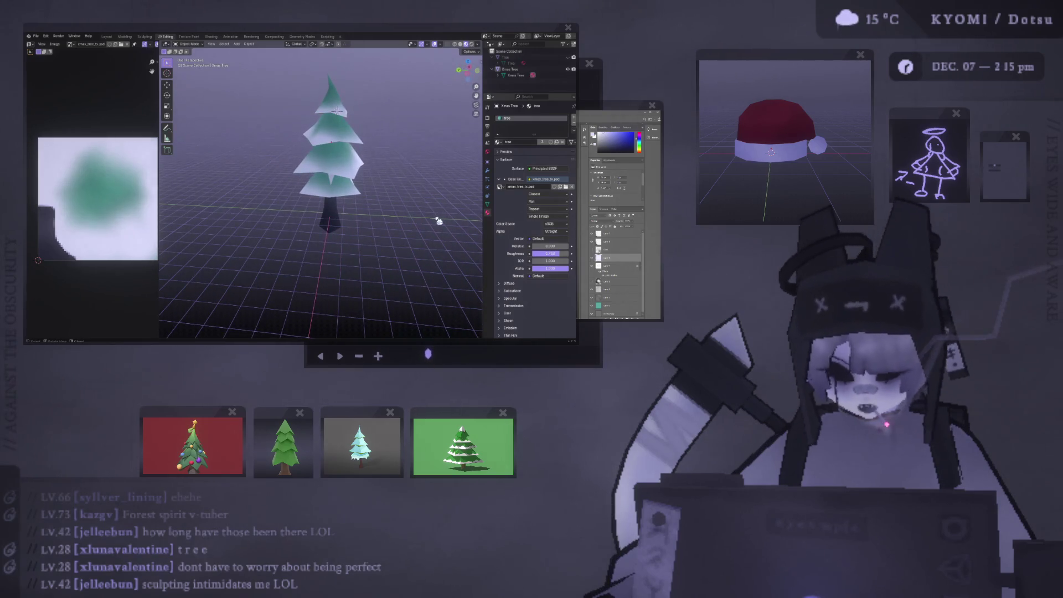
{"action": "scroll", "coordinate": [400, 162], "scroll_direction": "up", "scroll_amount": 8}
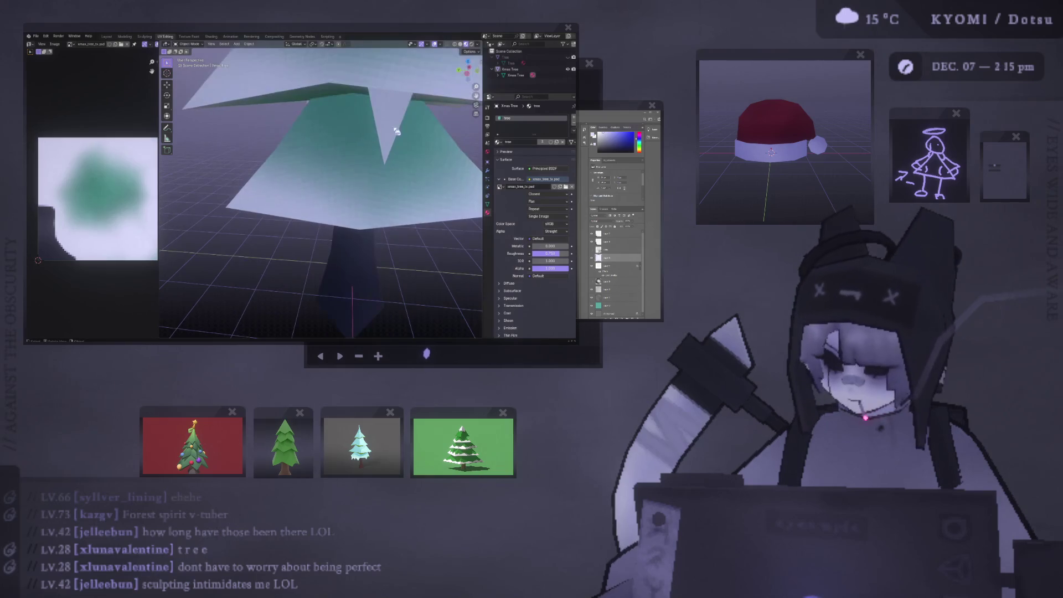
{"action": "left_click", "coordinate": [313, 172]}
{"action": "key", "text": "Tab"}
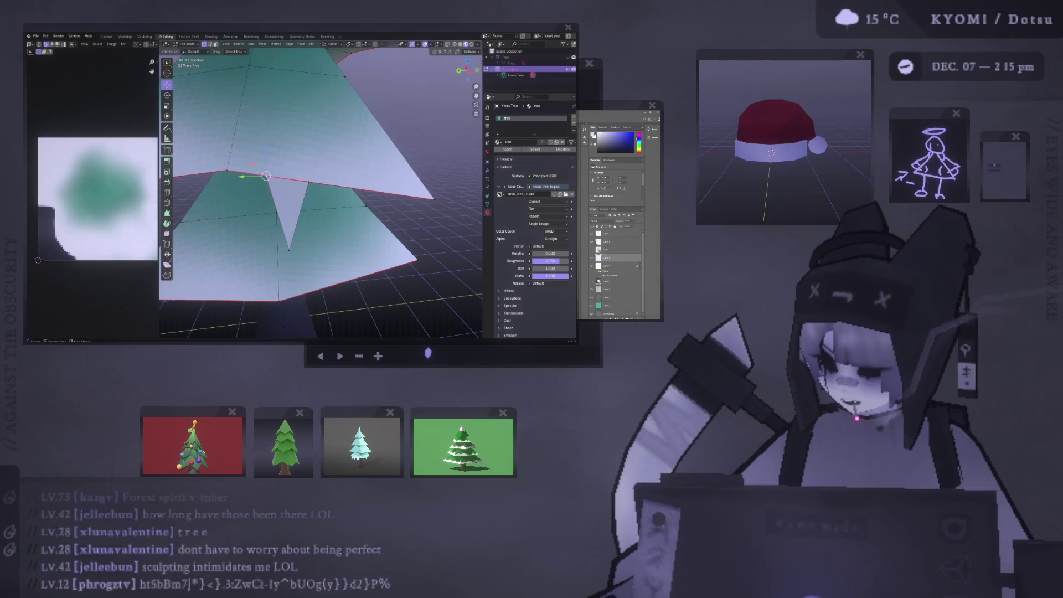
{"action": "key", "text": "shift+v"}
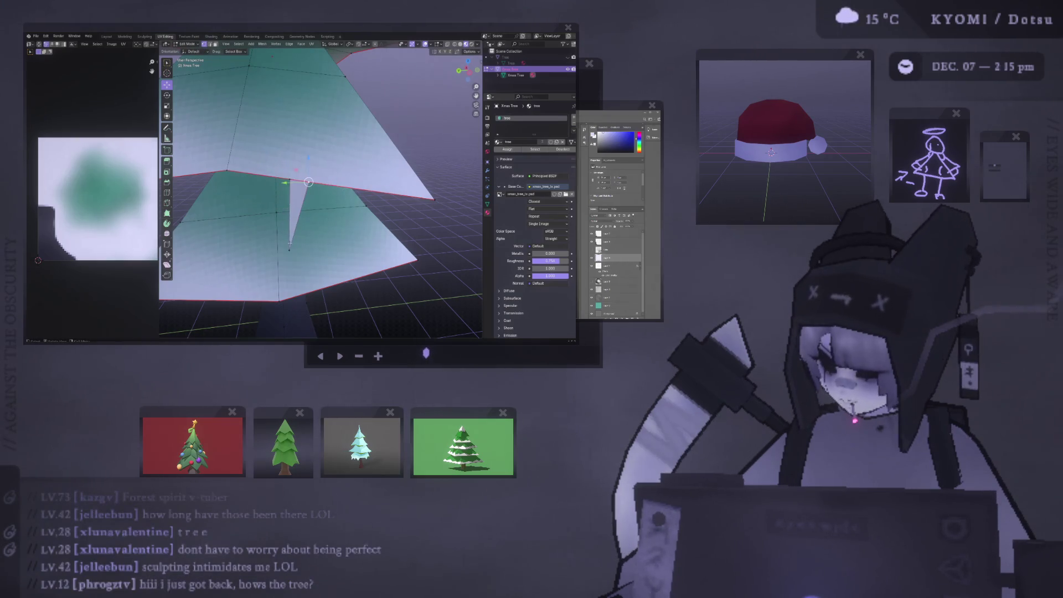
{"action": "key", "text": "Tab"}
{"action": "scroll", "coordinate": [372, 166], "scroll_direction": "down", "scroll_amount": 4}
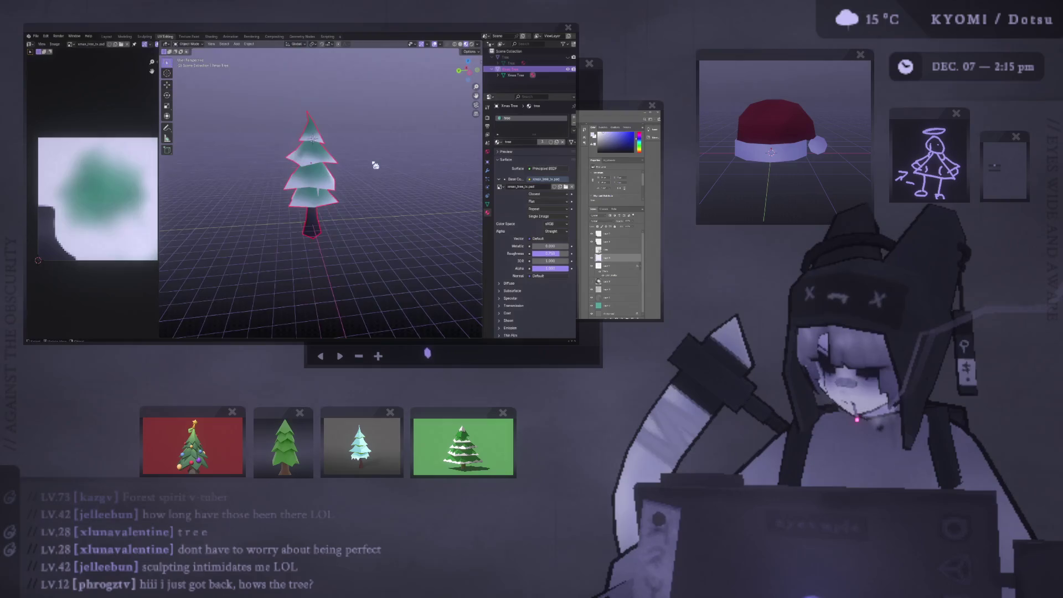
Turn off the viewport overlays and view the textured tree and its icicles from below.
{"action": "mouse_move", "coordinate": [299, 160]}
{"action": "middle_mouse_down"}
{"action": "mouse_move", "coordinate": [277, 158]}
{"action": "mouse_move", "coordinate": [415, 148]}
{"action": "mouse_move", "coordinate": [343, 171]}
{"action": "mouse_move", "coordinate": [344, 153]}
{"action": "middle_mouse_up"}
{"action": "left_click", "coordinate": [256, 157]}
{"action": "left_click", "coordinate": [326, 182]}
{"action": "left_click", "coordinate": [352, 164]}
{"action": "scroll", "coordinate": [349, 160], "scroll_direction": "up", "scroll_amount": 2}
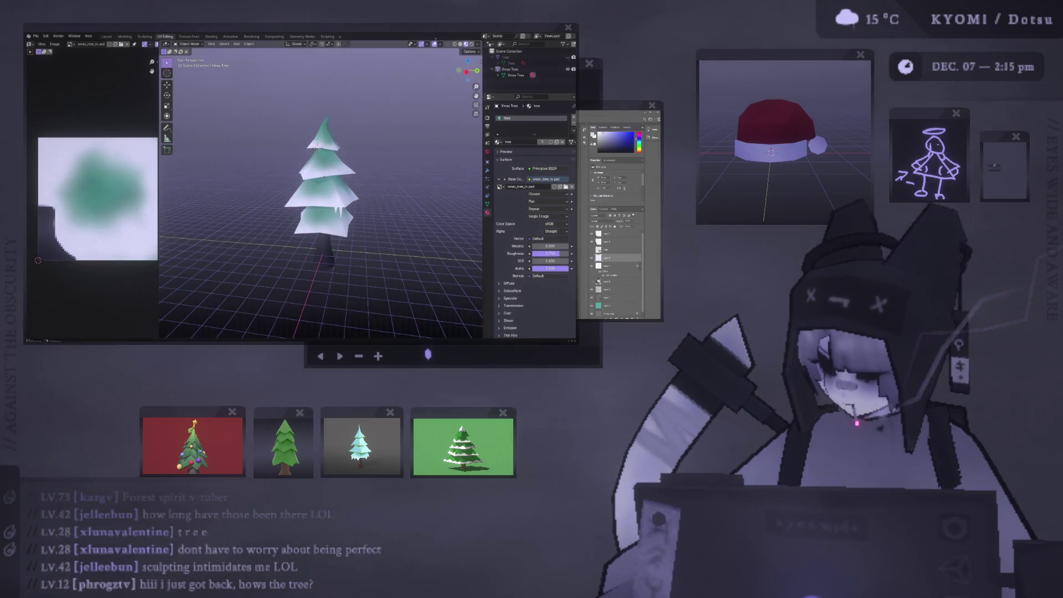
{"action": "left_click", "coordinate": [435, 44]}
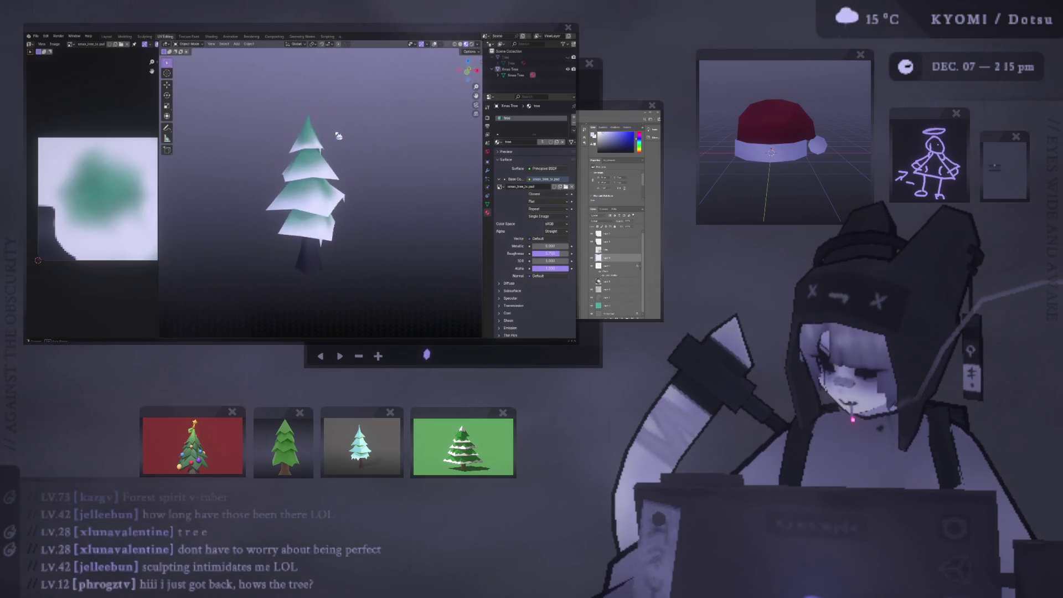
{"action": "scroll", "coordinate": [101, 149], "scroll_direction": "down", "scroll_amount": 4}
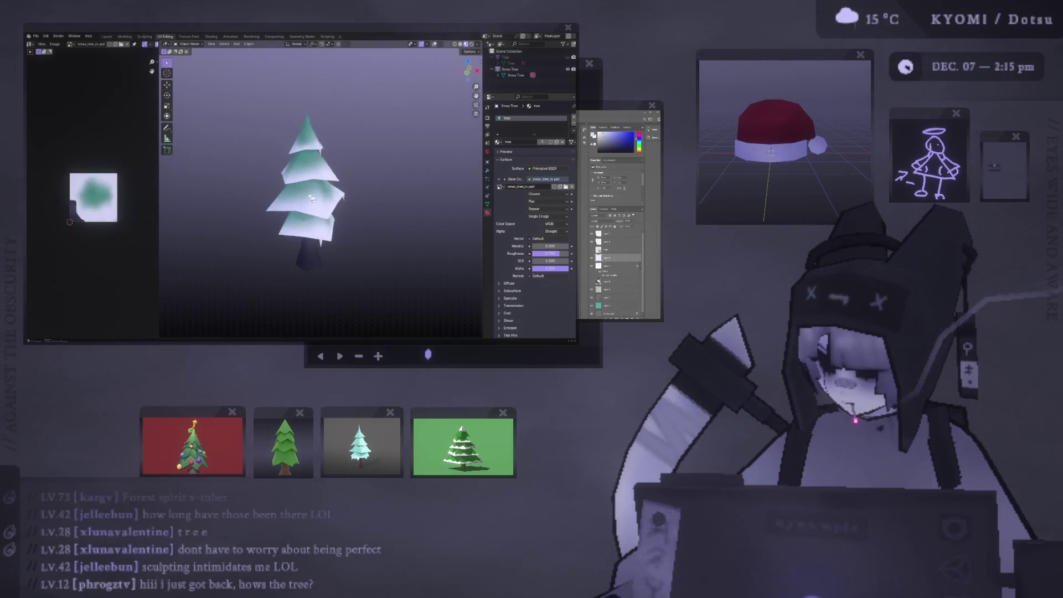
{"action": "scroll", "coordinate": [296, 225], "scroll_direction": "up", "scroll_amount": 4}
{"action": "mouse_move", "coordinate": [296, 225]}
{"action": "middle_mouse_down"}
{"action": "mouse_move", "coordinate": [217, 165]}
{"action": "mouse_move", "coordinate": [324, 119]}
{"action": "middle_mouse_up"}
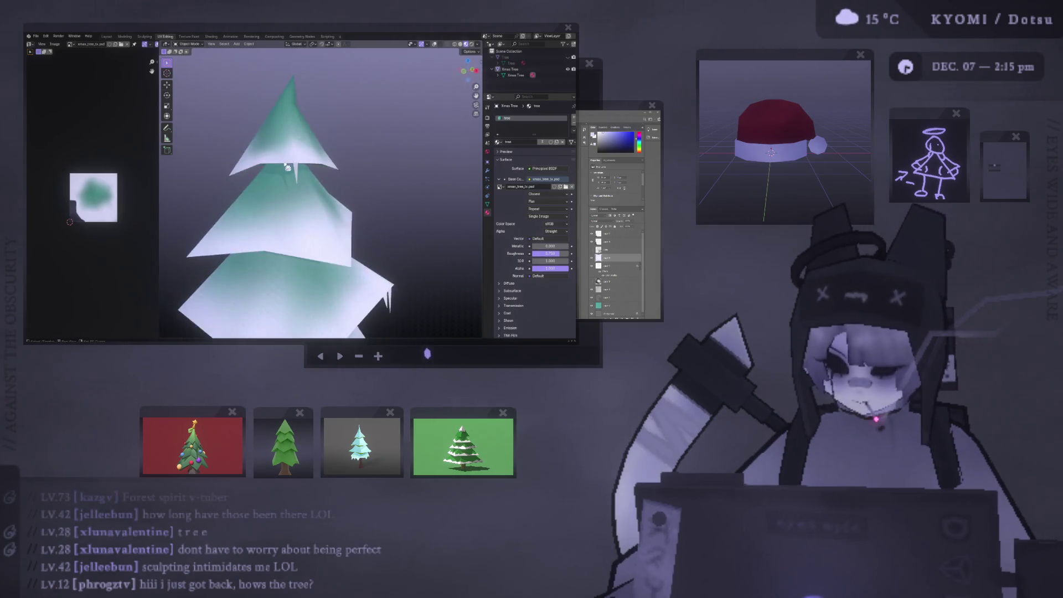
{"action": "scroll", "coordinate": [358, 106], "scroll_direction": "up", "scroll_amount": 3}
{"action": "scroll", "coordinate": [361, 184], "scroll_direction": "up", "scroll_amount": 3}
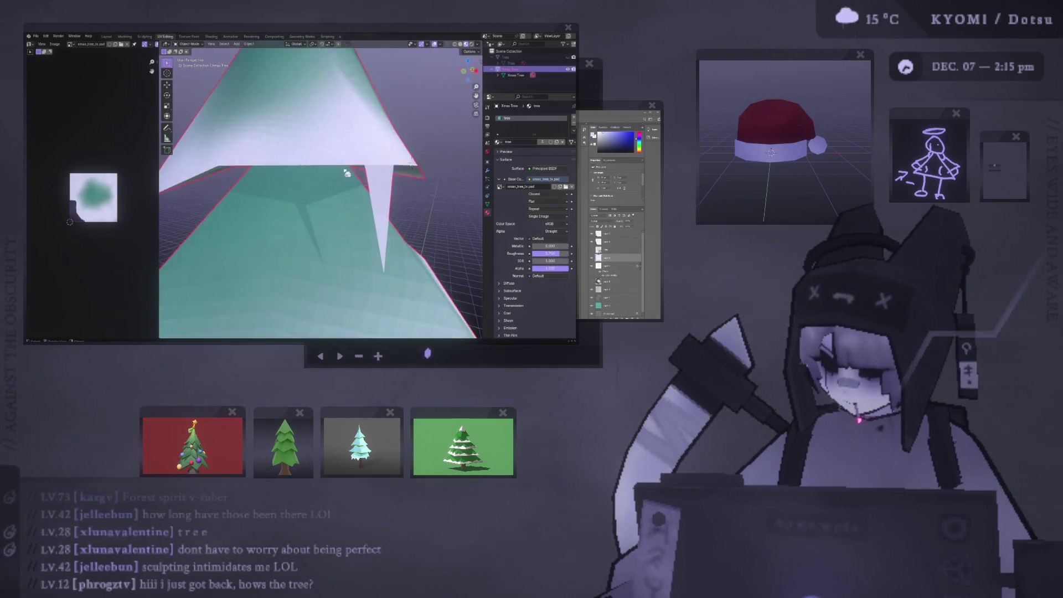
In front view, slide a spike vertex along its tier edge to reshape the icicle.
{"action": "key", "text": "Tab"}
{"action": "middle_click_drag", "start_coordinate": [343, 166], "coordinate": [361, 184]}
{"action": "key", "text": "KP_1"}
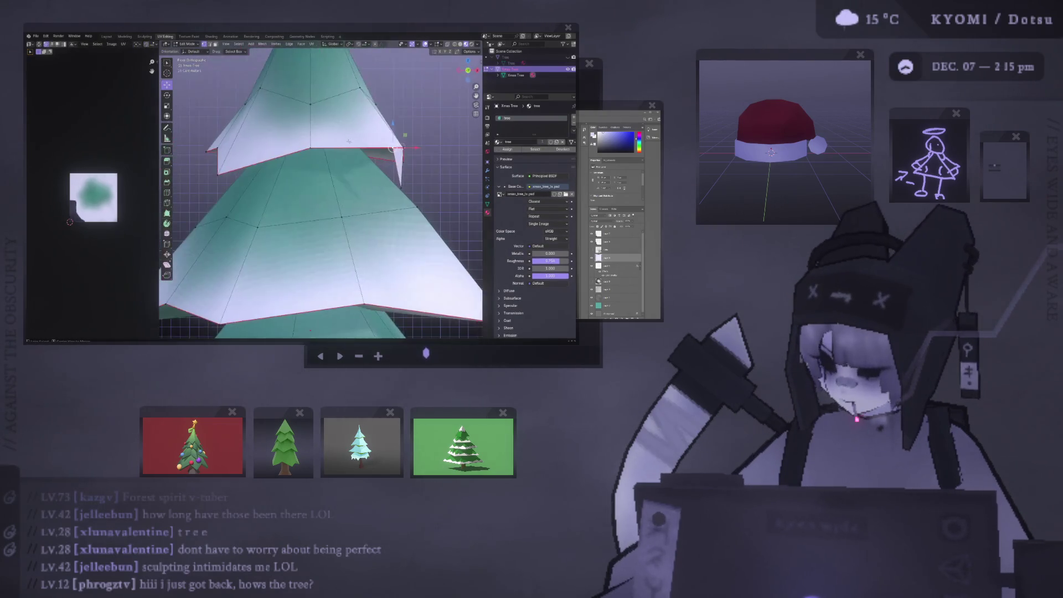
{"action": "key", "text": "shift+v"}
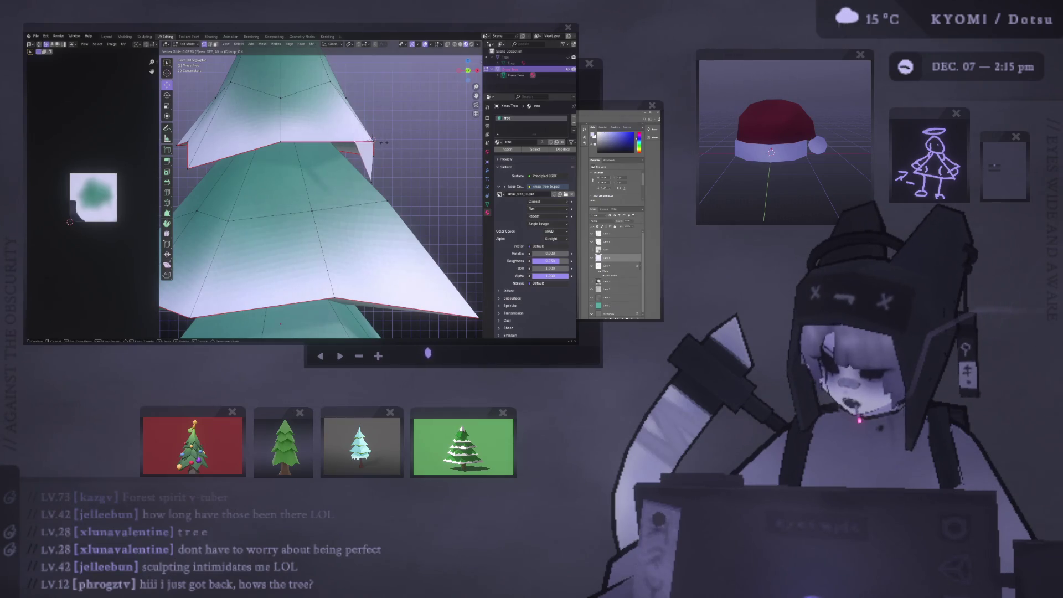
{"action": "left_click", "coordinate": [381, 142]}
{"action": "middle_click_drag", "start_coordinate": [381, 142], "coordinate": [355, 147], "text": "shift"}
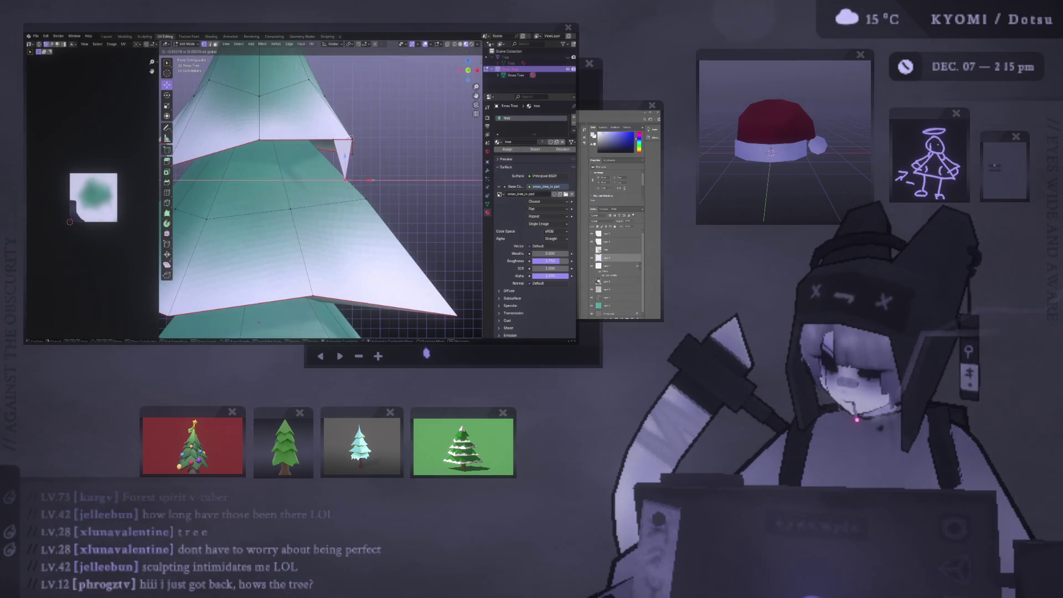
{"action": "key", "text": "Tab"}
{"action": "scroll", "coordinate": [354, 190], "scroll_direction": "down", "scroll_amount": 3}
Slide another vertex along an upper branch edge to reshape its spike.
{"action": "mouse_move", "coordinate": [354, 190]}
{"action": "middle_mouse_down"}
{"action": "mouse_move", "coordinate": [228, 173]}
{"action": "mouse_move", "coordinate": [327, 172]}
{"action": "mouse_move", "coordinate": [299, 178]}
{"action": "middle_mouse_up"}
{"action": "left_click", "coordinate": [299, 177]}
{"action": "key", "text": "Tab"}
{"action": "scroll", "coordinate": [299, 177], "scroll_direction": "up", "scroll_amount": 8}
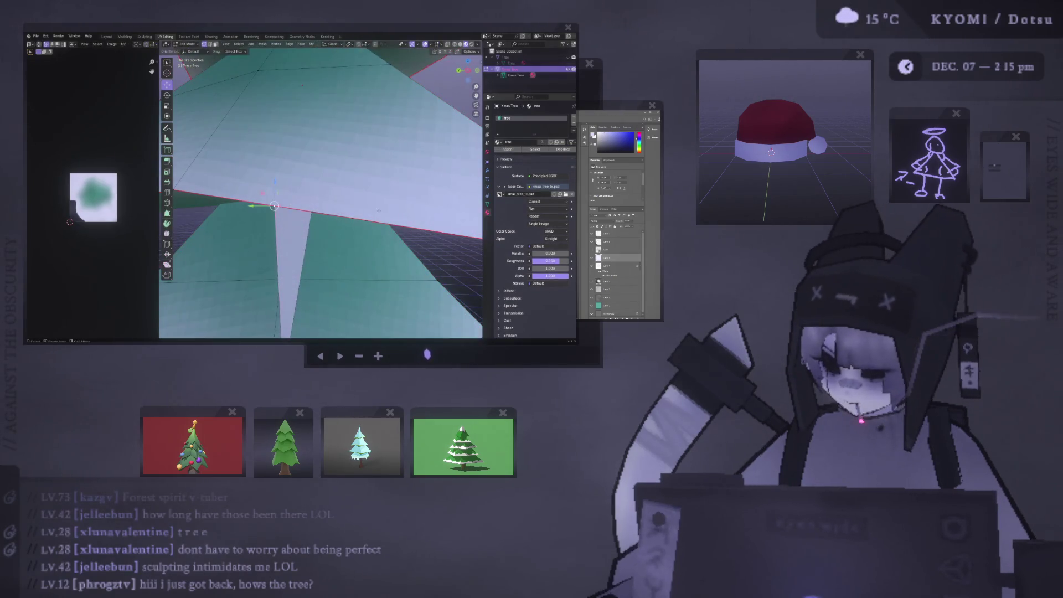
{"action": "key", "text": "shift+v"}
{"action": "left_click", "coordinate": [365, 210]}
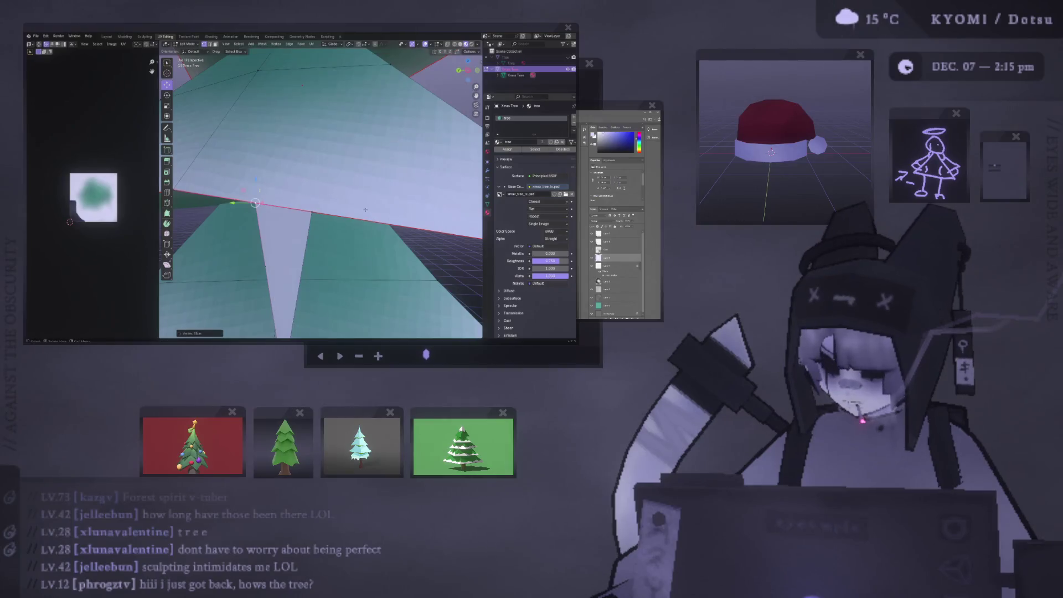
{"action": "scroll", "coordinate": [322, 194], "scroll_direction": "down", "scroll_amount": 10}
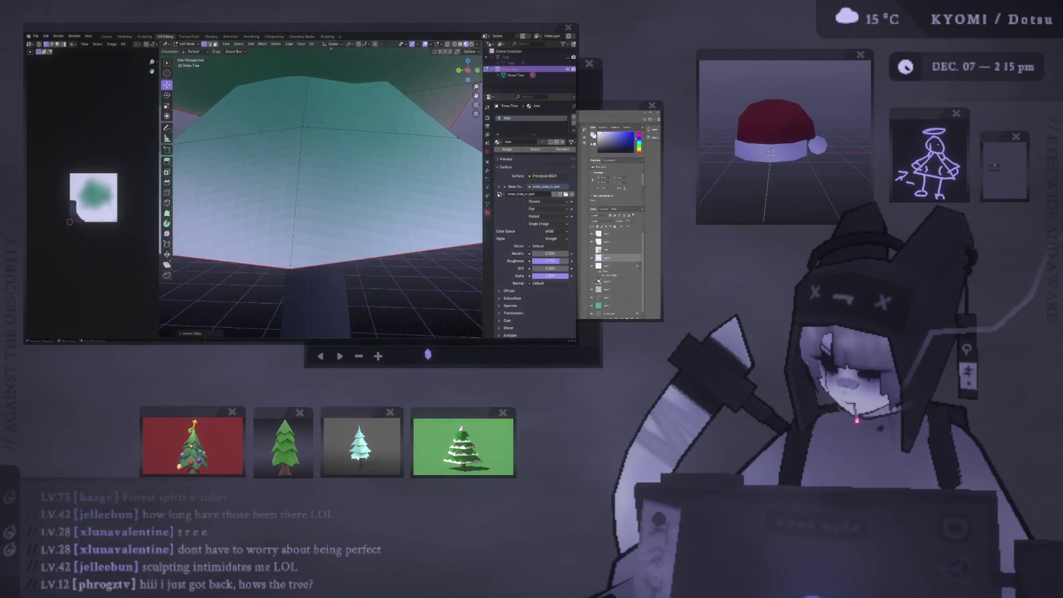
{"action": "scroll", "coordinate": [328, 64], "scroll_direction": "down", "scroll_amount": 6}
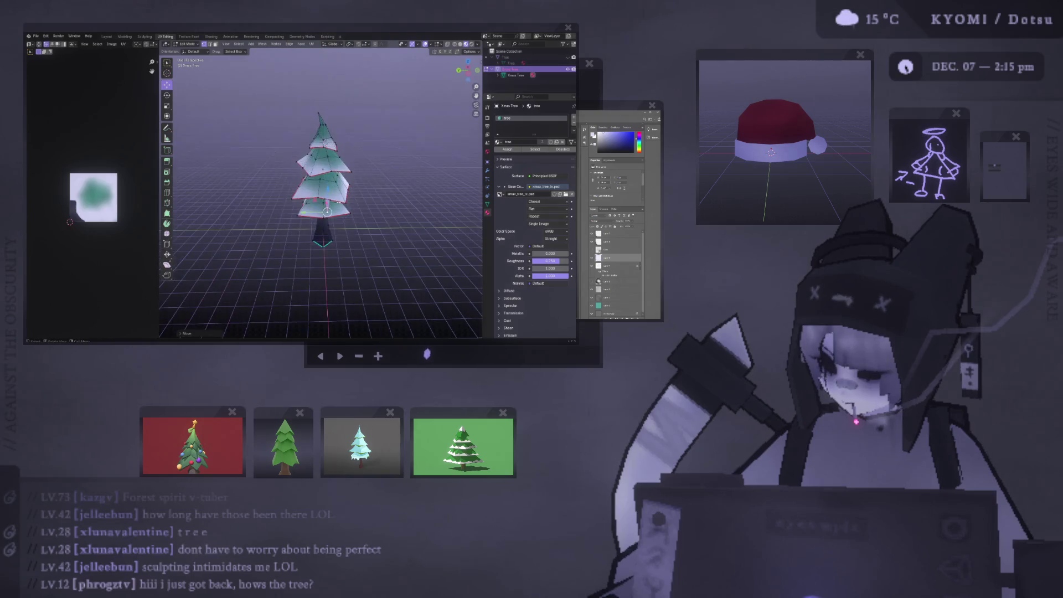
Back in object mode, select the tree and re-enable the viewport overlays and grid.
{"action": "key", "text": "Tab"}
{"action": "mouse_move", "coordinate": [379, 183]}
{"action": "middle_mouse_down"}
{"action": "mouse_move", "coordinate": [264, 186]}
{"action": "mouse_move", "coordinate": [173, 168]}
{"action": "mouse_move", "coordinate": [449, 117]}
{"action": "middle_mouse_up"}
{"action": "left_click", "coordinate": [264, 186]}
{"action": "scroll", "coordinate": [250, 183], "scroll_direction": "up", "scroll_amount": 4}
{"action": "mouse_move", "coordinate": [437, 48]}
{"action": "middle_mouse_down"}
{"action": "mouse_move", "coordinate": [455, 166]}
{"action": "mouse_move", "coordinate": [289, 185]}
{"action": "middle_mouse_up"}
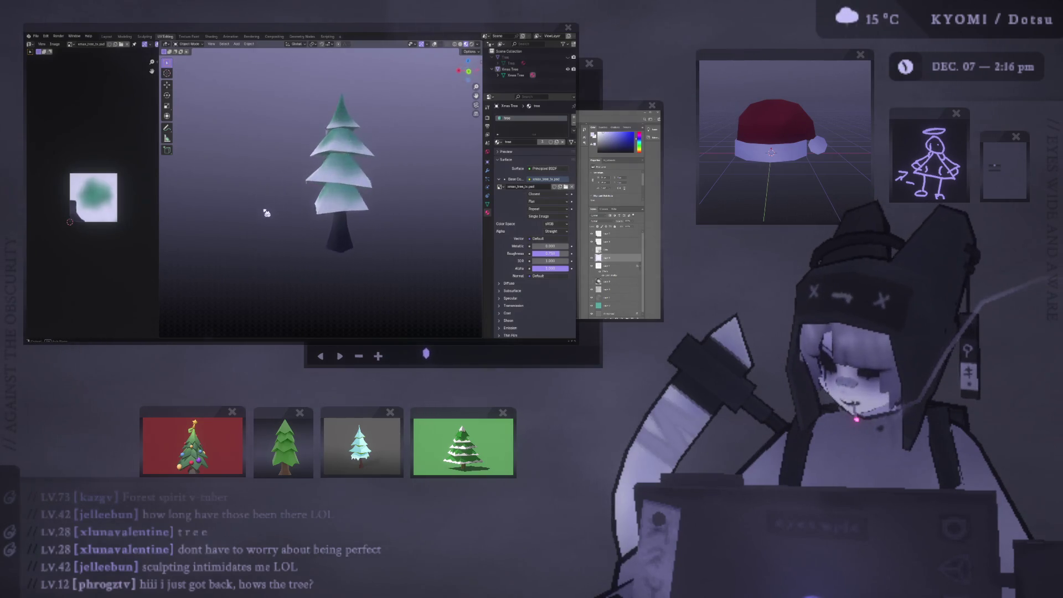
{"action": "scroll", "coordinate": [277, 214], "scroll_direction": "down", "scroll_amount": 2}
{"action": "middle_click_drag", "start_coordinate": [278, 214], "coordinate": [365, 218]}
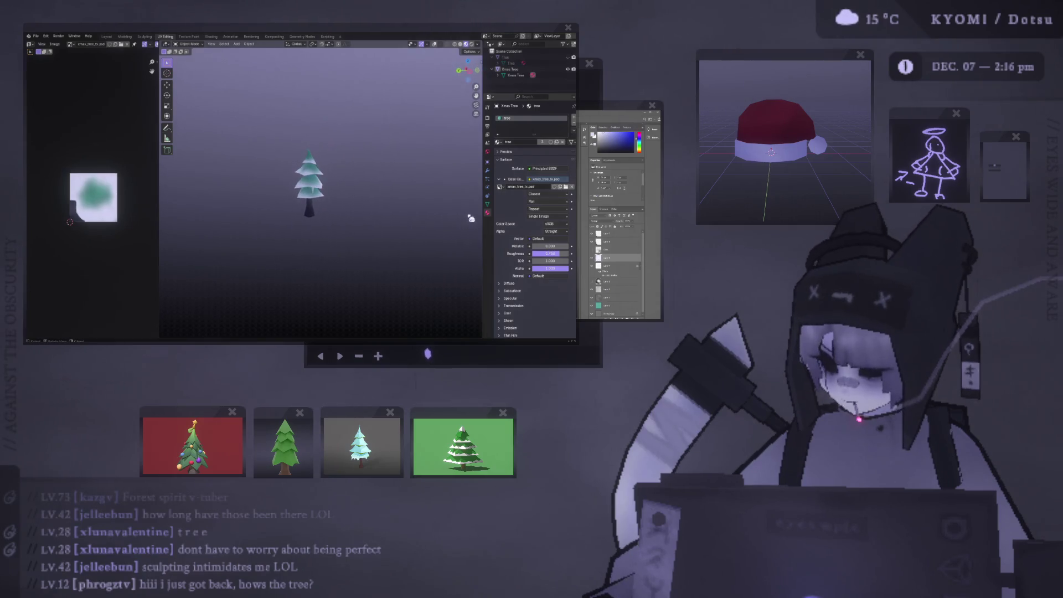
{"action": "scroll", "coordinate": [375, 221], "scroll_direction": "up", "scroll_amount": 6}
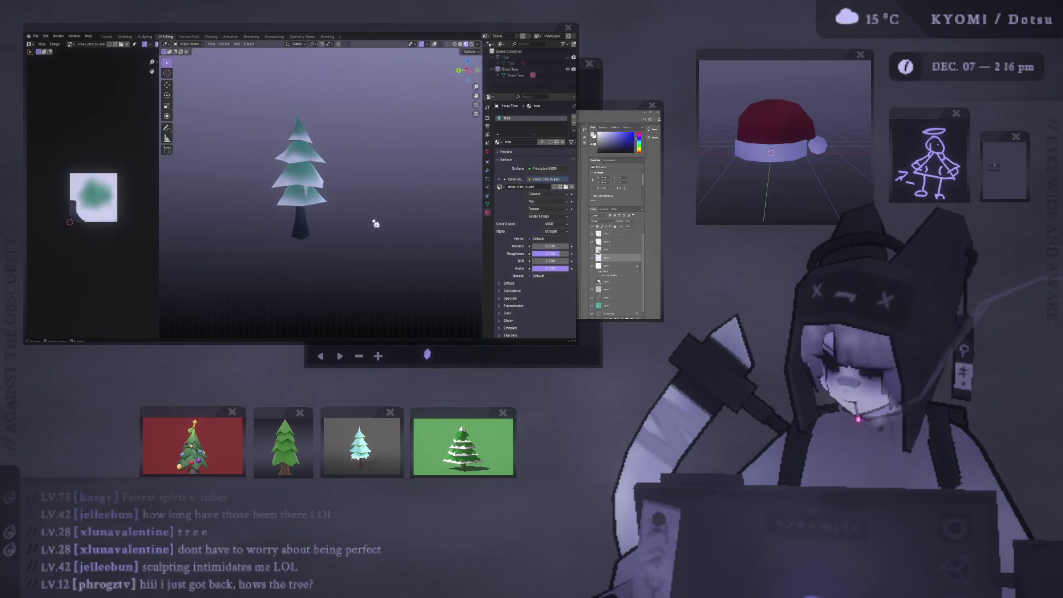
{"action": "left_click", "coordinate": [330, 199]}
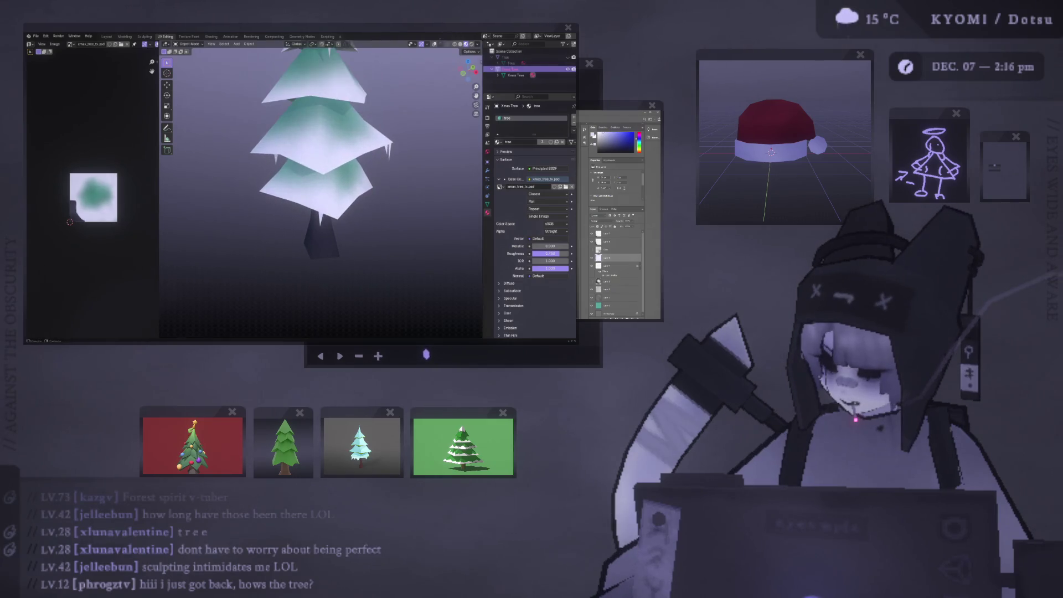
{"action": "left_click", "coordinate": [432, 44]}
{"action": "middle_click_drag", "start_coordinate": [325, 213], "coordinate": [331, 190]}
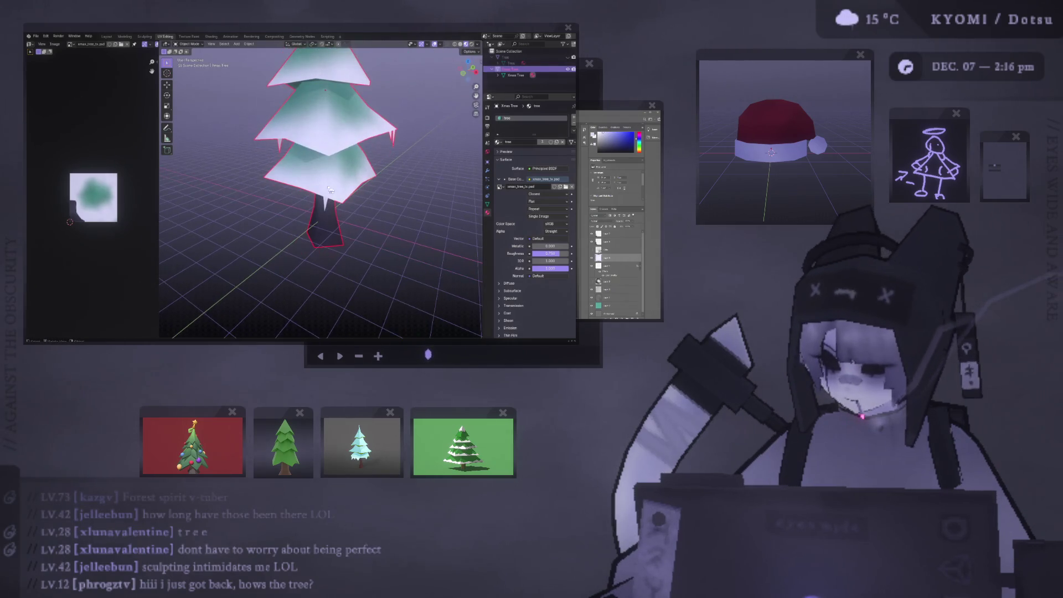
{"action": "key", "text": "KP_1"}
{"action": "scroll", "coordinate": [322, 205], "scroll_direction": "up", "scroll_amount": 4}
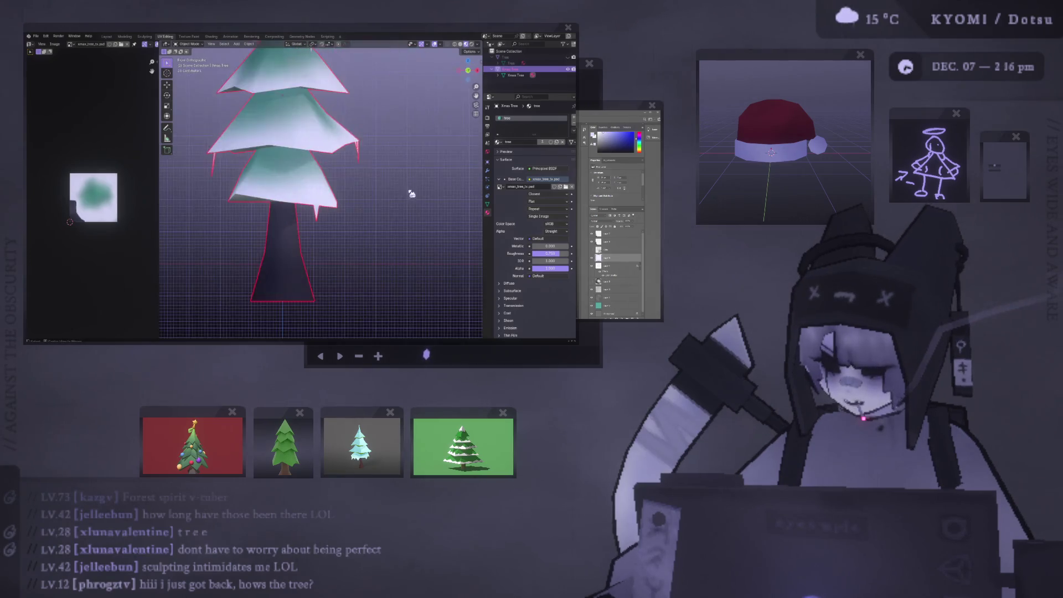
Drag the lowest tier's icicle tip straight down along Z to lengthen it.
{"action": "scroll", "coordinate": [321, 205], "scroll_direction": "up", "scroll_amount": 3}
{"action": "key", "text": "Tab"}
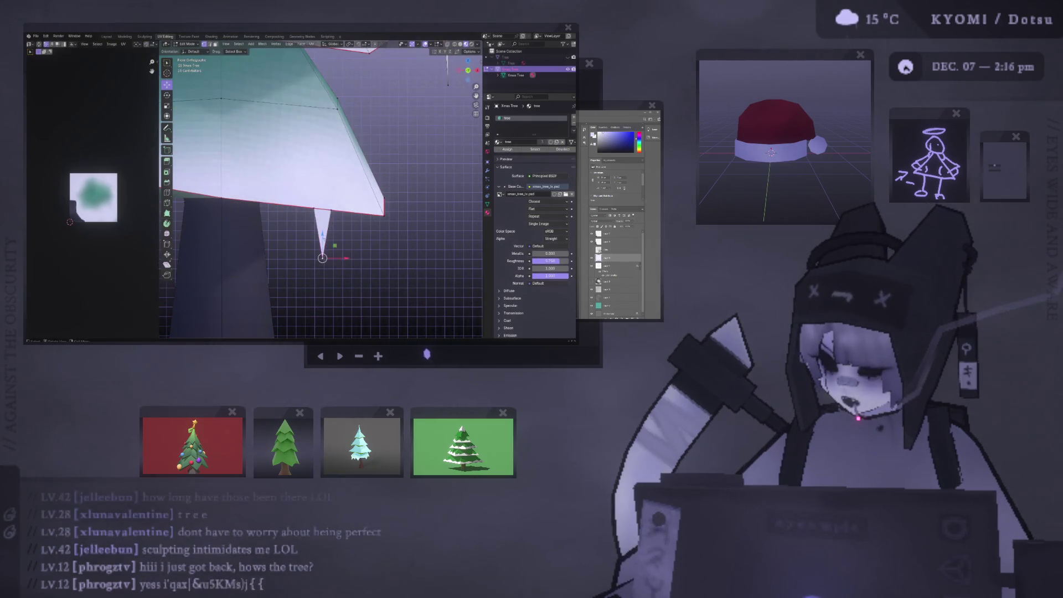
{"action": "key", "text": "g"}
{"action": "key", "text": "z"}
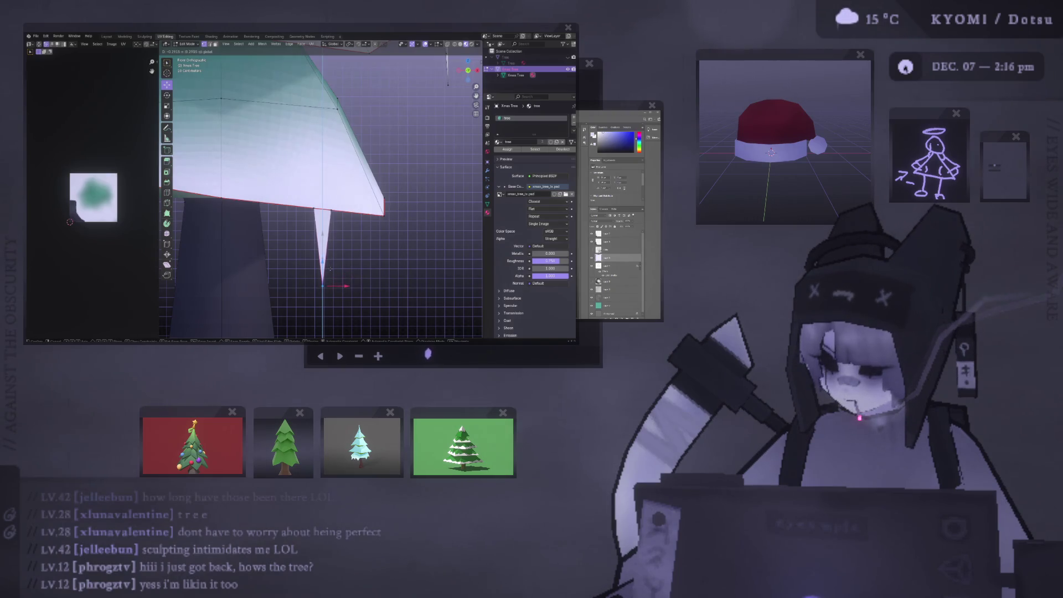
{"action": "left_click", "coordinate": [331, 272]}
Slide a base vertex to widen the icicle's base slightly.
{"action": "key", "text": "g"}
{"action": "key", "text": "g"}
{"action": "left_click", "coordinate": [341, 211]}
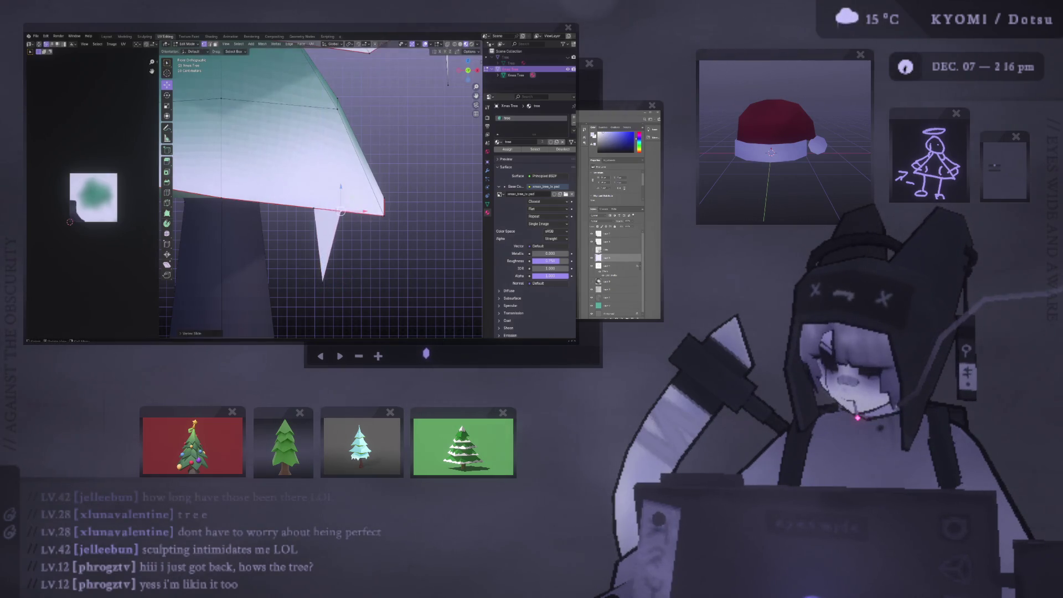
{"action": "scroll", "coordinate": [313, 209], "scroll_direction": "down", "scroll_amount": 5}
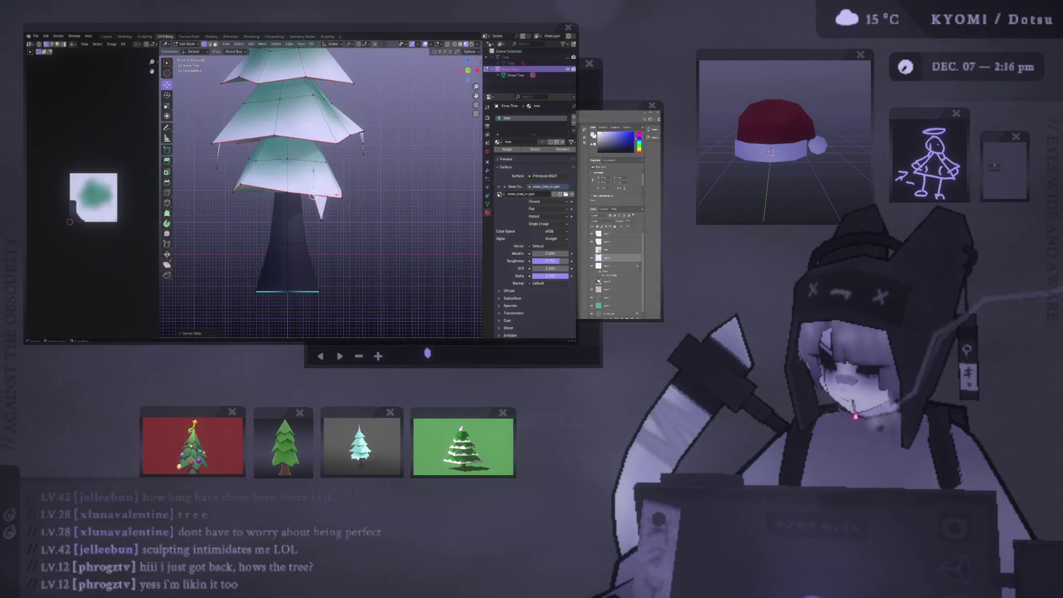
{"action": "key", "text": "Tab"}
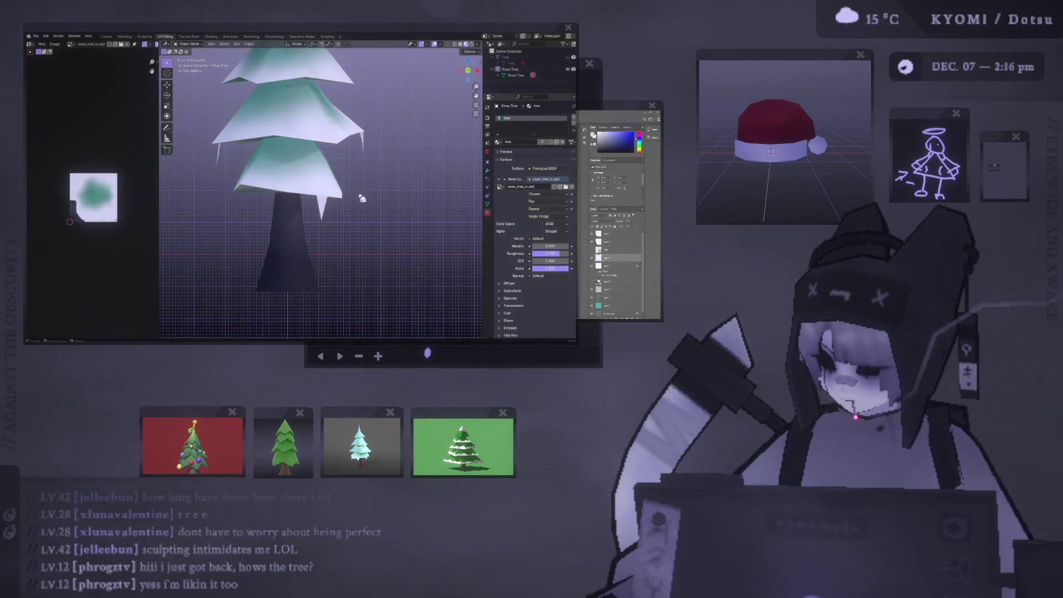
{"action": "middle_click_drag", "start_coordinate": [363, 199], "coordinate": [345, 206]}
{"action": "scroll", "coordinate": [260, 211], "scroll_direction": "down", "scroll_amount": 5}
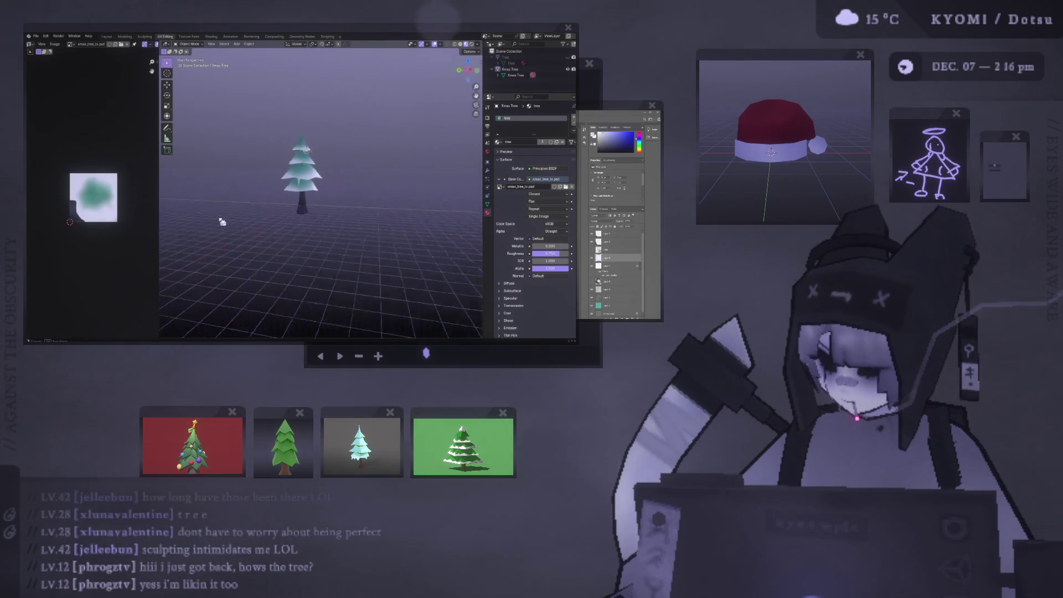
Orbit around the snowy tree to review it, then switch to the Photoshop texture canvas.
{"action": "scroll", "coordinate": [374, 210], "scroll_direction": "up", "scroll_amount": 5}
{"action": "mouse_move", "coordinate": [356, 183]}
{"action": "middle_mouse_down"}
{"action": "mouse_move", "coordinate": [382, 204]}
{"action": "mouse_move", "coordinate": [366, 210]}
{"action": "middle_mouse_up"}
{"action": "scroll", "coordinate": [382, 205], "scroll_direction": "down", "scroll_amount": 3}
{"action": "scroll", "coordinate": [365, 211], "scroll_direction": "up", "scroll_amount": 2}
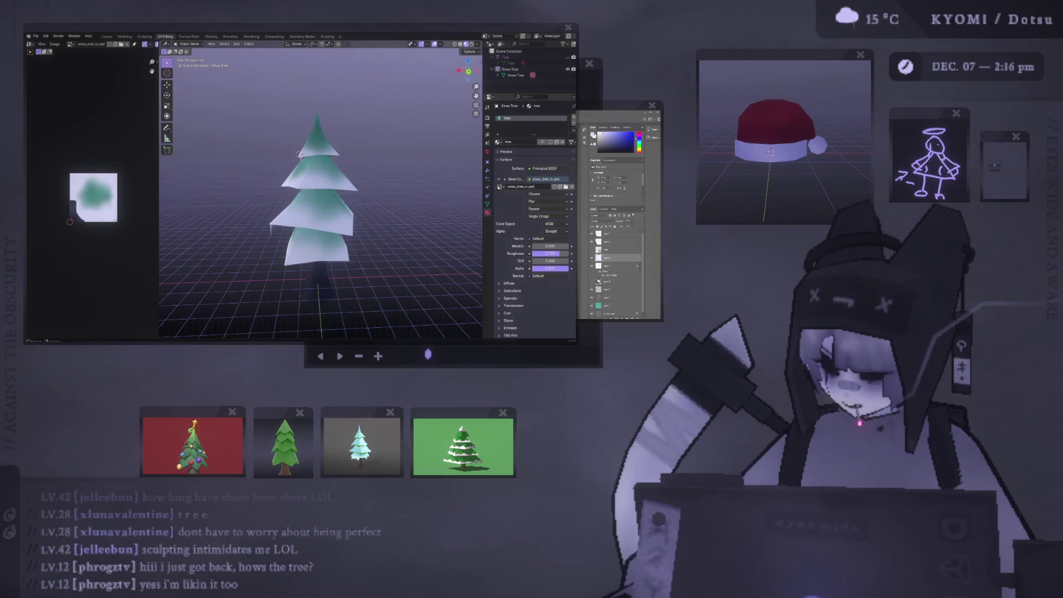
{"action": "key", "text": "alt+Tab"}
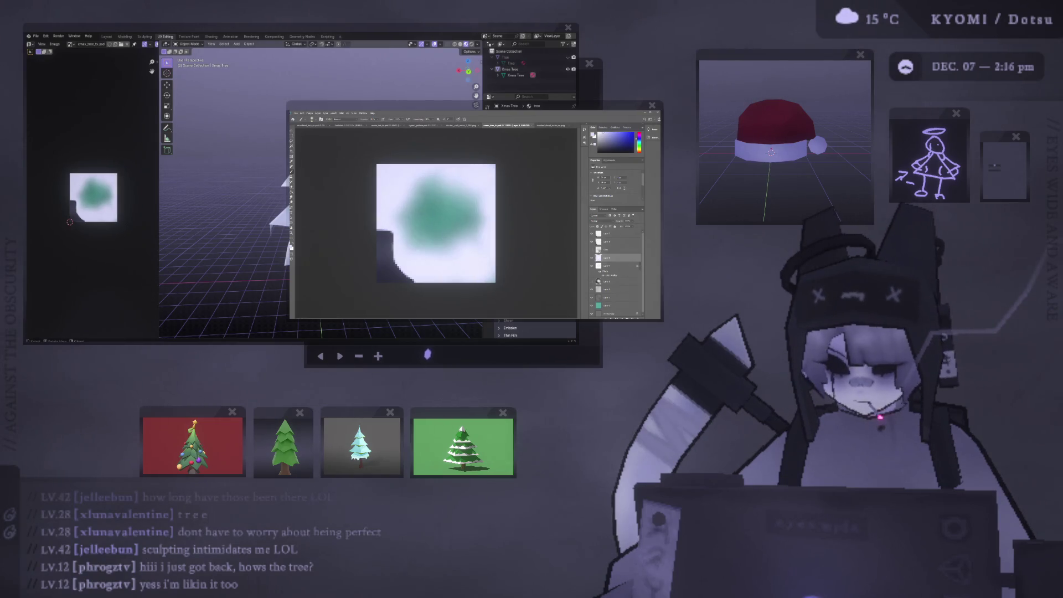
{"action": "key", "text": "alt+Tab"}
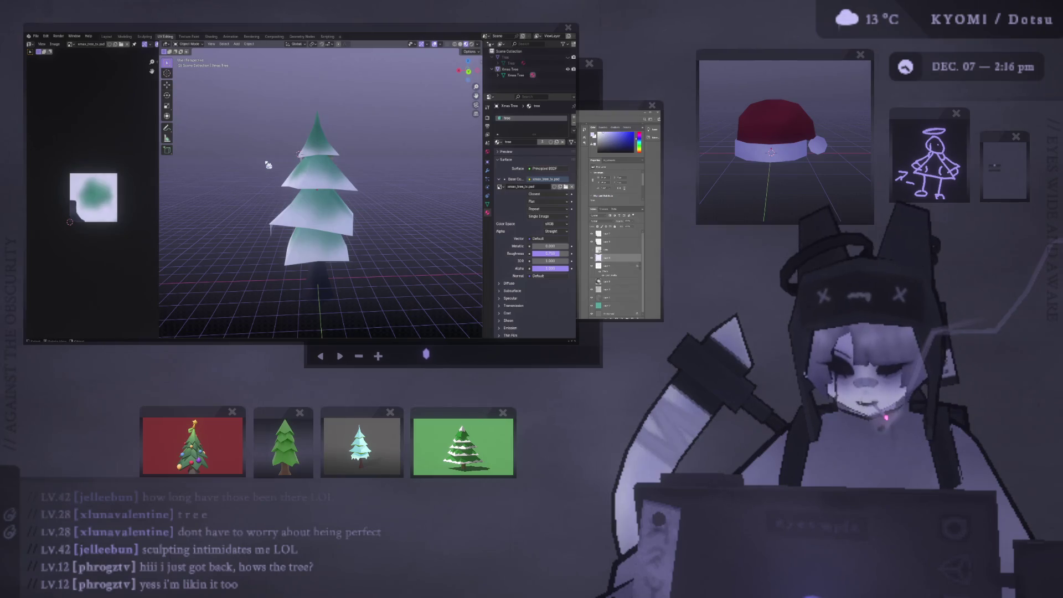
{"action": "middle_click_drag", "start_coordinate": [296, 175], "coordinate": [289, 179]}
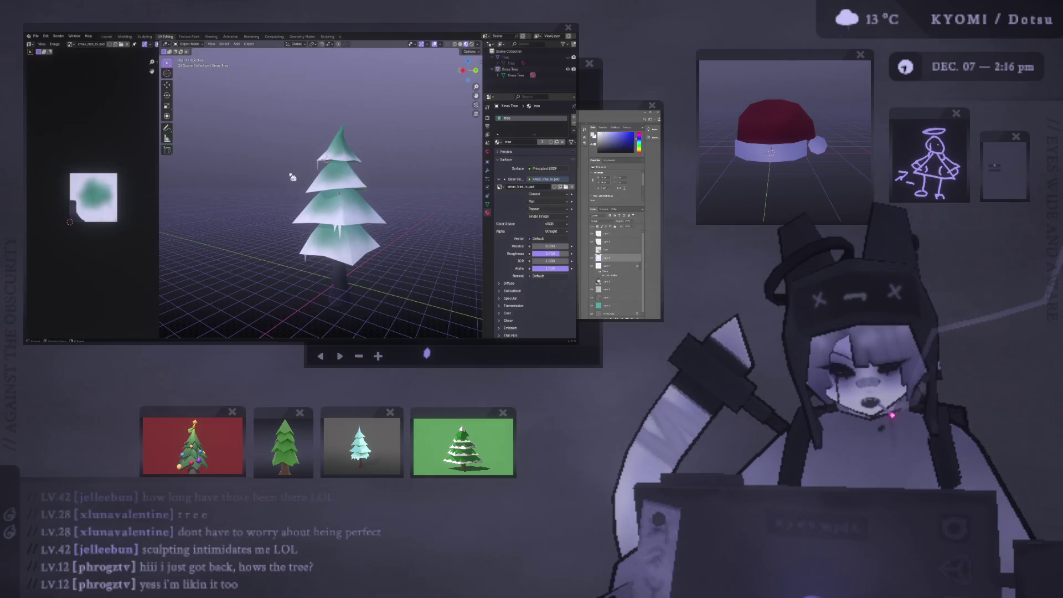
{"action": "mouse_move", "coordinate": [318, 175]}
{"action": "middle_mouse_down"}
{"action": "mouse_move", "coordinate": [353, 166]}
{"action": "mouse_move", "coordinate": [356, 142]}
{"action": "mouse_move", "coordinate": [331, 167]}
{"action": "mouse_move", "coordinate": [380, 167]}
{"action": "mouse_move", "coordinate": [256, 191]}
{"action": "middle_mouse_up"}
{"action": "scroll", "coordinate": [353, 164], "scroll_direction": "up", "scroll_amount": 3}
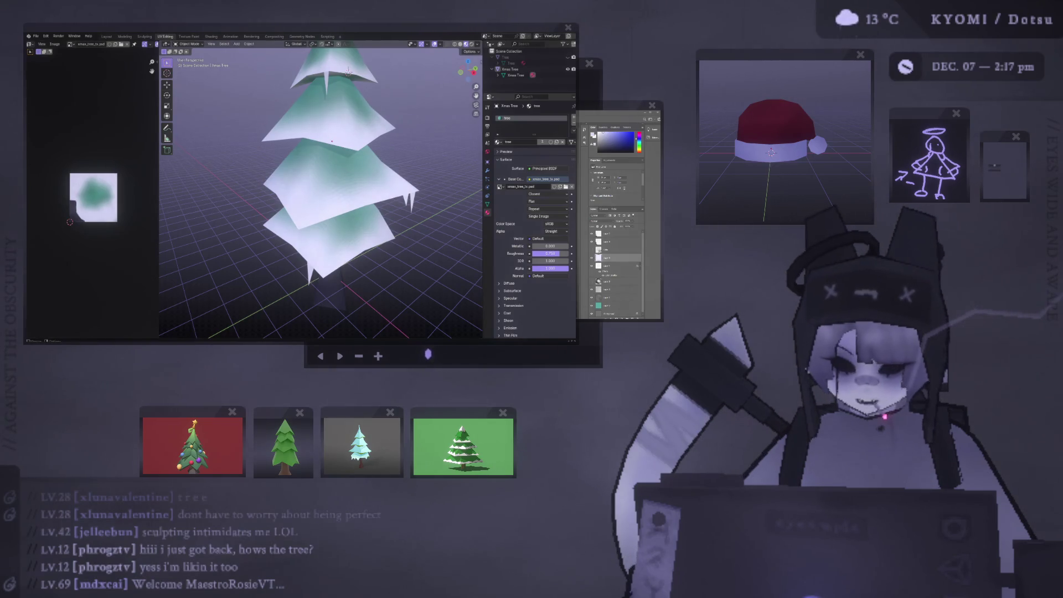
{"action": "key", "text": "alt+Tab"}
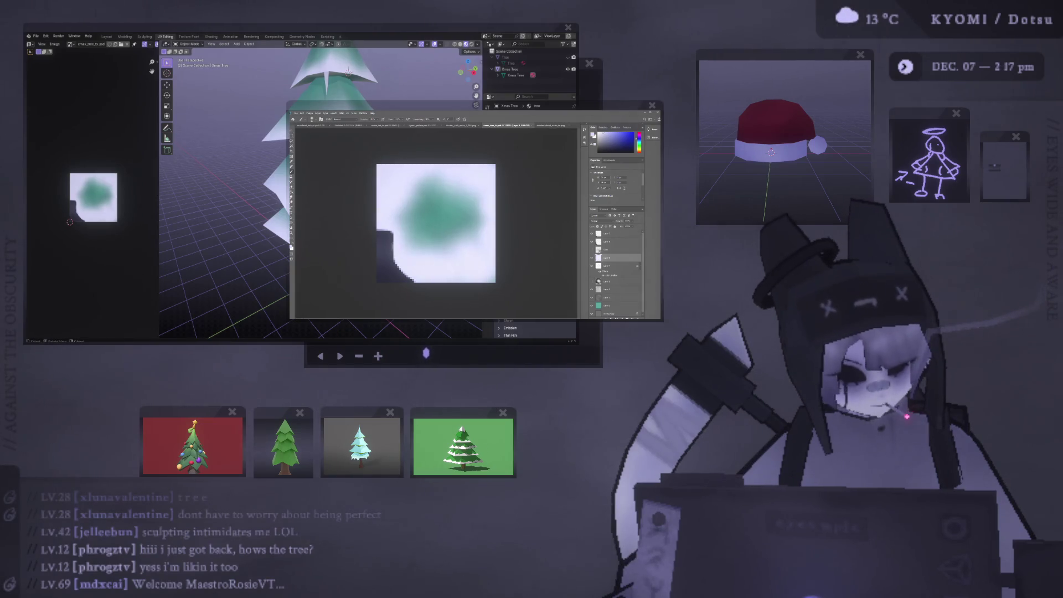
Reposition a tree vertex, then move it vertically along Z.
{"action": "mouse_move", "coordinate": [376, 166]}
{"action": "middle_mouse_down"}
{"action": "mouse_move", "coordinate": [396, 200]}
{"action": "mouse_move", "coordinate": [333, 177]}
{"action": "mouse_move", "coordinate": [332, 188]}
{"action": "middle_mouse_up"}
{"action": "scroll", "coordinate": [397, 200], "scroll_direction": "up", "scroll_amount": 3}
{"action": "left_click", "coordinate": [366, 185]}
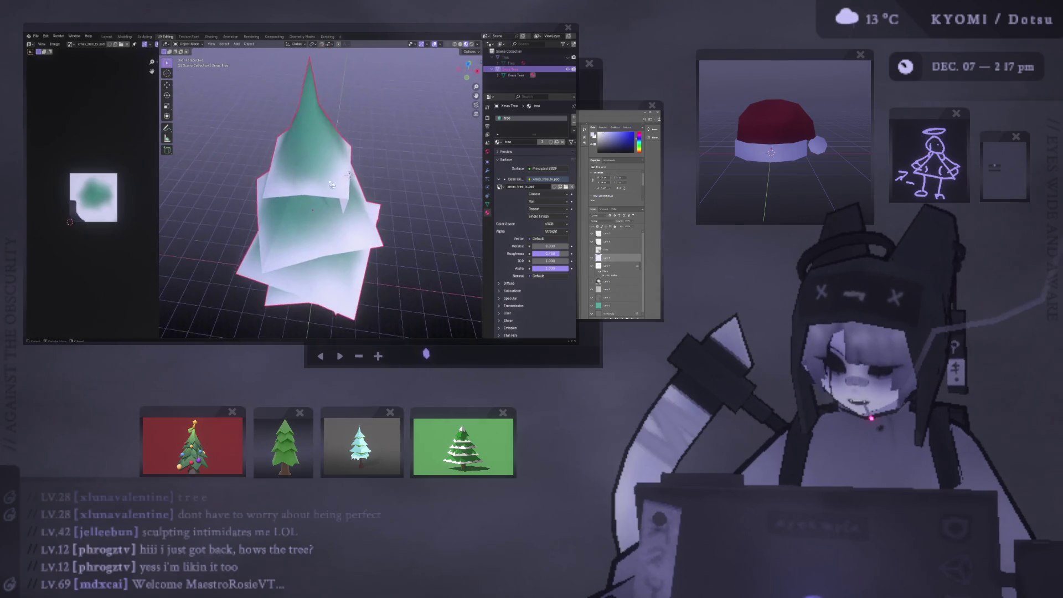
{"action": "scroll", "coordinate": [332, 188], "scroll_direction": "up", "scroll_amount": 5}
{"action": "key", "text": "Tab"}
{"action": "key", "text": "g"}
{"action": "left_click", "coordinate": [360, 139]}
{"action": "key", "text": "g"}
{"action": "key", "text": "z"}
{"action": "left_click", "coordinate": [364, 164]}
{"action": "key", "text": "Tab"}
In front view, shift the selected vertices horizontally along X.
{"action": "scroll", "coordinate": [377, 180], "scroll_direction": "down", "scroll_amount": 8}
{"action": "scroll", "coordinate": [377, 182], "scroll_direction": "up", "scroll_amount": 4}
{"action": "key", "text": "Tab"}
{"action": "key", "text": "KP_1"}
{"action": "key", "text": "g"}
{"action": "key", "text": "x"}
{"action": "left_click", "coordinate": [359, 169]}
{"action": "key", "text": "Tab"}
{"action": "scroll", "coordinate": [358, 170], "scroll_direction": "down", "scroll_amount": 3}
{"action": "mouse_move", "coordinate": [358, 170]}
{"action": "middle_mouse_down"}
{"action": "mouse_move", "coordinate": [430, 57]}
{"action": "mouse_move", "coordinate": [258, 159]}
{"action": "middle_mouse_up"}
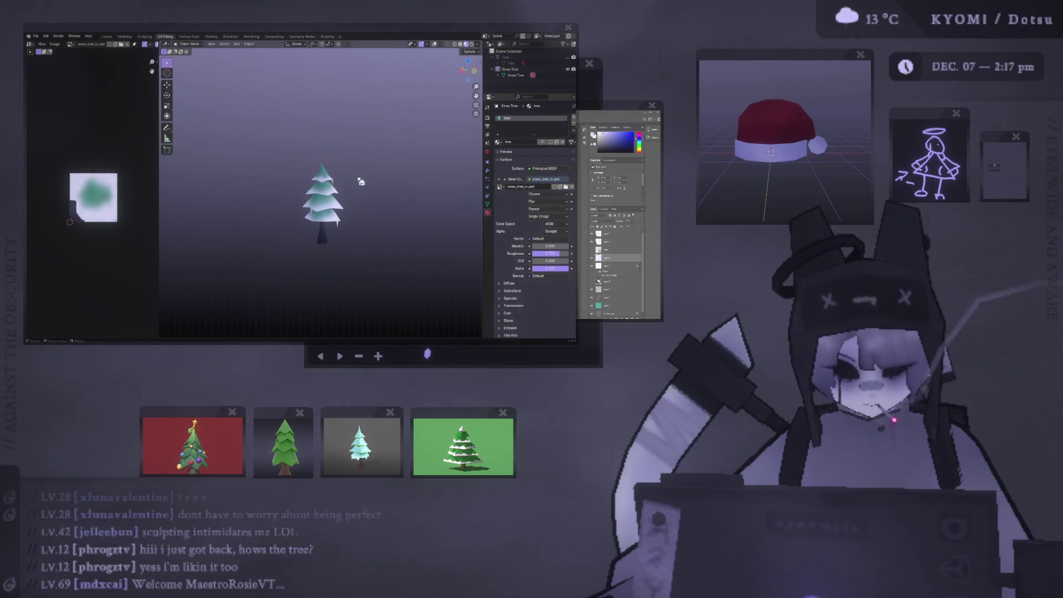
Show the mesh edges and subdivide two of the upper tier's edges.
{"action": "scroll", "coordinate": [401, 190], "scroll_direction": "down", "scroll_amount": 2}
{"action": "middle_click_drag", "start_coordinate": [401, 190], "coordinate": [315, 197]}
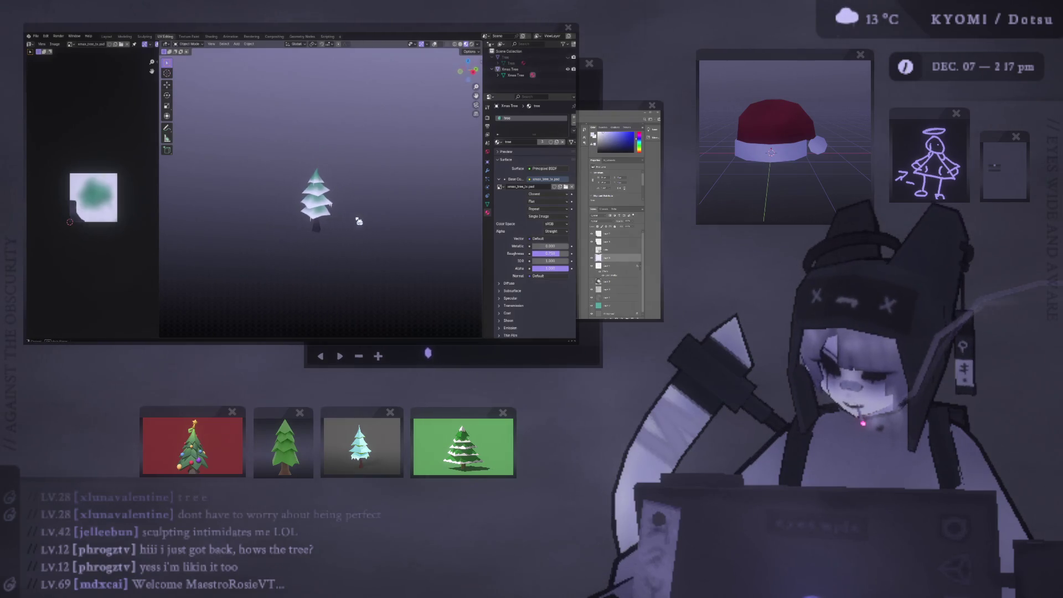
{"action": "scroll", "coordinate": [362, 224], "scroll_direction": "up", "scroll_amount": 6}
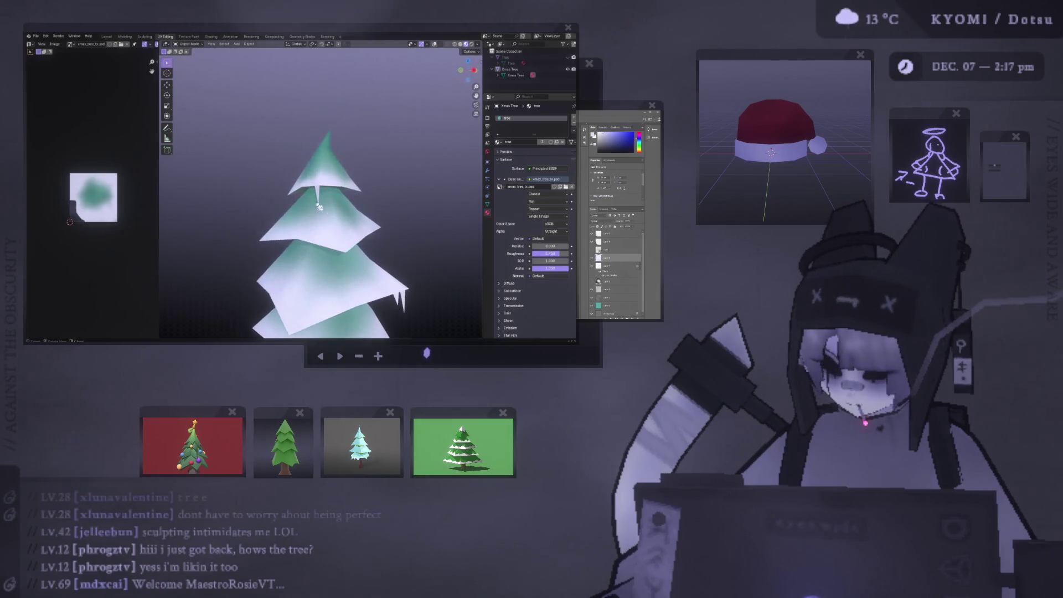
{"action": "left_click", "coordinate": [333, 178]}
{"action": "scroll", "coordinate": [333, 179], "scroll_direction": "up", "scroll_amount": 3}
{"action": "key", "text": "Tab"}
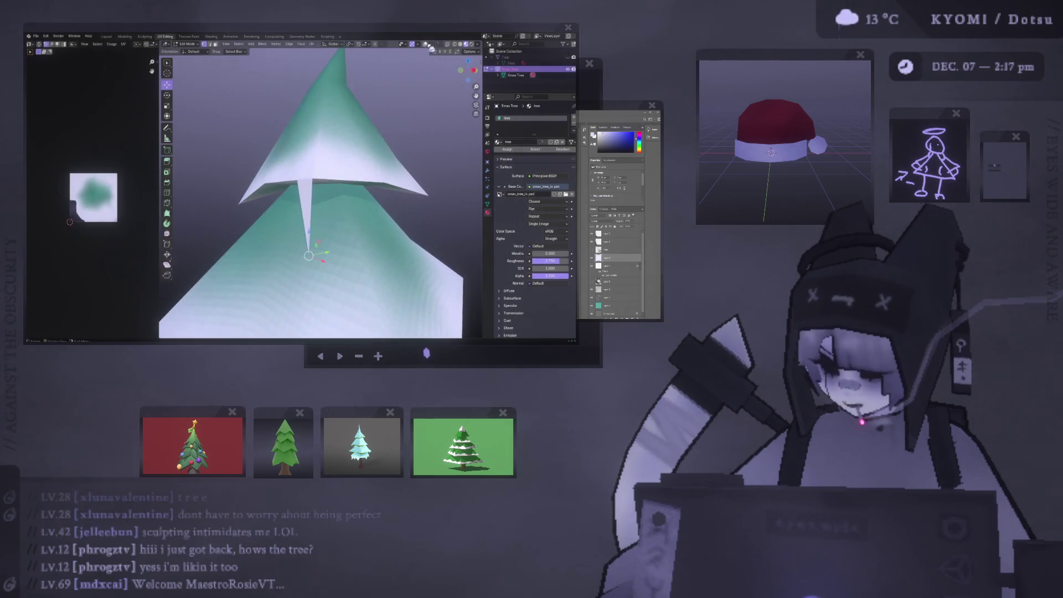
{"action": "left_click", "coordinate": [425, 44]}
{"action": "right_click", "coordinate": [277, 166]}
{"action": "left_click", "coordinate": [277, 166]}
{"action": "middle_click_drag", "start_coordinate": [277, 166], "coordinate": [320, 186]}
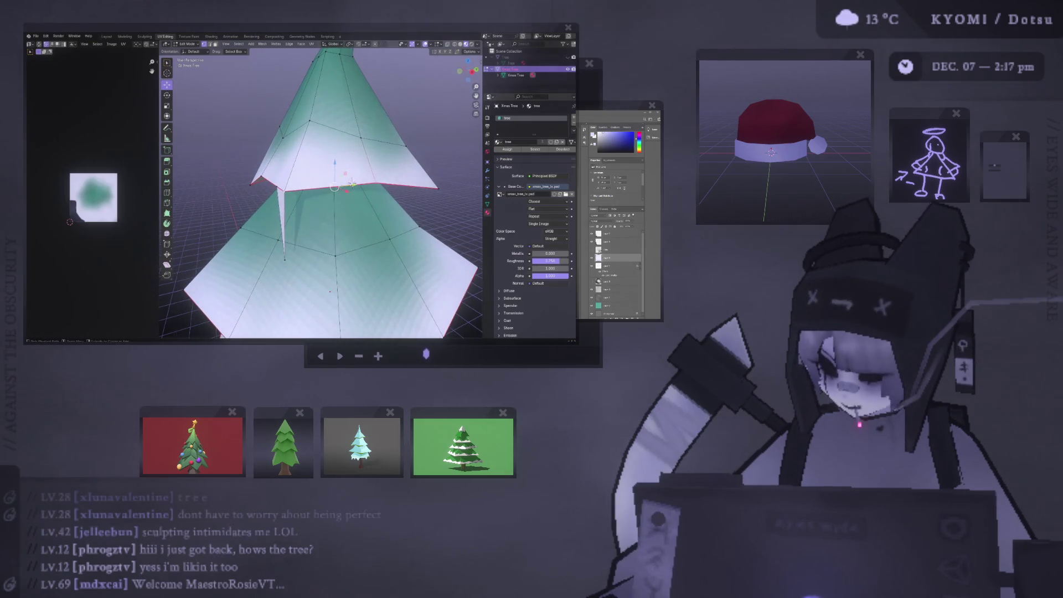
{"action": "right_click", "coordinate": [271, 181]}
{"action": "left_click", "coordinate": [271, 180]}
{"action": "middle_click_drag", "start_coordinate": [352, 183], "coordinate": [334, 157]}
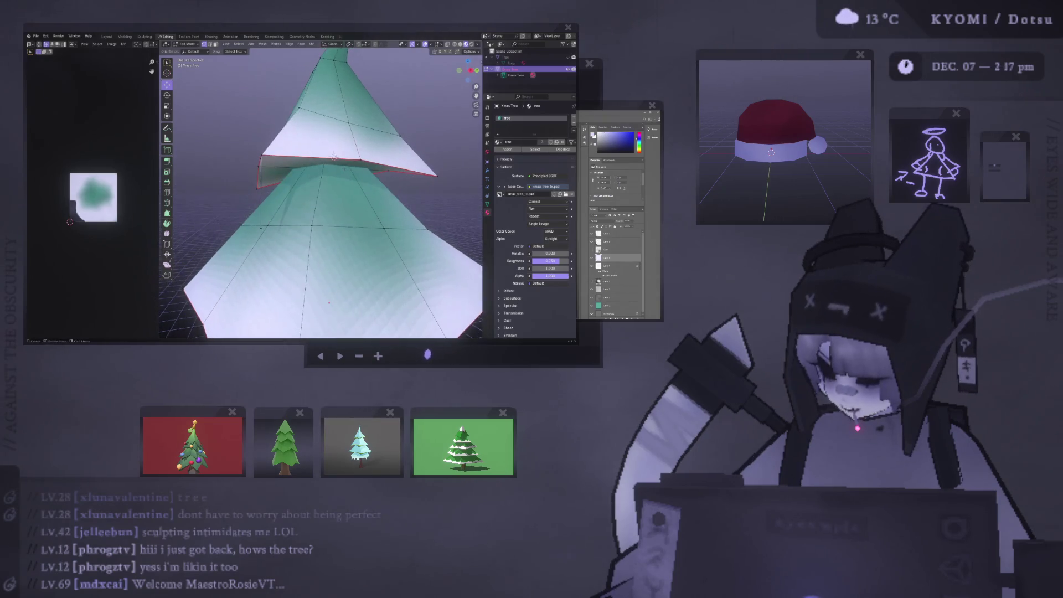
Select the whole mesh and merge overlapping vertices by distance.
{"action": "key", "text": "a"}
{"action": "right_click", "coordinate": [333, 158]}
{"action": "key", "text": "Escape"}
{"action": "key", "text": "m"}
{"action": "key", "text": "m"}
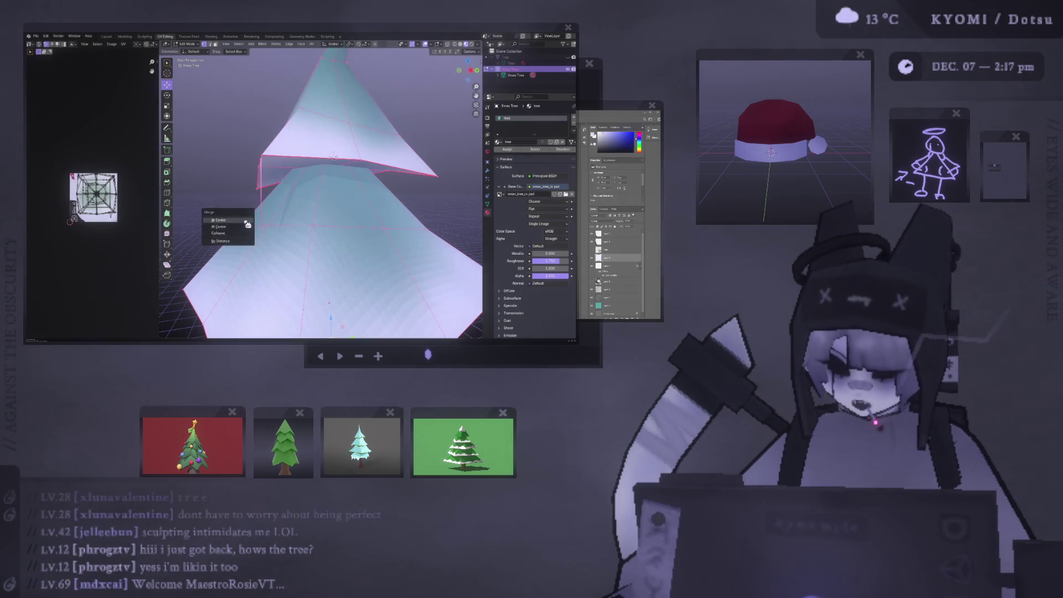
{"action": "left_click", "coordinate": [238, 242]}
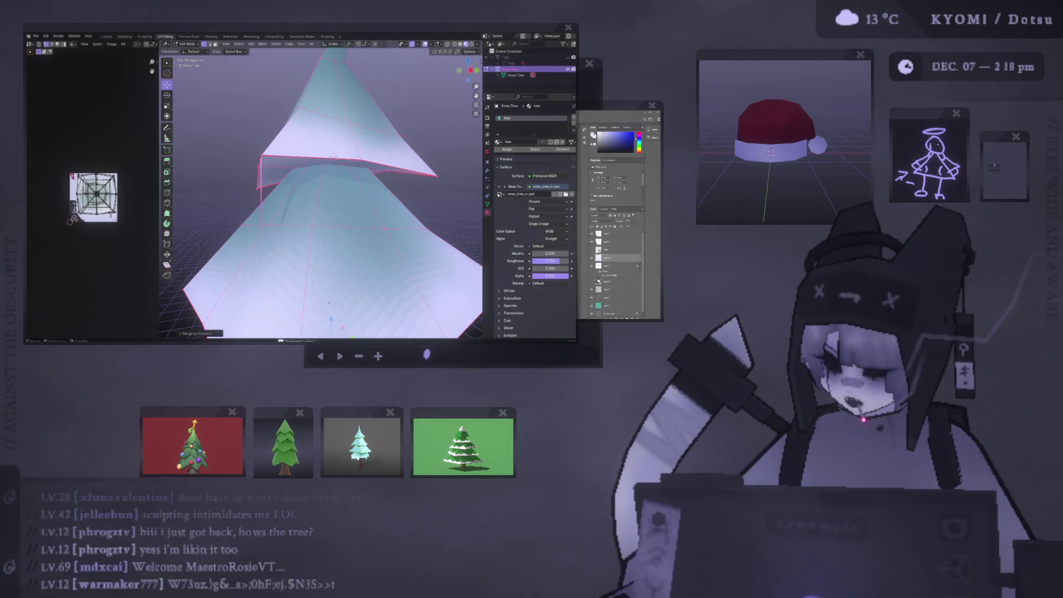
Drop a spike vertex below the upper tier with Mirror Vertices and move its UV point.
{"action": "left_click", "coordinate": [362, 160]}
{"action": "right_click", "coordinate": [260, 155]}
{"action": "key", "text": "g"}
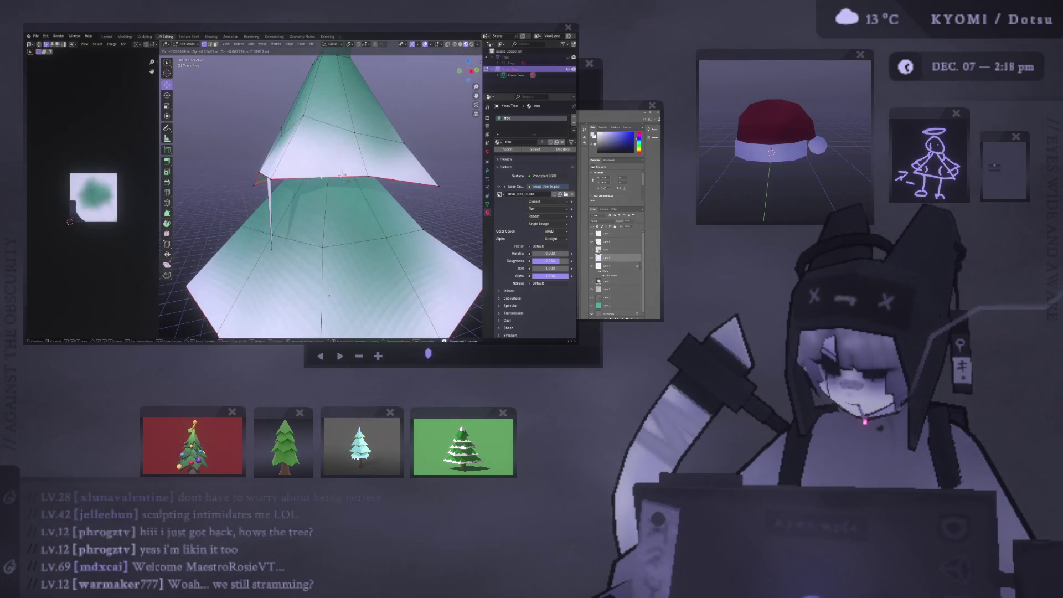
{"action": "left_click", "coordinate": [343, 175]}
{"action": "left_click", "coordinate": [272, 250]}
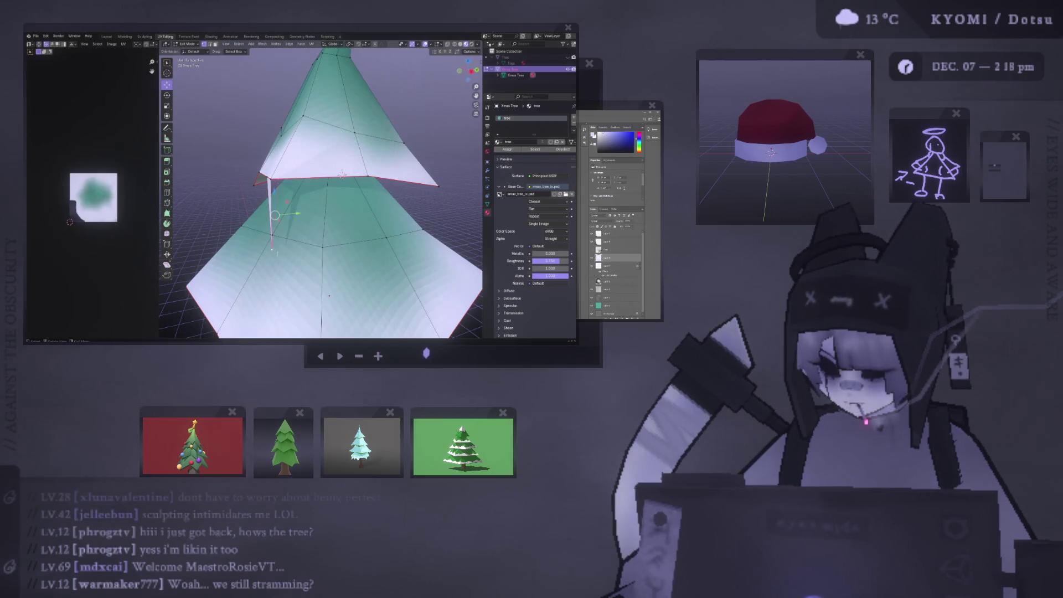
{"action": "key", "text": "ctrl+z"}
{"action": "right_click", "coordinate": [280, 198]}
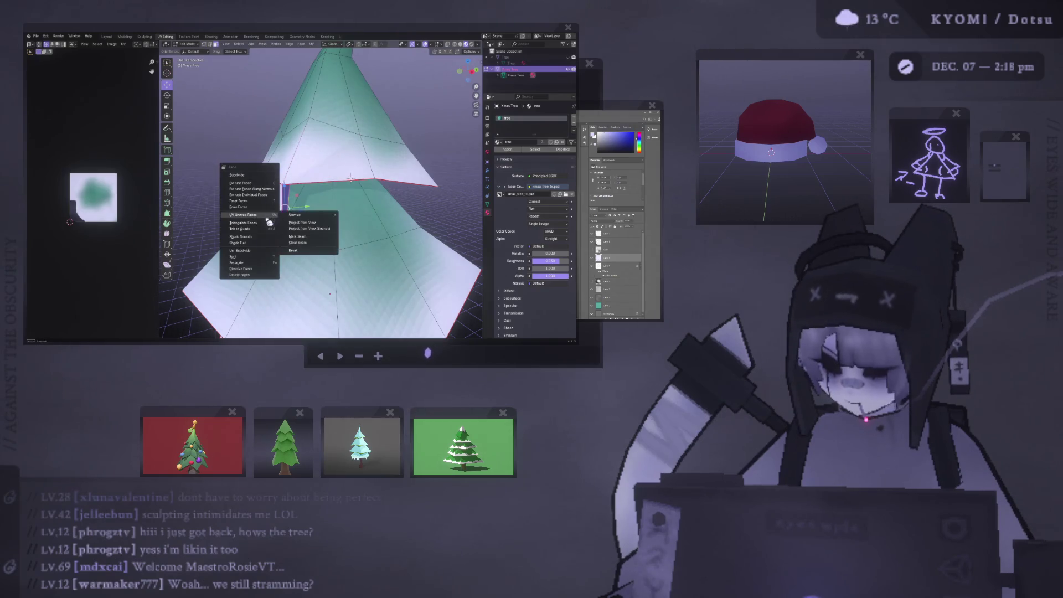
{"action": "left_click", "coordinate": [324, 228]}
{"action": "key", "text": "g"}
{"action": "left_click", "coordinate": [106, 198]}
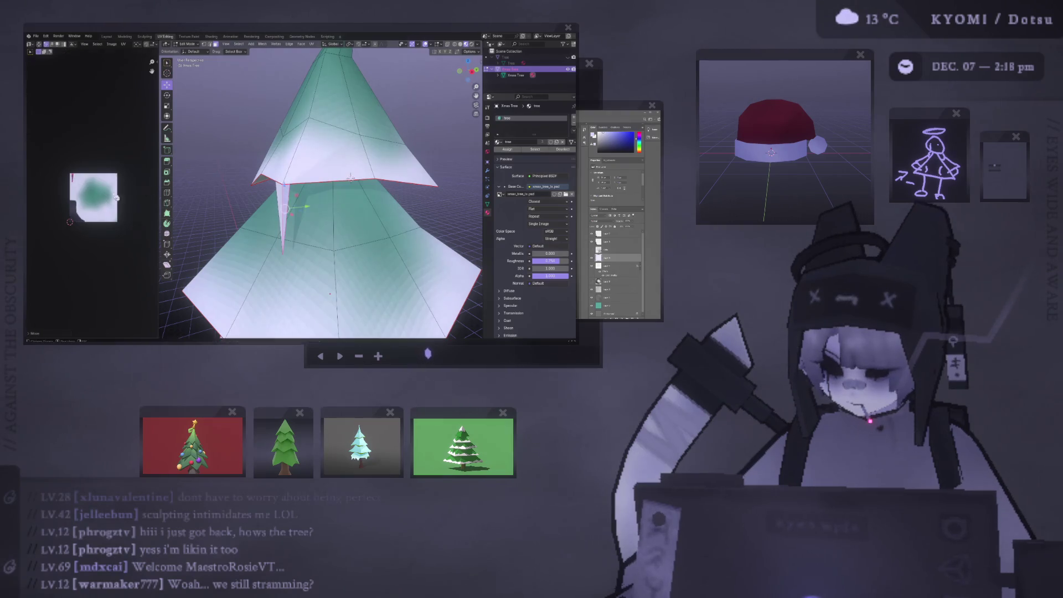
{"action": "key", "text": "Tab"}
Inspect the new spike from above, toggling in and out of mesh editing.
{"action": "mouse_move", "coordinate": [199, 199]}
{"action": "middle_mouse_down"}
{"action": "mouse_move", "coordinate": [207, 168]}
{"action": "mouse_move", "coordinate": [224, 202]}
{"action": "middle_mouse_up"}
{"action": "key", "text": "Tab"}
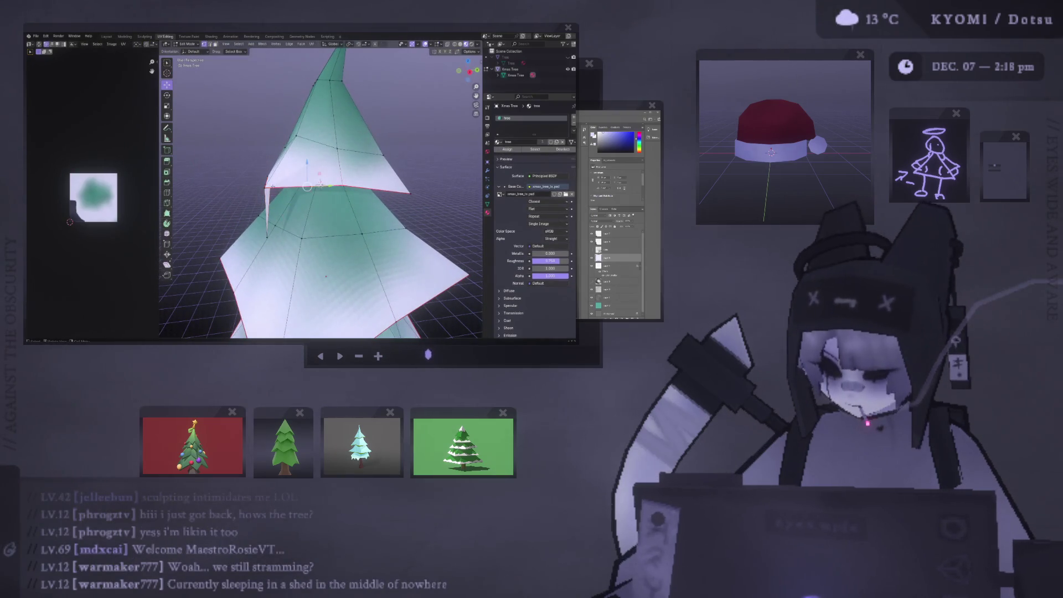
{"action": "mouse_move", "coordinate": [232, 183]}
{"action": "middle_mouse_down"}
{"action": "mouse_move", "coordinate": [236, 170]}
{"action": "mouse_move", "coordinate": [276, 164]}
{"action": "mouse_move", "coordinate": [255, 184]}
{"action": "mouse_move", "coordinate": [304, 195]}
{"action": "middle_mouse_up"}
{"action": "key", "text": "Tab"}
{"action": "scroll", "coordinate": [301, 187], "scroll_direction": "up", "scroll_amount": 4}
Select a corner of the tree's upper tier and apply options from the edge menu.
{"action": "left_click", "coordinate": [310, 189]}
{"action": "key", "text": "Tab"}
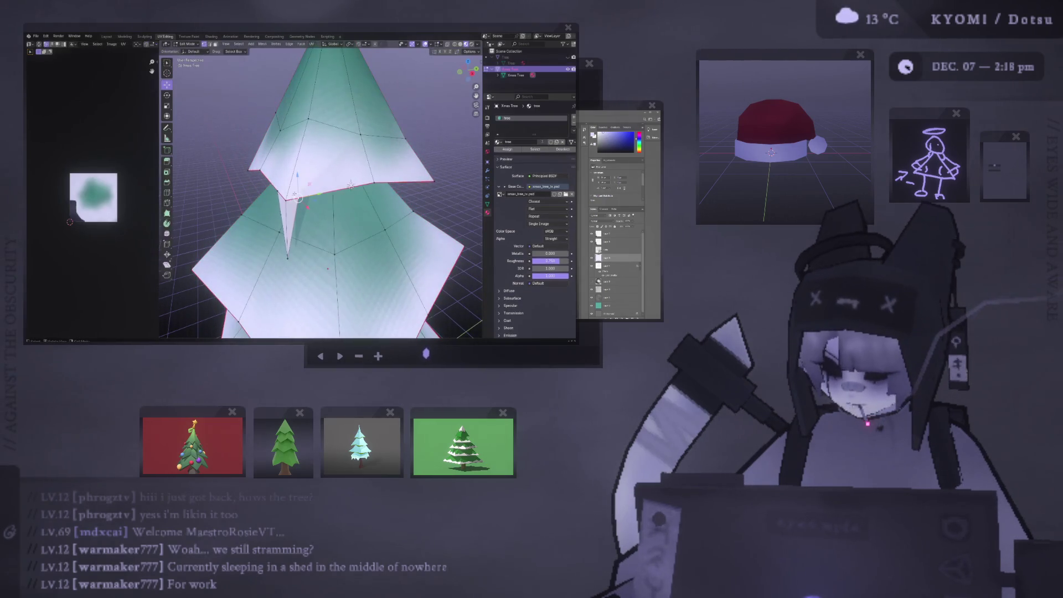
{"action": "left_click", "coordinate": [281, 195]}
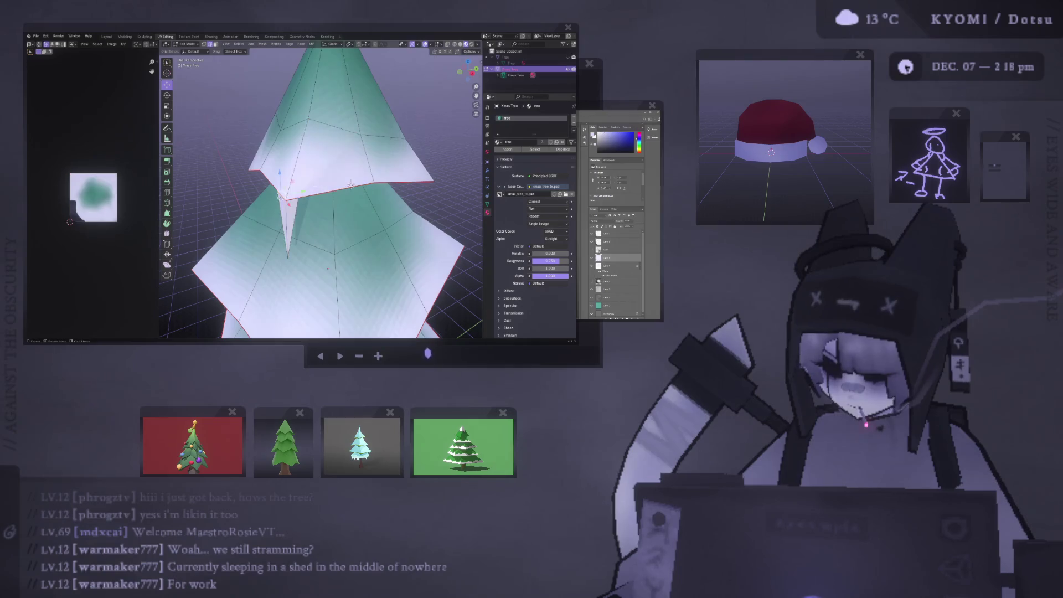
{"action": "right_click", "coordinate": [280, 283]}
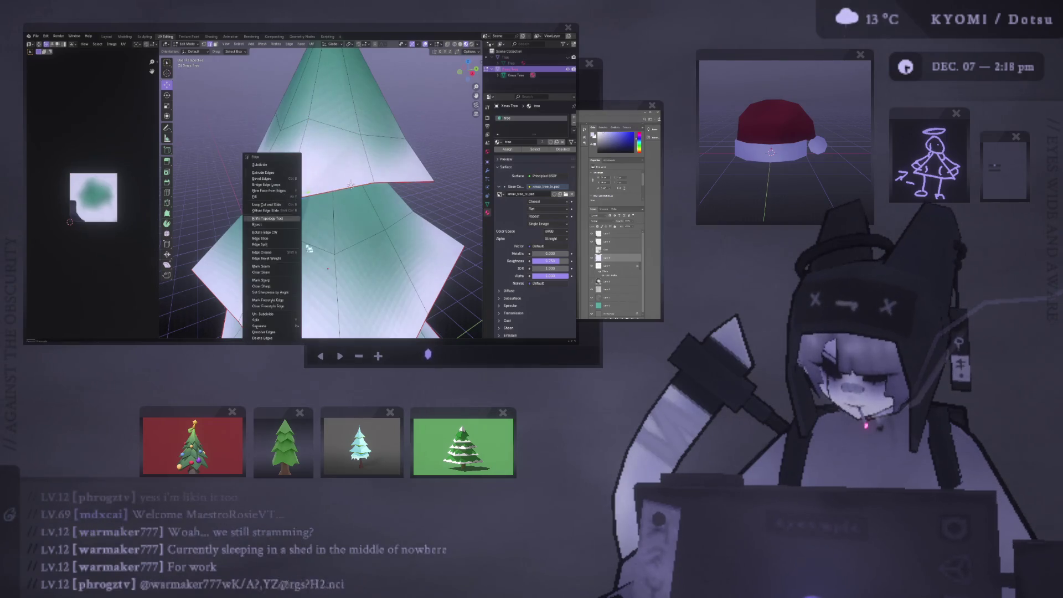
{"action": "left_click", "coordinate": [282, 273]}
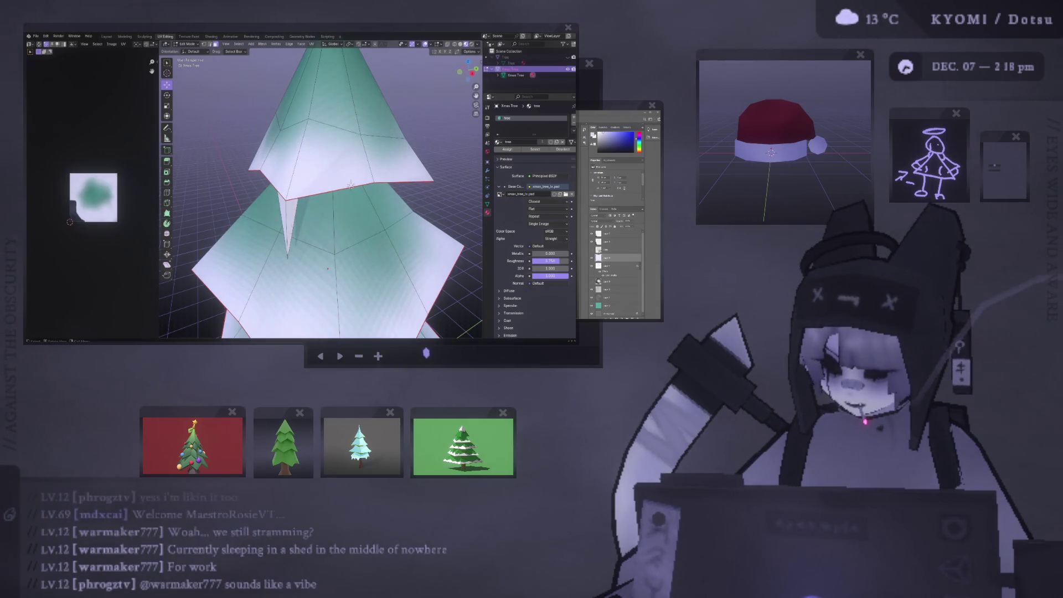
{"action": "right_click", "coordinate": [285, 216]}
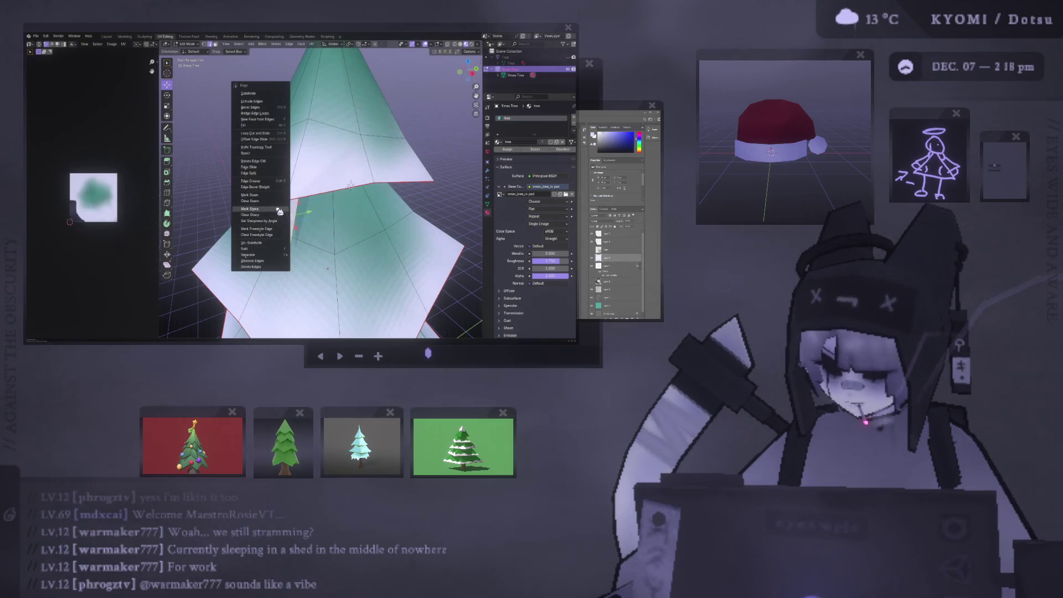
{"action": "left_click", "coordinate": [280, 211]}
{"action": "key", "text": "Tab"}
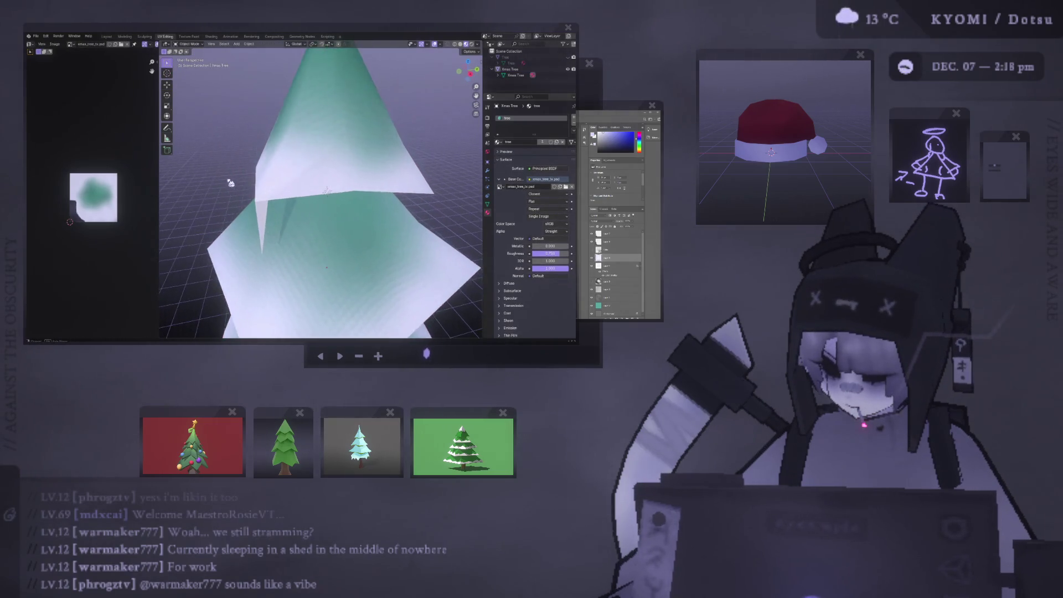
Apply smooth shading to the upper tier's faces.
{"action": "key", "text": "Tab"}
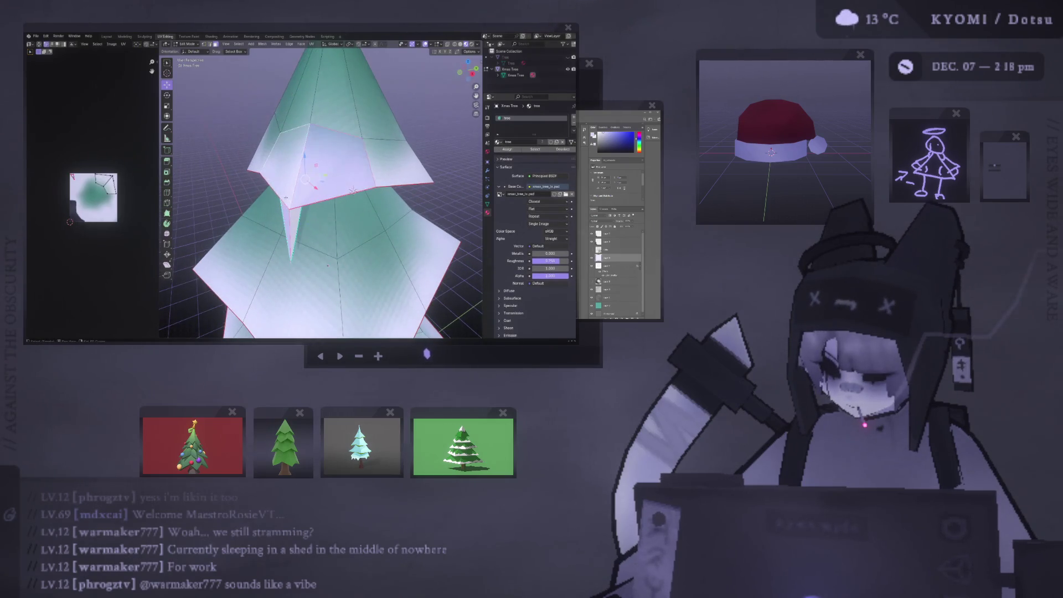
{"action": "right_click", "coordinate": [293, 285]}
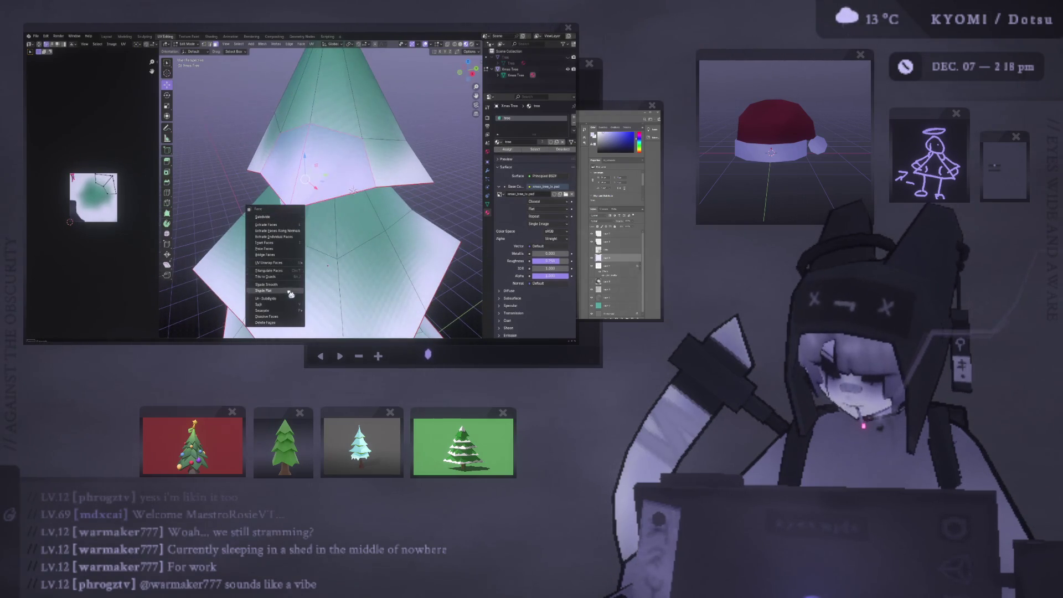
{"action": "left_click", "coordinate": [293, 285]}
{"action": "key", "text": "Tab"}
Mark the edge at the upper tier's brim corner as sharp.
{"action": "scroll", "coordinate": [242, 188], "scroll_direction": "up", "scroll_amount": 6}
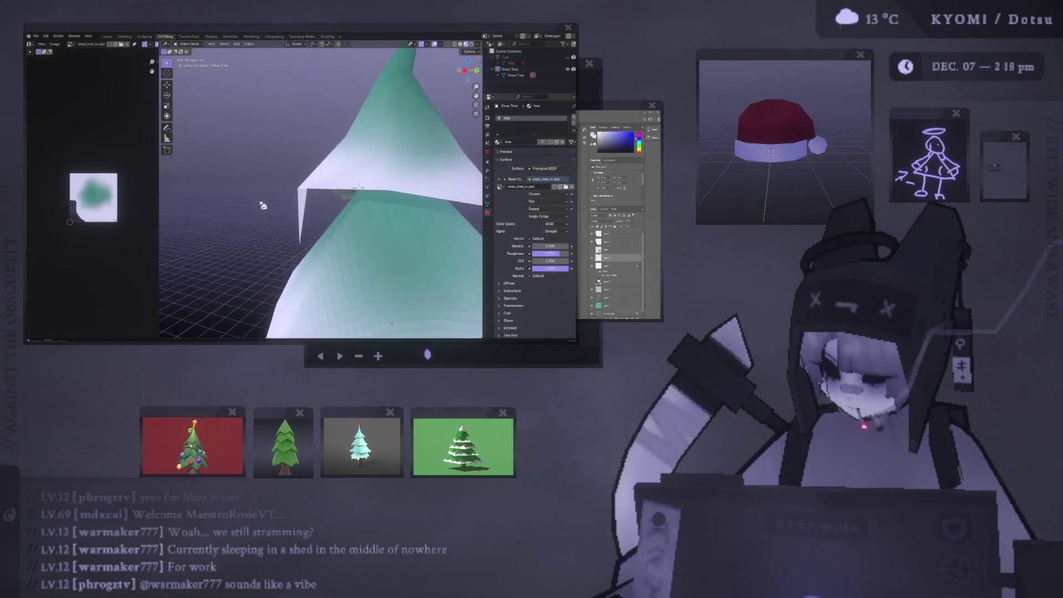
{"action": "middle_click_drag", "start_coordinate": [263, 198], "coordinate": [438, 198]}
{"action": "scroll", "coordinate": [437, 198], "scroll_direction": "up", "scroll_amount": 3}
{"action": "key", "text": "Tab"}
{"action": "left_click", "coordinate": [438, 198]}
{"action": "left_click", "coordinate": [437, 197]}
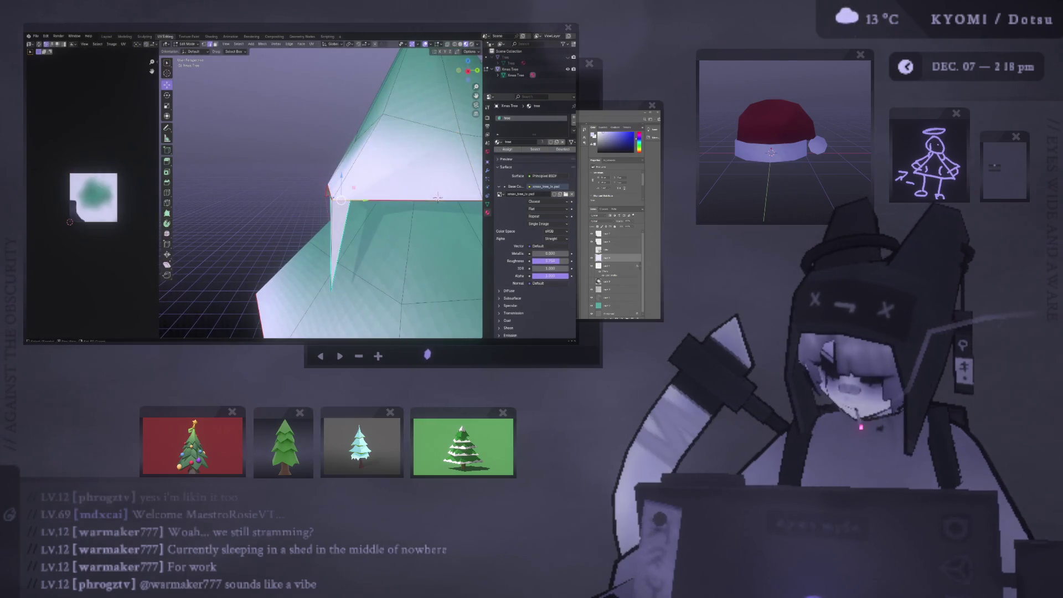
{"action": "key", "text": "ctrl+e"}
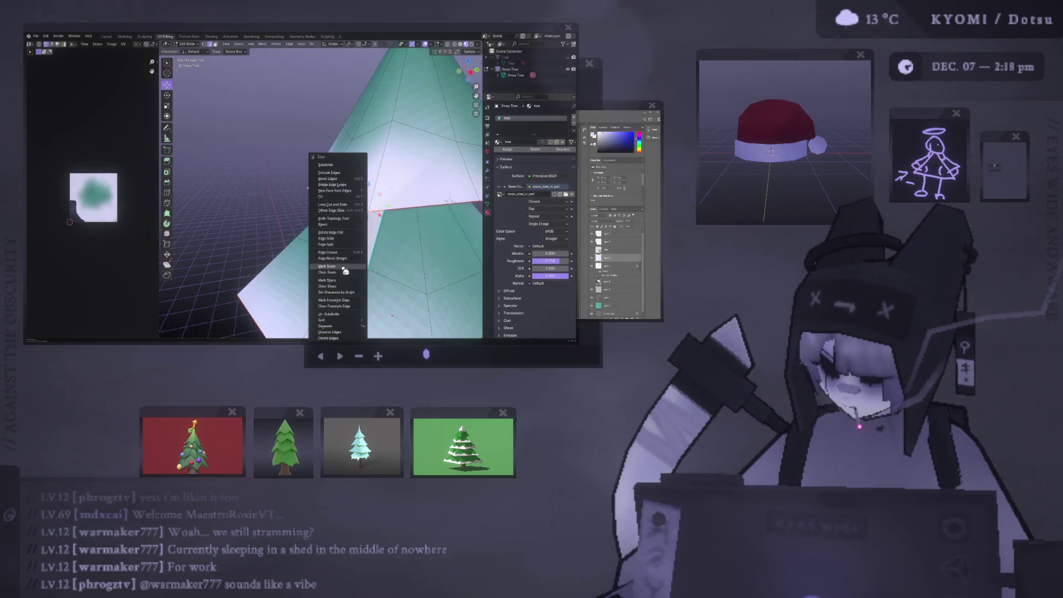
{"action": "left_click", "coordinate": [343, 282]}
{"action": "key", "text": "Tab"}
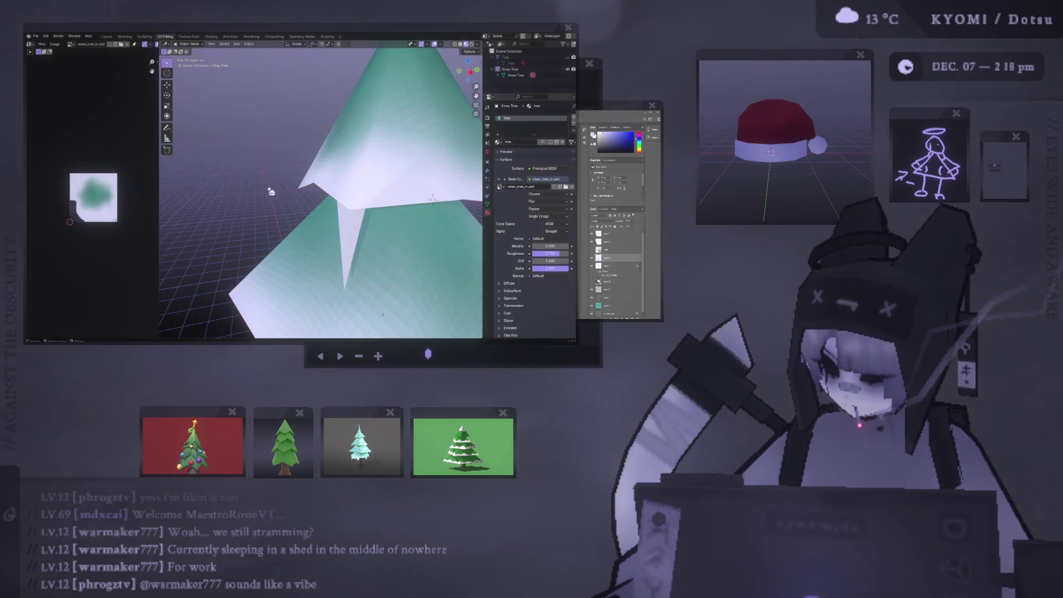
Smooth-shade the selected faces and reset the custom normal vectors.
{"action": "key", "text": "Tab"}
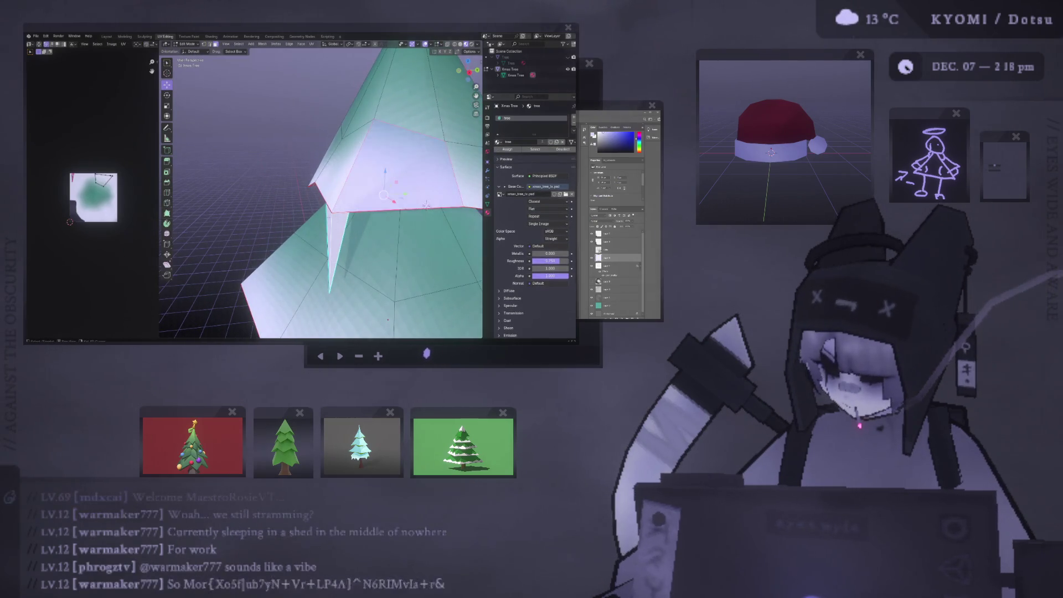
{"action": "right_click", "coordinate": [332, 268]}
{"action": "left_click", "coordinate": [330, 268]}
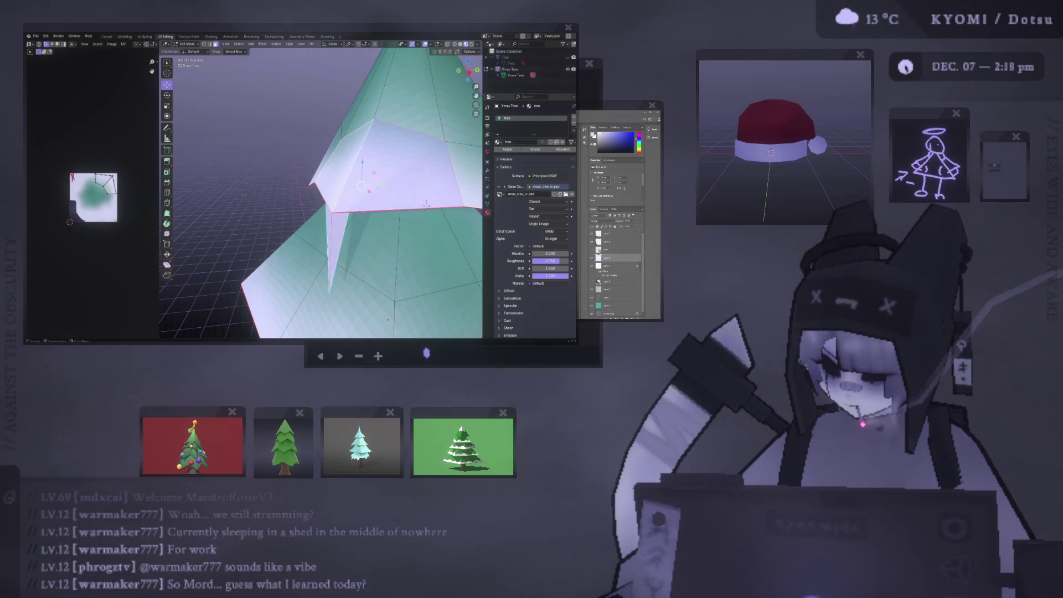
{"action": "key", "text": "alt+n"}
{"action": "left_click", "coordinate": [246, 196]}
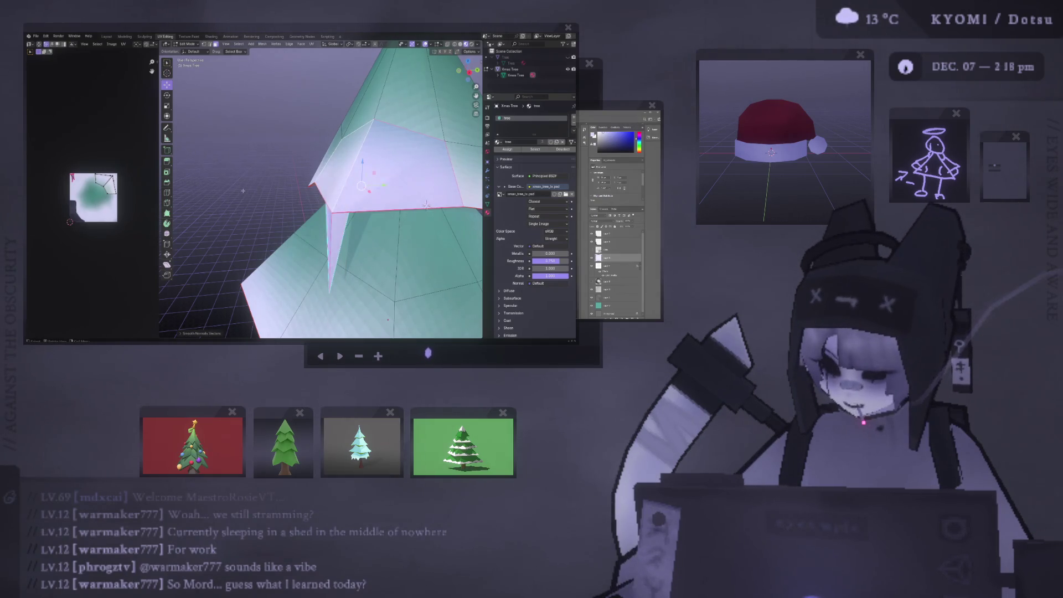
{"action": "key", "text": "Tab"}
{"action": "key", "text": "Tab"}
Smooth-shade the tree's faces once more and save xmas_tree.blend.
{"action": "middle_click_drag", "start_coordinate": [263, 192], "coordinate": [271, 192]}
{"action": "key", "text": "alt+n"}
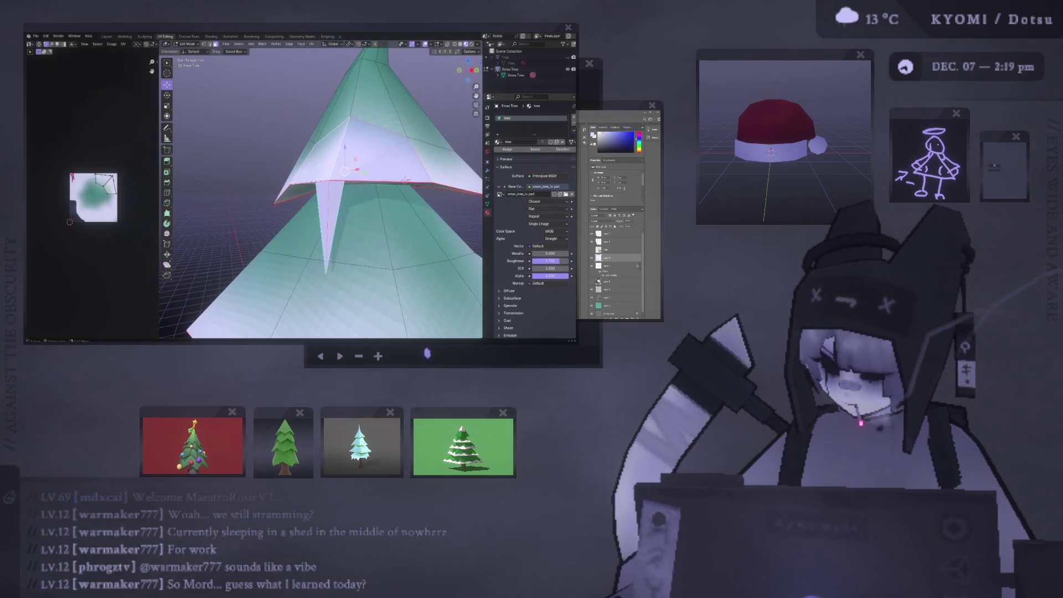
{"action": "key", "text": "alt+n"}
{"action": "middle_click_drag", "start_coordinate": [260, 208], "coordinate": [274, 220]}
{"action": "key", "text": "ctrl+f"}
{"action": "left_click", "coordinate": [264, 283]}
{"action": "mouse_move", "coordinate": [263, 282]}
{"action": "middle_mouse_down"}
{"action": "mouse_move", "coordinate": [284, 207]}
{"action": "mouse_move", "coordinate": [237, 197]}
{"action": "mouse_move", "coordinate": [280, 201]}
{"action": "mouse_move", "coordinate": [275, 215]}
{"action": "middle_mouse_up"}
{"action": "key", "text": "Tab"}
{"action": "key", "text": "ctrl+s"}
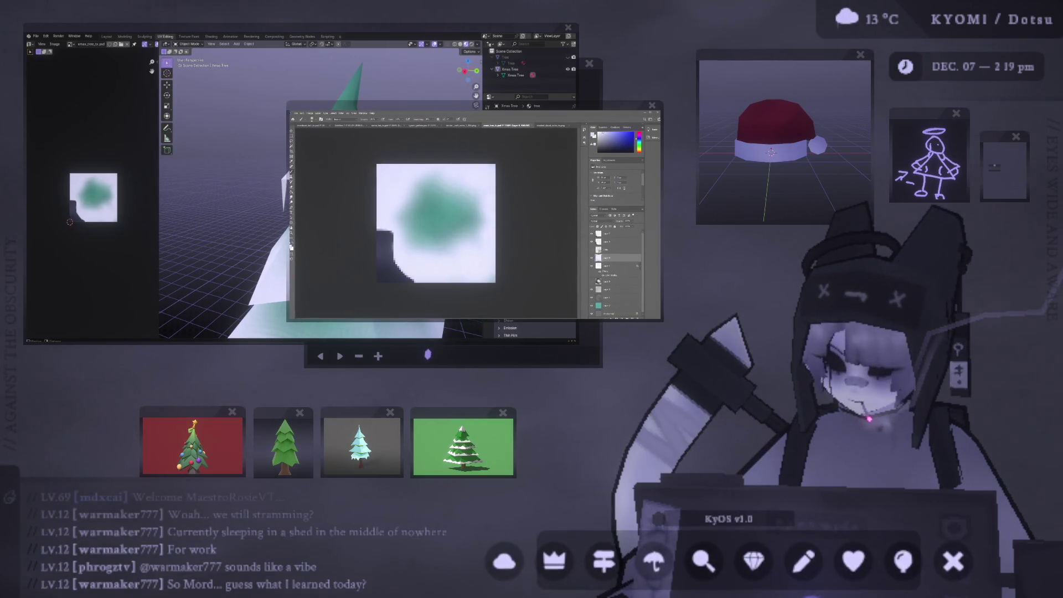
{"action": "mouse_move", "coordinate": [382, 167]}
{"action": "middle_mouse_down"}
{"action": "mouse_move", "coordinate": [401, 131]}
{"action": "mouse_move", "coordinate": [374, 96]}
{"action": "mouse_move", "coordinate": [321, 155]}
{"action": "mouse_move", "coordinate": [287, 166]}
{"action": "mouse_move", "coordinate": [306, 183]}
{"action": "mouse_move", "coordinate": [451, 183]}
{"action": "mouse_move", "coordinate": [279, 189]}
{"action": "mouse_move", "coordinate": [305, 156]}
{"action": "mouse_move", "coordinate": [371, 143]}
{"action": "mouse_move", "coordinate": [317, 145]}
{"action": "middle_mouse_up"}
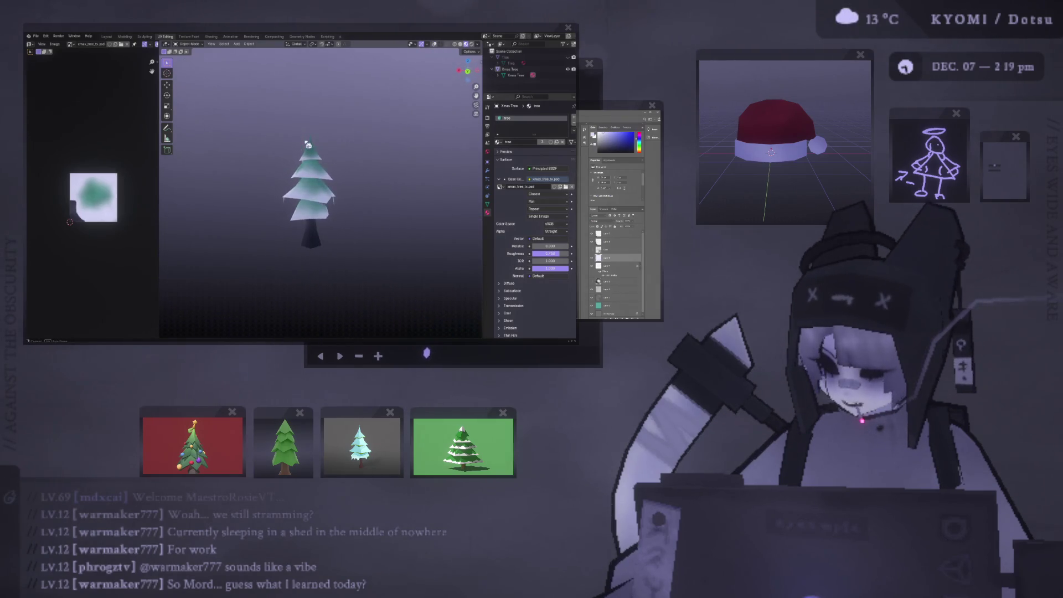
Slide a vertex along the Xmas Tree's lower tier edge.
{"action": "scroll", "coordinate": [332, 182], "scroll_direction": "up", "scroll_amount": 3}
{"action": "left_click", "coordinate": [342, 226]}
{"action": "key", "text": "Tab"}
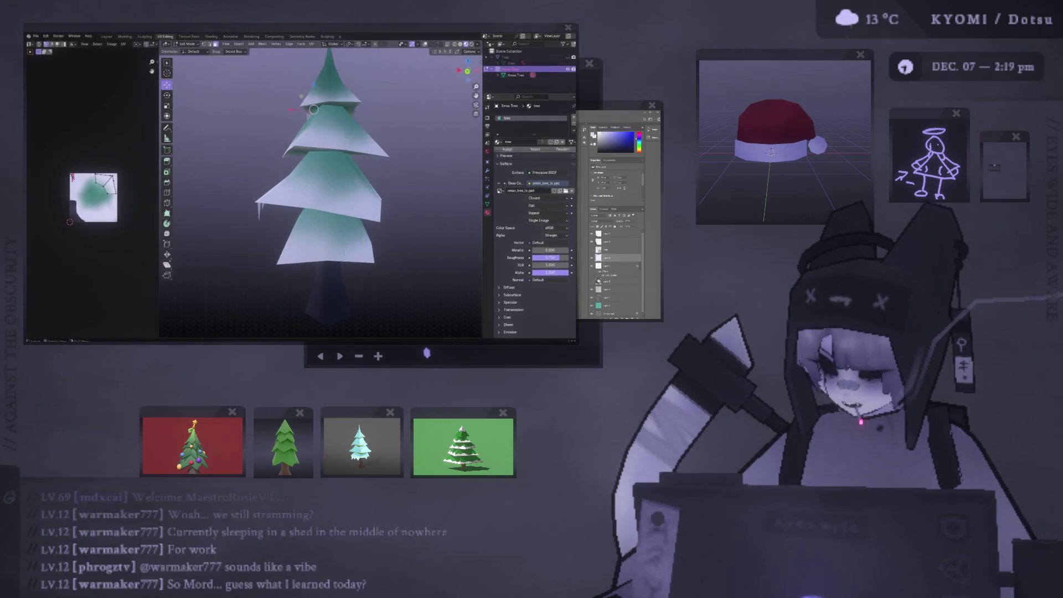
{"action": "mouse_move", "coordinate": [342, 226]}
{"action": "middle_mouse_down"}
{"action": "mouse_move", "coordinate": [355, 183]}
{"action": "mouse_move", "coordinate": [338, 177]}
{"action": "middle_mouse_up"}
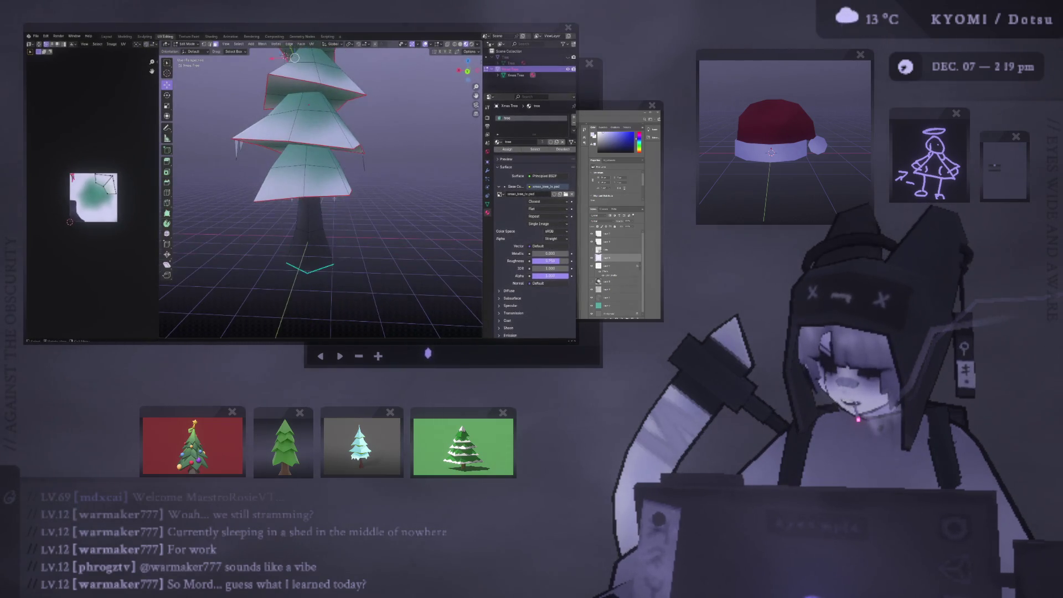
{"action": "scroll", "coordinate": [316, 176], "scroll_direction": "up", "scroll_amount": 5}
{"action": "key", "text": "ctrl+e"}
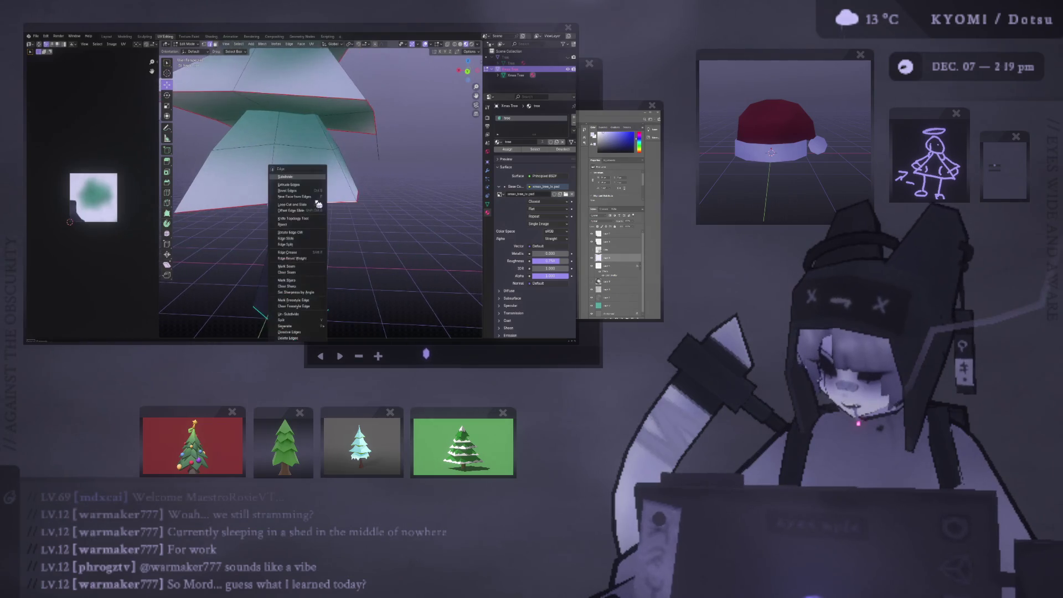
{"action": "middle_click_drag", "start_coordinate": [319, 195], "coordinate": [341, 212]}
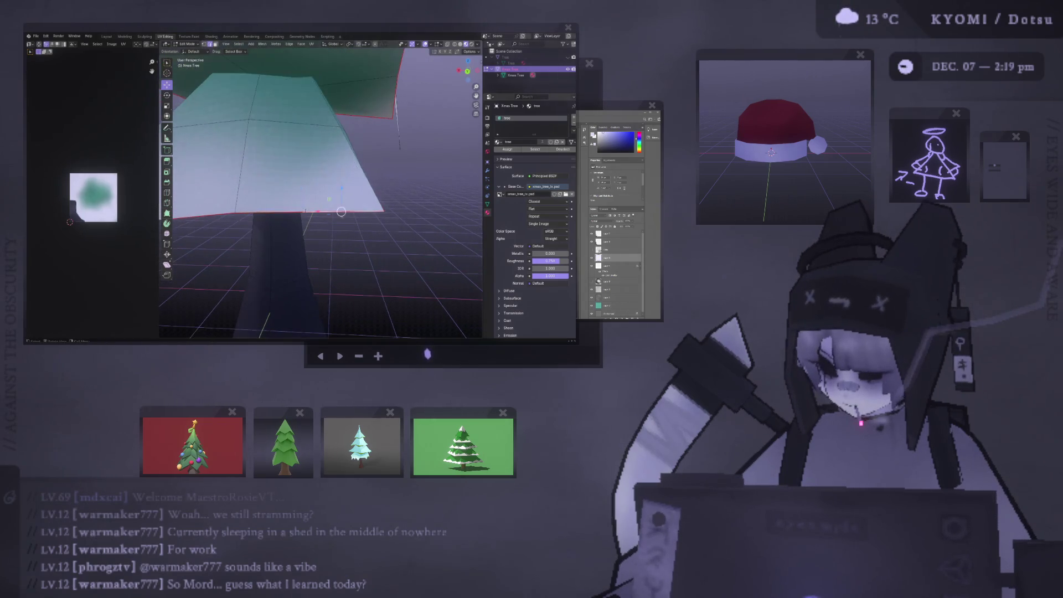
{"action": "key", "text": "1"}
{"action": "key", "text": "shift+v"}
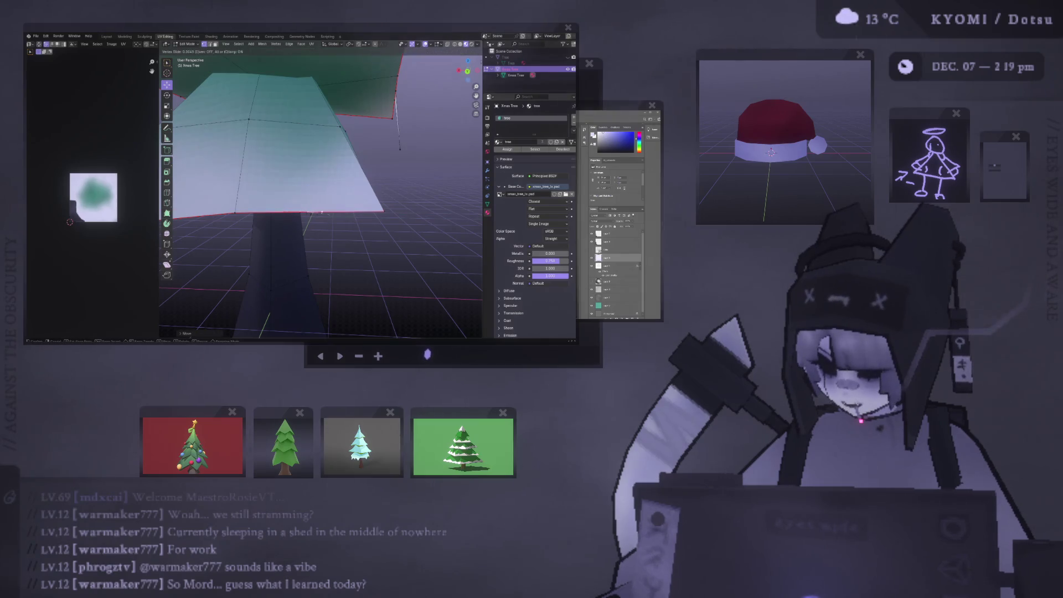
{"action": "left_click", "coordinate": [359, 220]}
{"action": "middle_click_drag", "start_coordinate": [359, 221], "coordinate": [331, 202]}
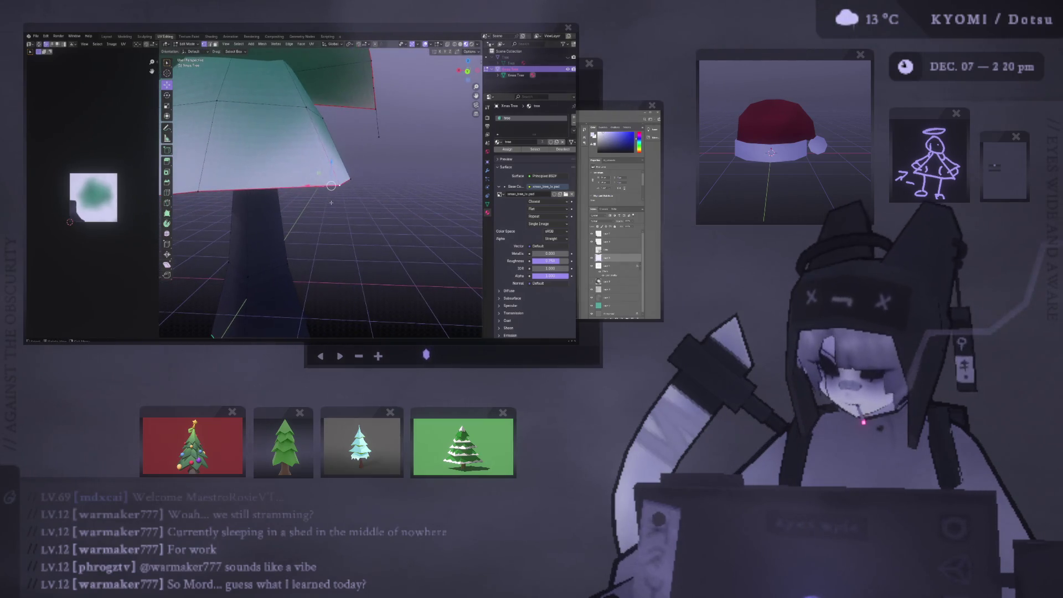
Extrude a new face down from the lower tier edge for the icicle spike.
{"action": "right_click", "coordinate": [352, 225]}
{"action": "left_click", "coordinate": [352, 227]}
{"action": "right_click", "coordinate": [350, 232]}
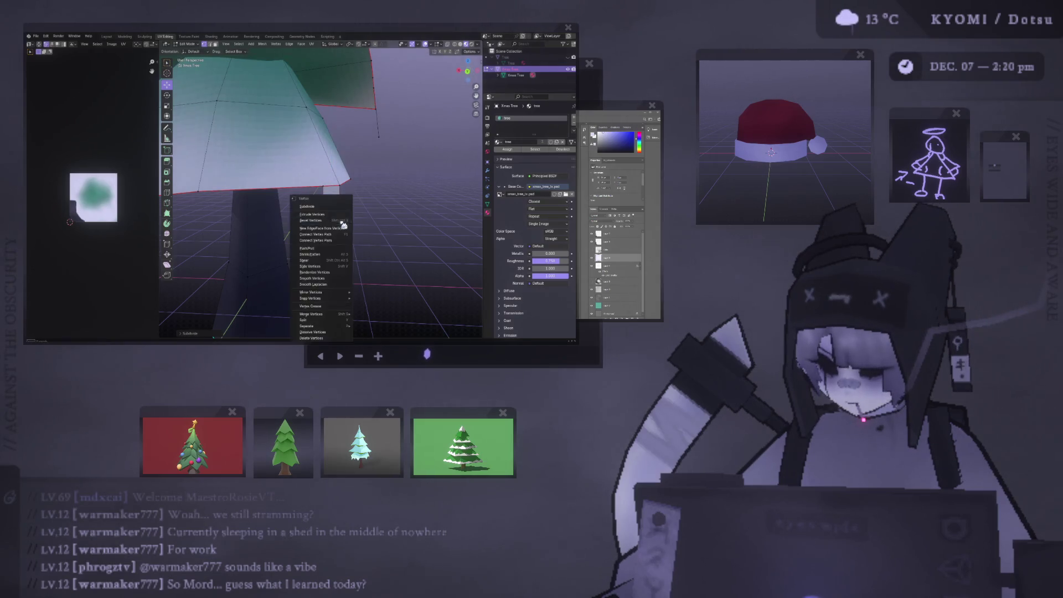
{"action": "right_click", "coordinate": [383, 172]}
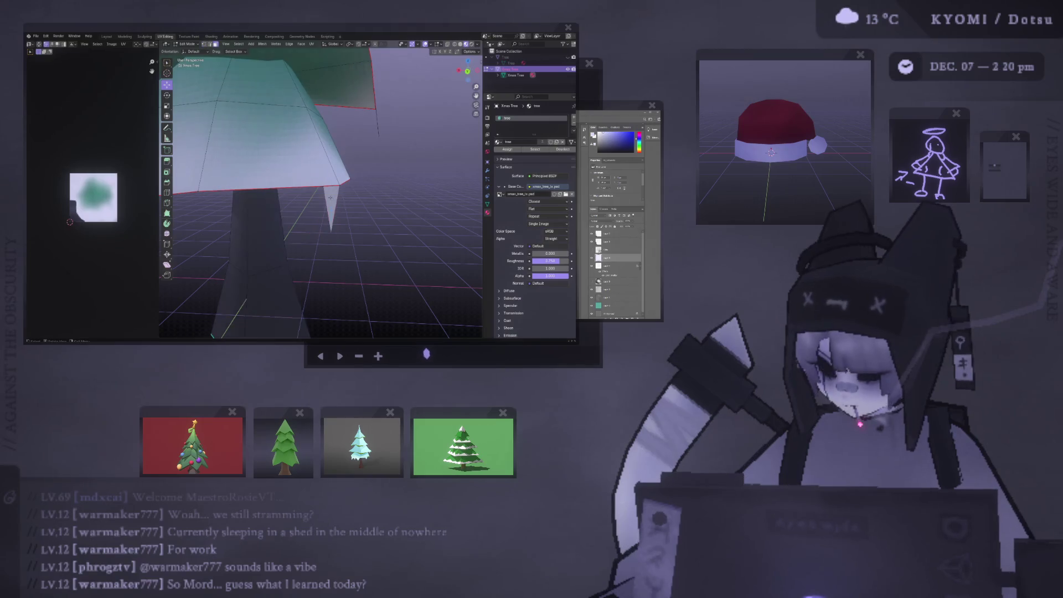
{"action": "key", "text": "Tab"}
{"action": "scroll", "coordinate": [360, 216], "scroll_direction": "down", "scroll_amount": 3}
{"action": "left_click", "coordinate": [361, 215]}
{"action": "scroll", "coordinate": [361, 216], "scroll_direction": "down", "scroll_amount": 1}
{"action": "scroll", "coordinate": [356, 209], "scroll_direction": "up", "scroll_amount": 5}
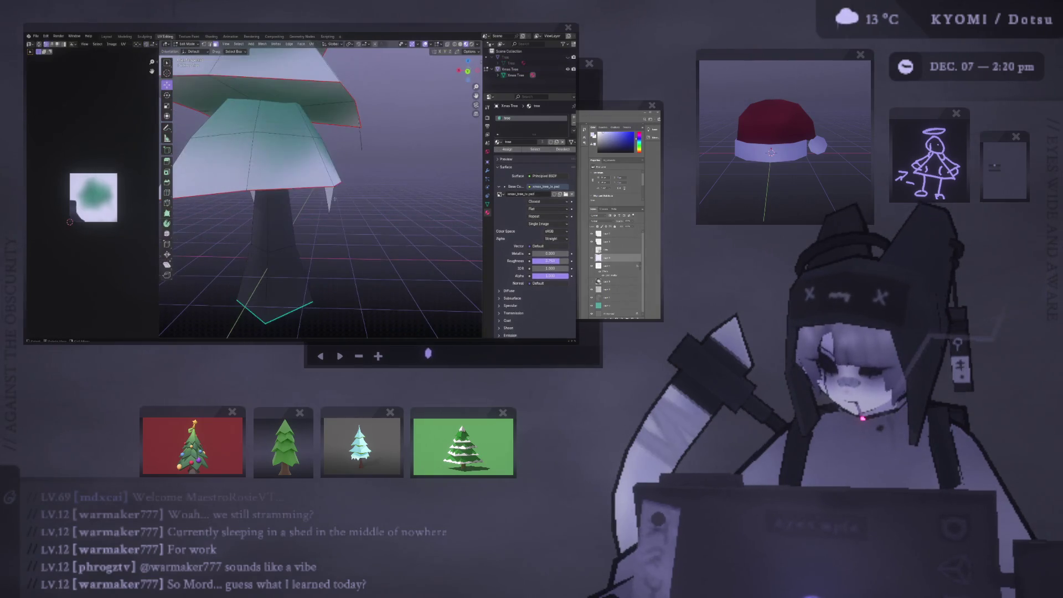
Pull the spike's tip vertex downward, then bring up the tree texture in Photoshop.
{"action": "key", "text": "Tab"}
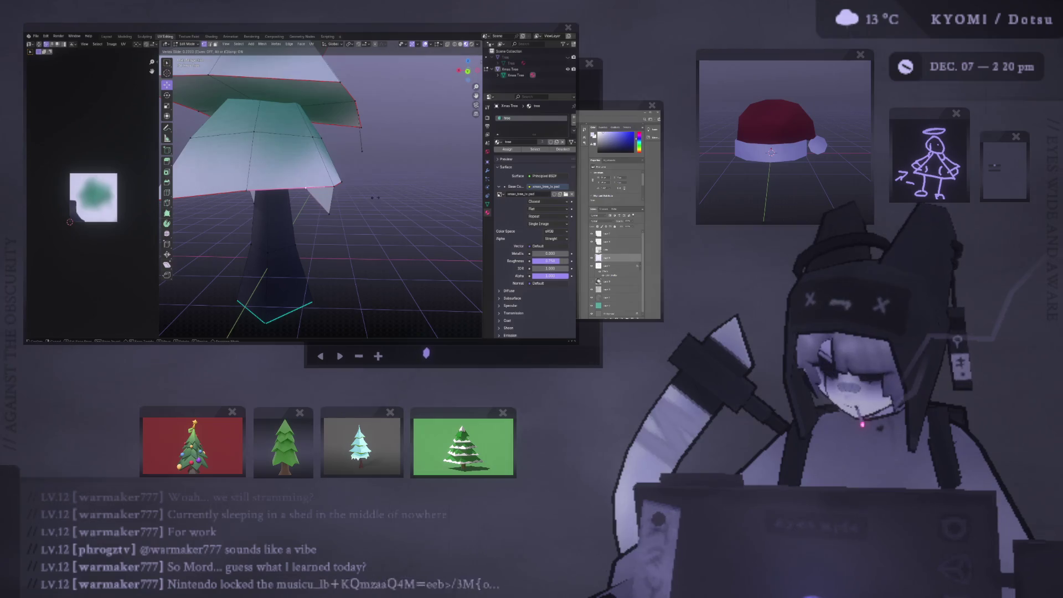
{"action": "key", "text": "g"}
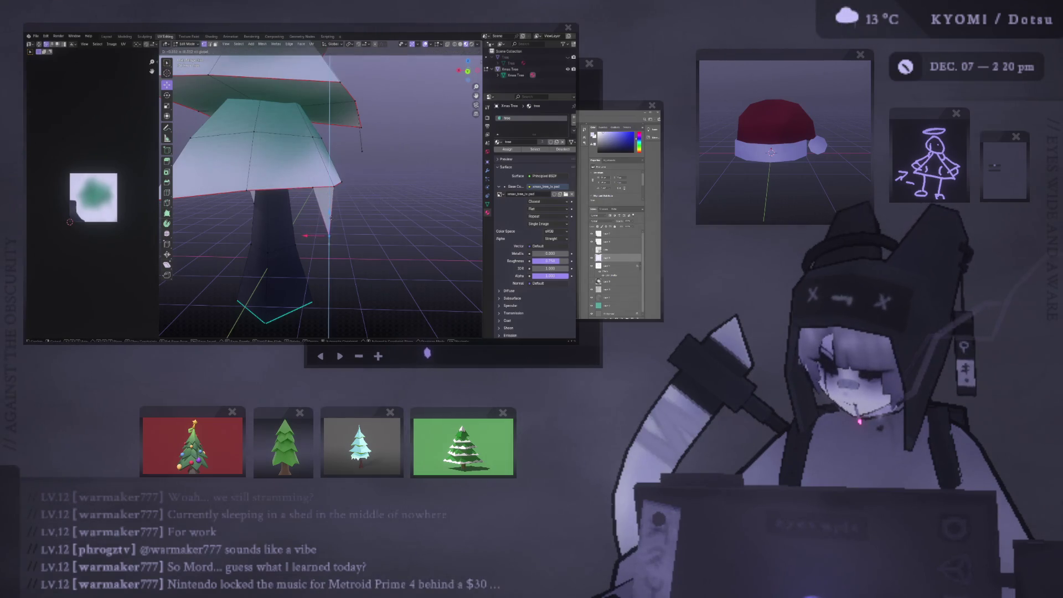
{"action": "left_click", "coordinate": [329, 236]}
{"action": "left_click_drag", "start_coordinate": [329, 235], "coordinate": [325, 234]}
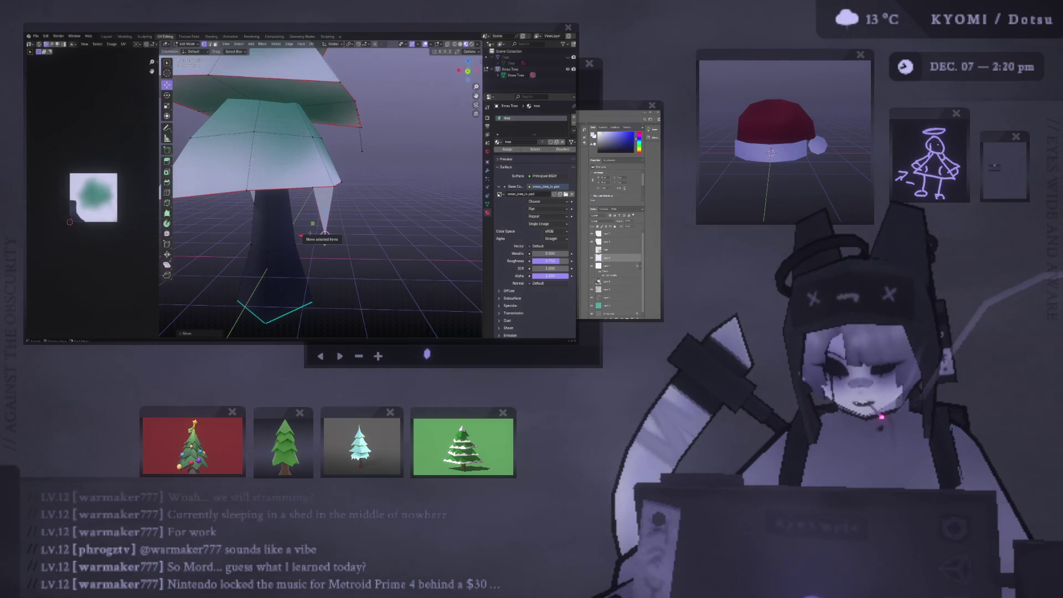
{"action": "middle_click_drag", "start_coordinate": [325, 234], "coordinate": [277, 238]}
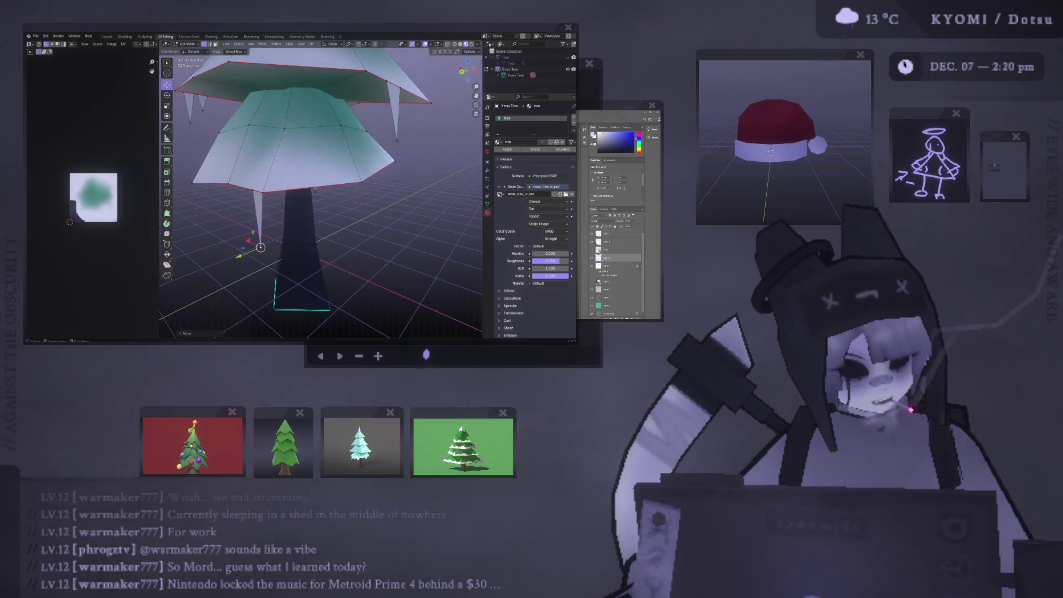
{"action": "key", "text": "alt+Tab"}
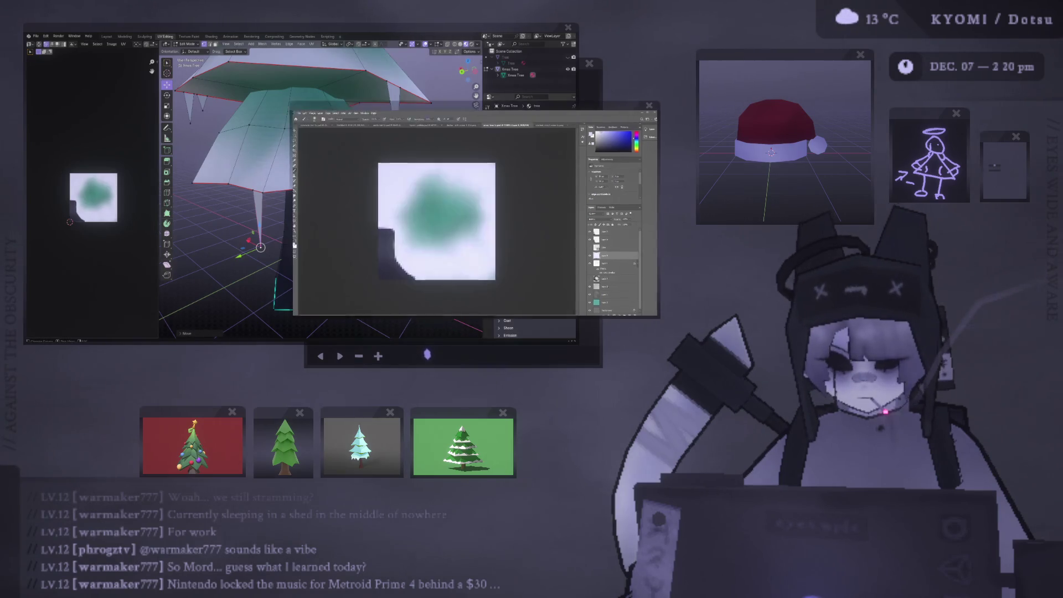
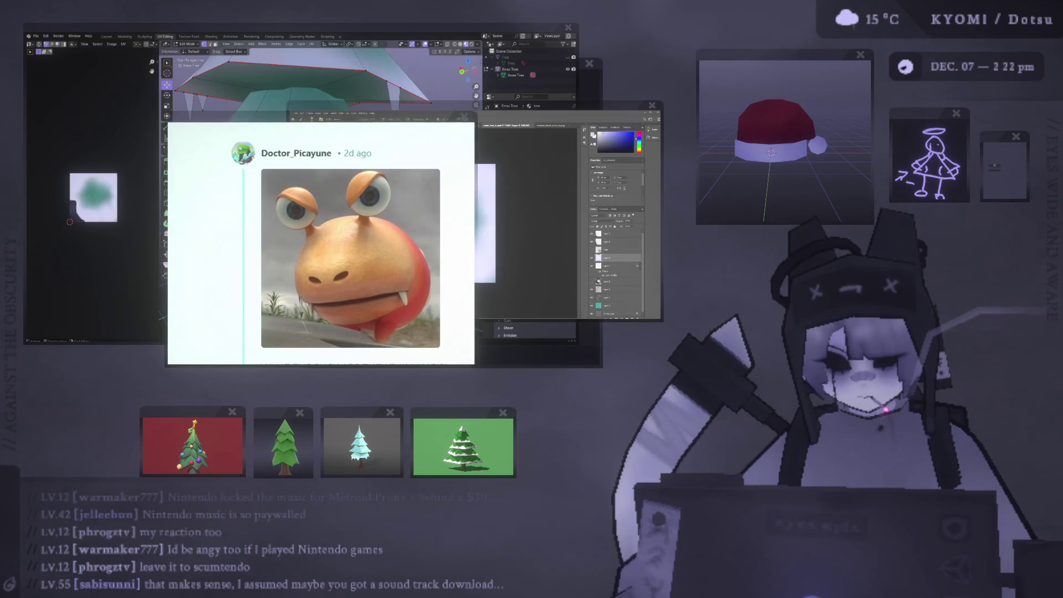
Bring Blender forward, widen the 3D view beside the UV editor, and leave Edit Mode to see the whole tree.
{"action": "left_click", "coordinate": [345, 48]}
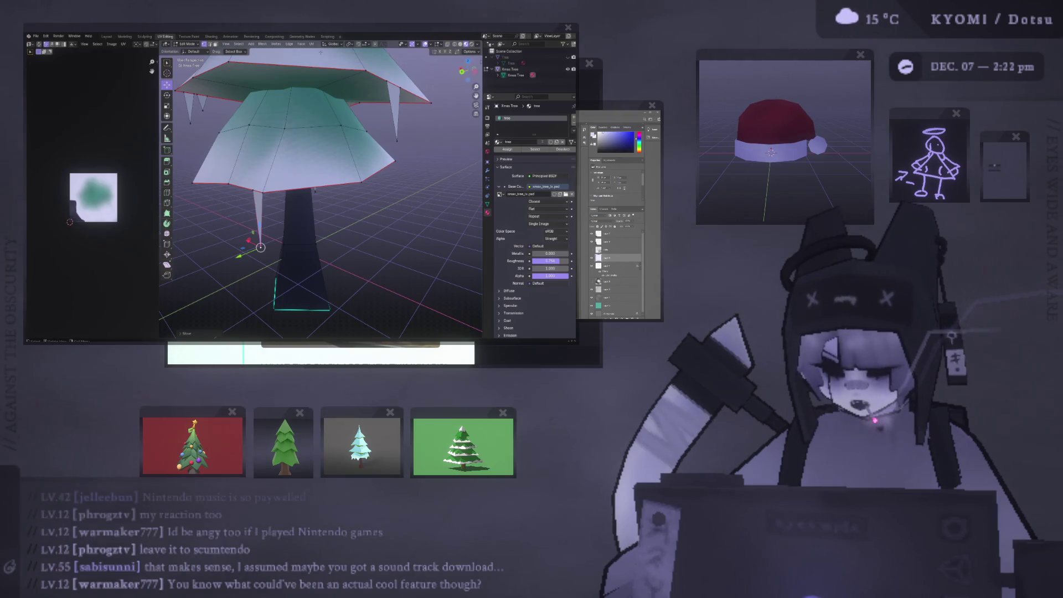
{"action": "middle_click_drag", "start_coordinate": [321, 53], "coordinate": [274, 136]}
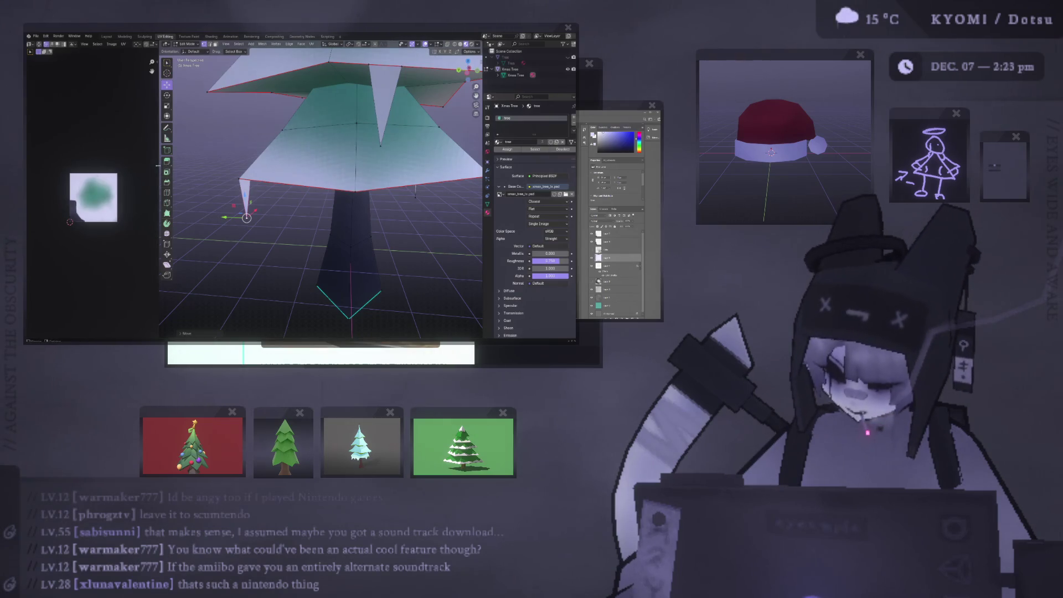
{"action": "left_click_drag", "start_coordinate": [160, 169], "coordinate": [143, 171]}
{"action": "scroll", "coordinate": [284, 193], "scroll_direction": "down", "scroll_amount": 5}
{"action": "key", "text": "Tab"}
{"action": "mouse_move", "coordinate": [266, 172]}
{"action": "middle_mouse_down"}
{"action": "mouse_move", "coordinate": [285, 194]}
{"action": "mouse_move", "coordinate": [391, 173]}
{"action": "mouse_move", "coordinate": [391, 195]}
{"action": "mouse_move", "coordinate": [315, 225]}
{"action": "mouse_move", "coordinate": [268, 183]}
{"action": "middle_mouse_up"}
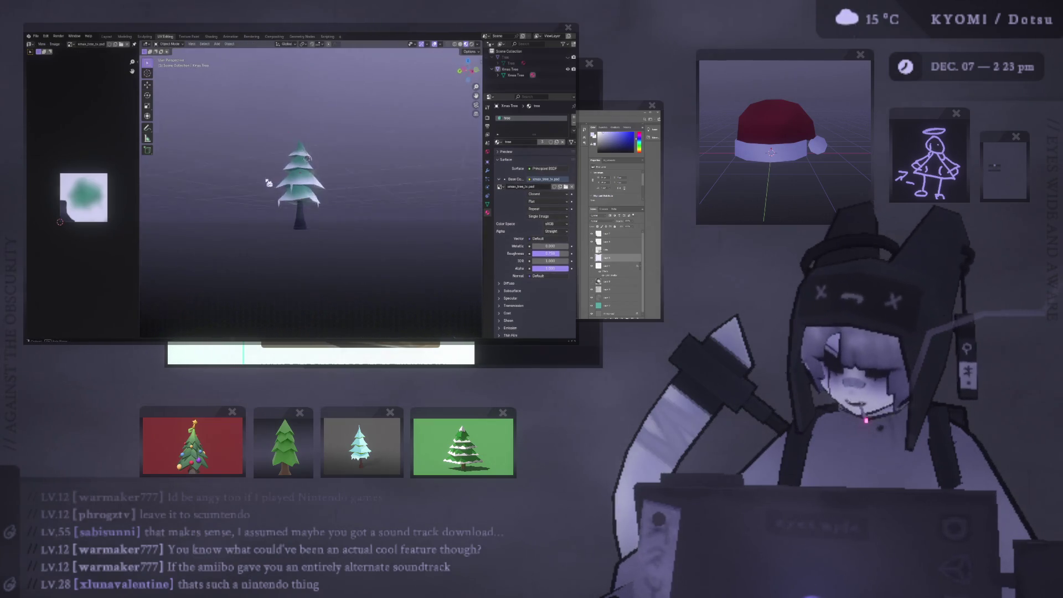
In an orthographic back view, slide the selected tree vertices along their edges, then return to Object Mode.
{"action": "scroll", "coordinate": [360, 191], "scroll_direction": "up", "scroll_amount": 5}
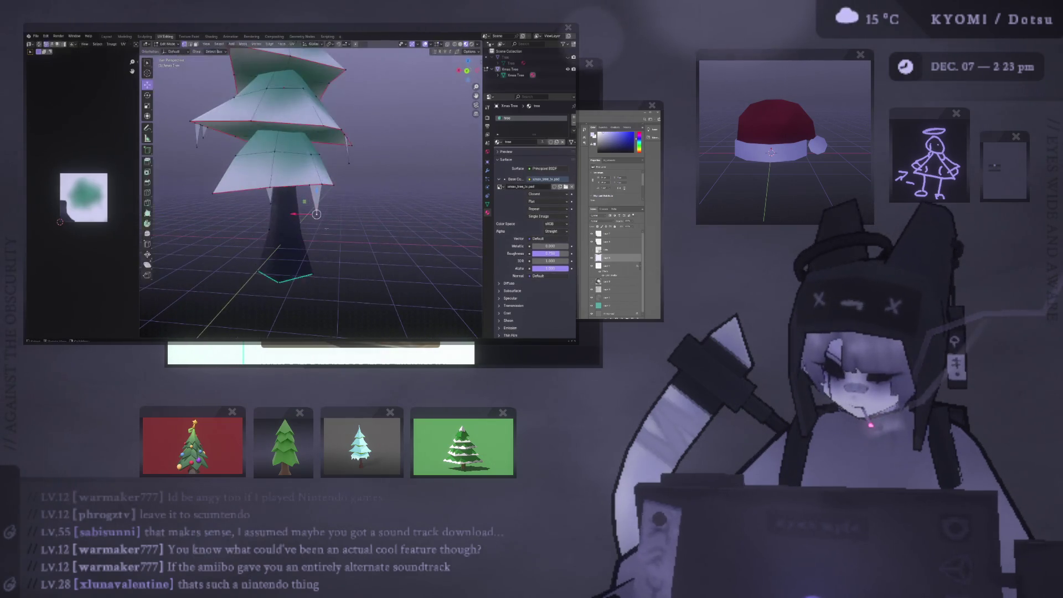
{"action": "key", "text": "KP_5"}
{"action": "key", "text": "Tab"}
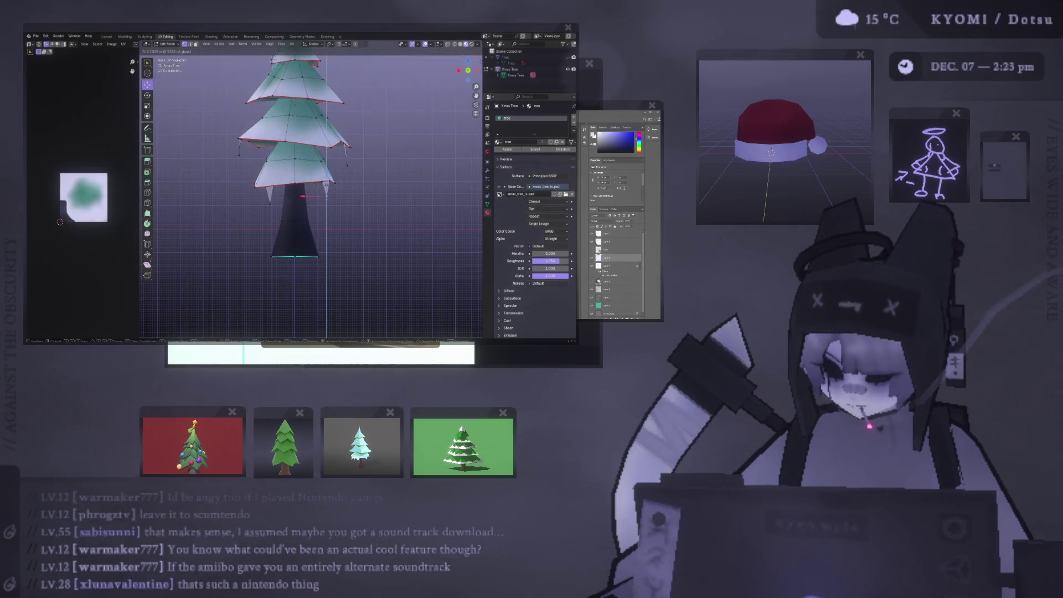
{"action": "key", "text": "ctrl+KP_1"}
{"action": "scroll", "coordinate": [353, 174], "scroll_direction": "up", "scroll_amount": 2}
{"action": "key", "text": "g"}
{"action": "key", "text": "g"}
{"action": "left_click", "coordinate": [354, 174]}
{"action": "key", "text": "g"}
{"action": "left_click", "coordinate": [356, 174]}
{"action": "scroll", "coordinate": [356, 174], "scroll_direction": "down", "scroll_amount": 6}
{"action": "key", "text": "Tab"}
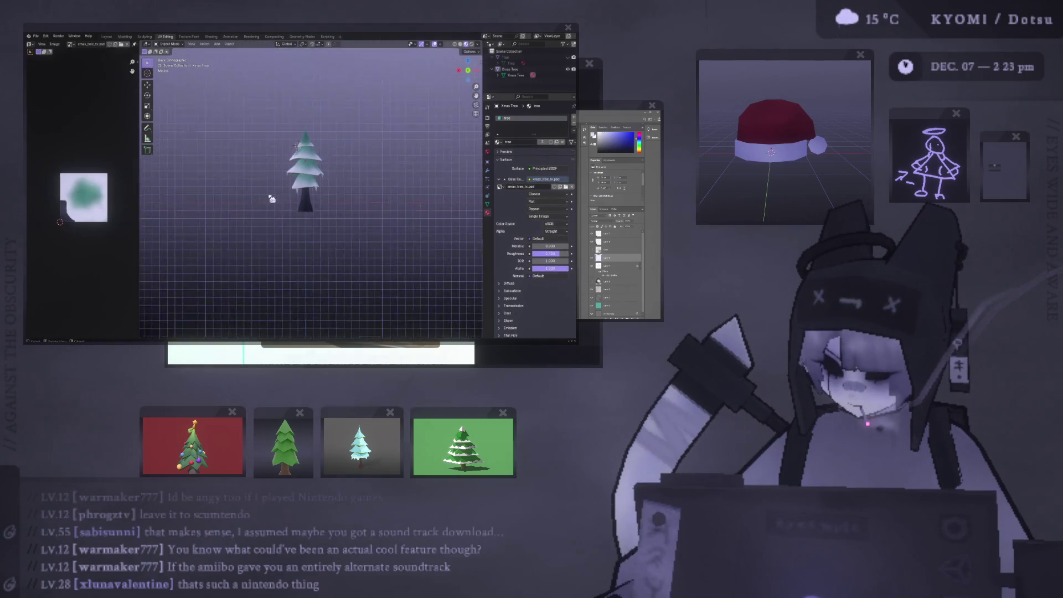
Turn off the viewport overlays and orbit around the tree to preview it cleanly.
{"action": "middle_click_drag", "start_coordinate": [143, 205], "coordinate": [429, 196]}
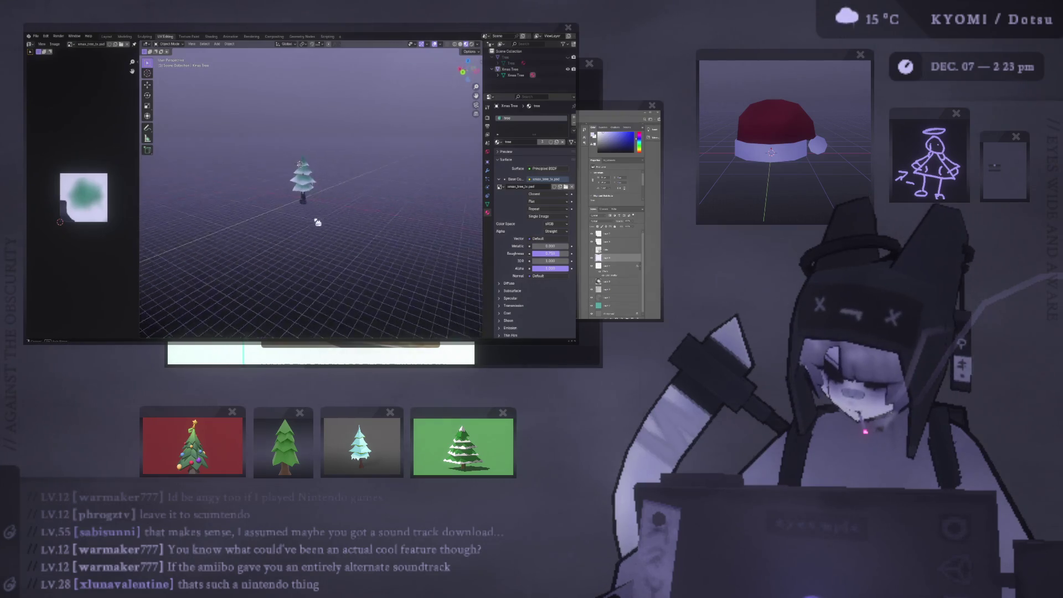
{"action": "middle_click_drag", "start_coordinate": [274, 208], "coordinate": [185, 202]}
{"action": "mouse_move", "coordinate": [275, 166]}
{"action": "middle_mouse_down"}
{"action": "mouse_move", "coordinate": [214, 197]}
{"action": "mouse_move", "coordinate": [209, 166]}
{"action": "mouse_move", "coordinate": [178, 204]}
{"action": "mouse_move", "coordinate": [275, 215]}
{"action": "mouse_move", "coordinate": [224, 186]}
{"action": "mouse_move", "coordinate": [249, 187]}
{"action": "middle_mouse_up"}
{"action": "left_click", "coordinate": [434, 44]}
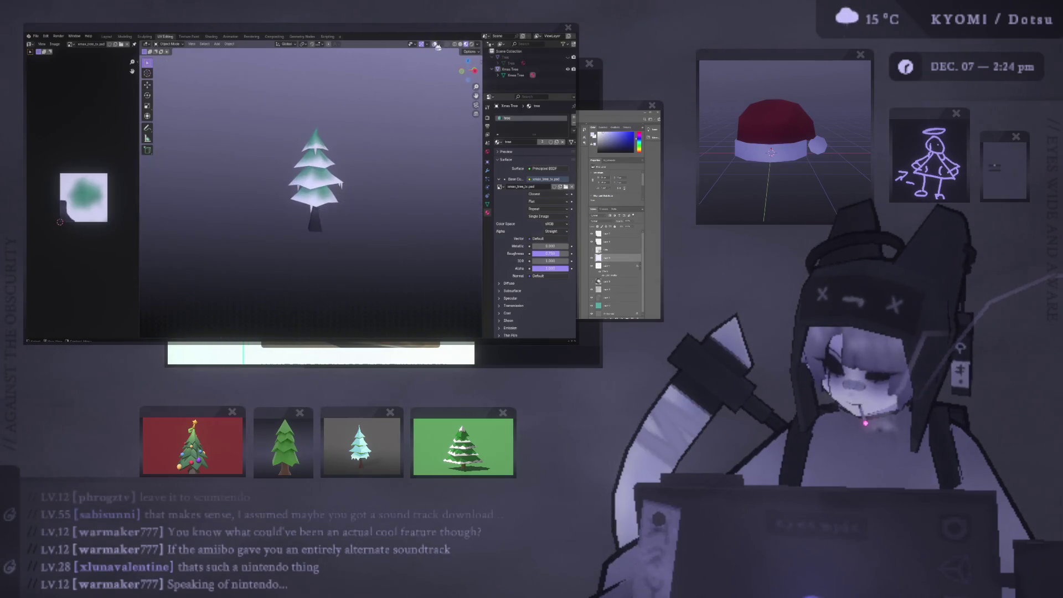
{"action": "mouse_move", "coordinate": [368, 122]}
{"action": "middle_mouse_down"}
{"action": "mouse_move", "coordinate": [199, 119]}
{"action": "mouse_move", "coordinate": [465, 118]}
{"action": "middle_mouse_up"}
{"action": "scroll", "coordinate": [465, 117], "scroll_direction": "up", "scroll_amount": 5}
{"action": "middle_click_drag", "start_coordinate": [387, 167], "coordinate": [351, 204]}
{"action": "scroll", "coordinate": [351, 205], "scroll_direction": "down", "scroll_amount": 6}
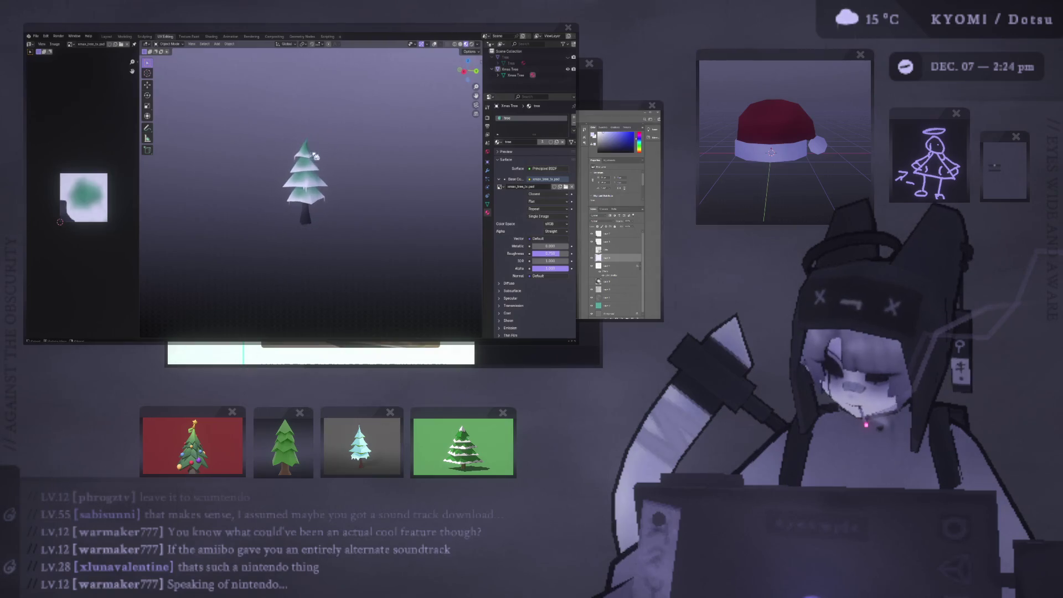
{"action": "mouse_move", "coordinate": [332, 123]}
{"action": "middle_mouse_down"}
{"action": "mouse_move", "coordinate": [220, 128]}
{"action": "mouse_move", "coordinate": [239, 138]}
{"action": "middle_mouse_up"}
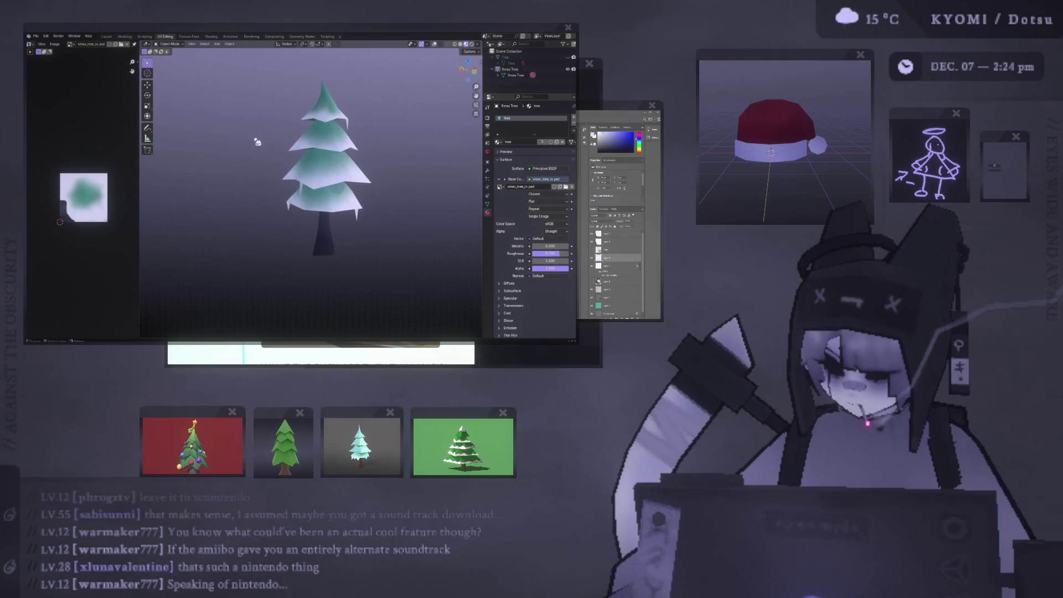
{"action": "scroll", "coordinate": [382, 92], "scroll_direction": "down", "scroll_amount": 2}
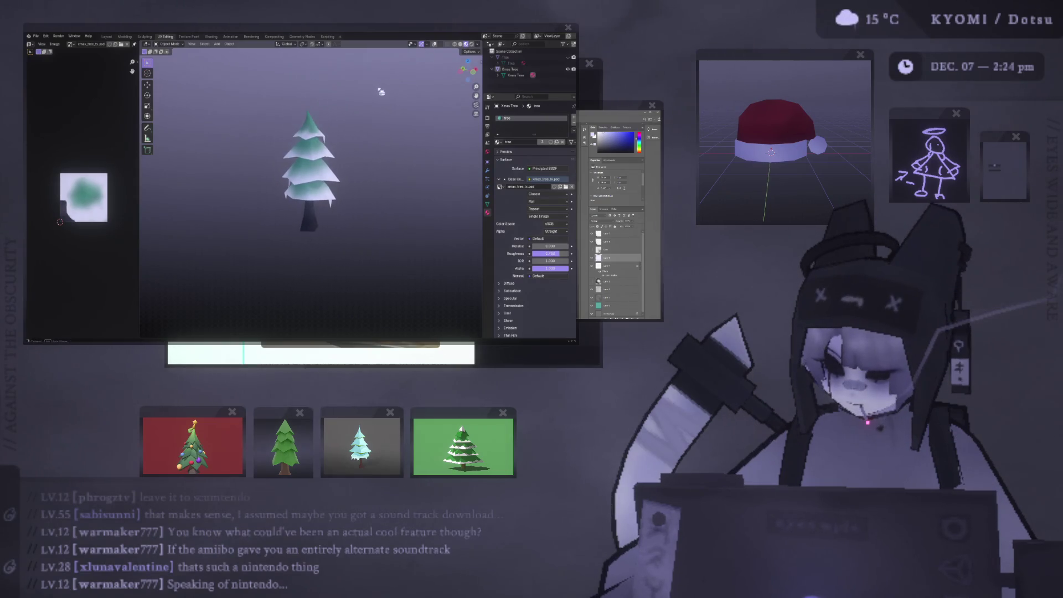
{"action": "middle_click_drag", "start_coordinate": [387, 150], "coordinate": [398, 151]}
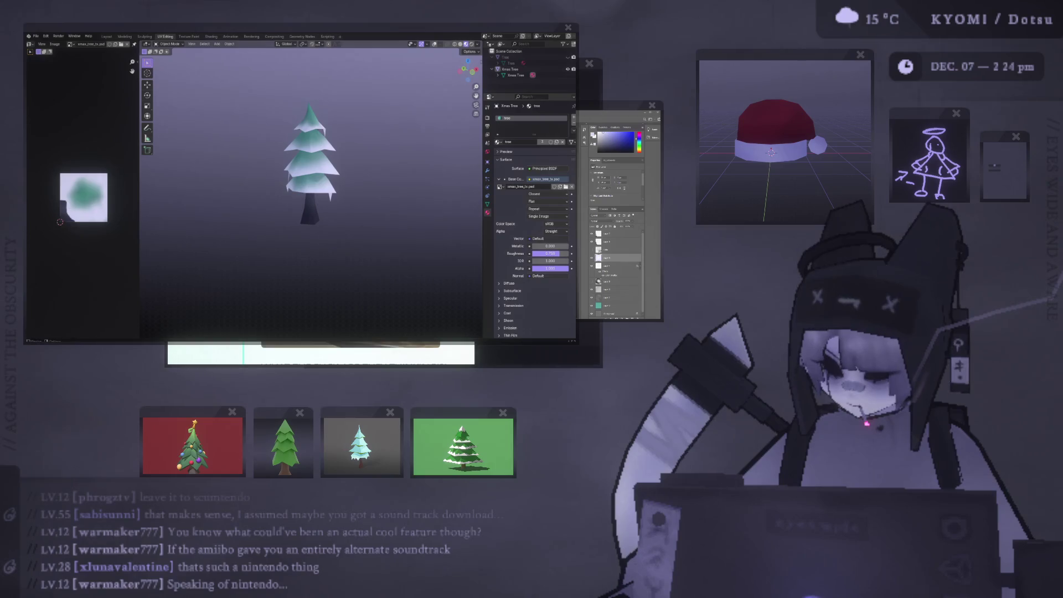
{"action": "key", "text": "alt+Tab"}
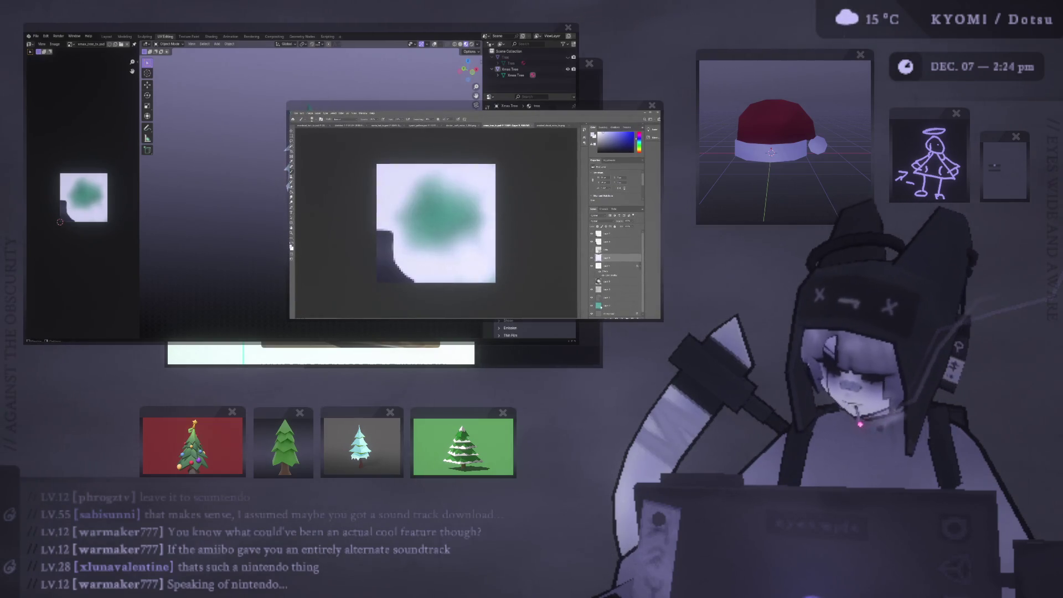
Recolour the green-blob layer to a purple-blue tint, then check the result back in Blender.
{"action": "left_click", "coordinate": [607, 305]}
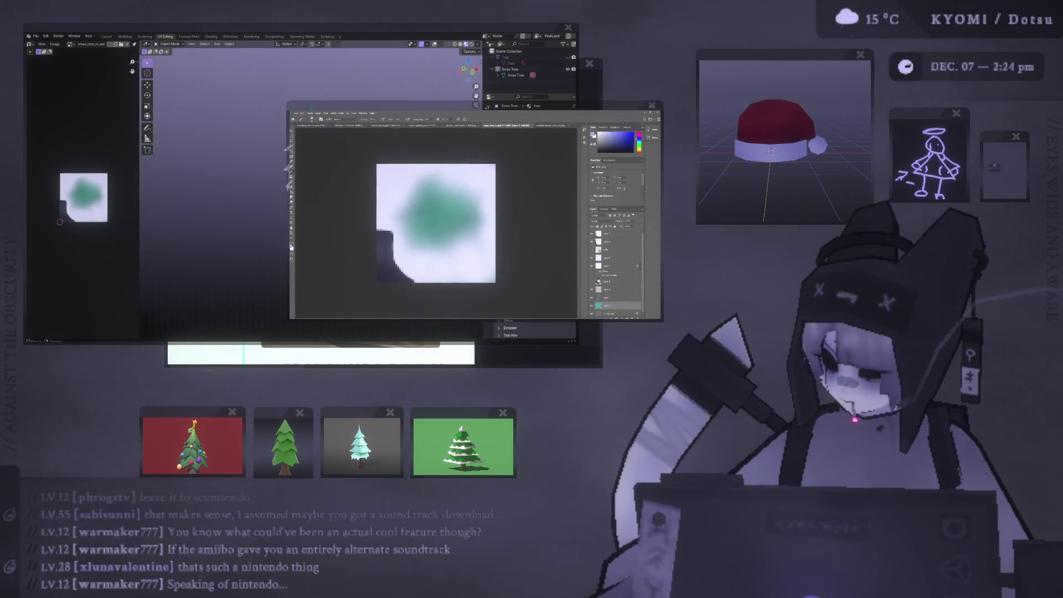
{"action": "key", "text": "shift+alt+BackSpace"}
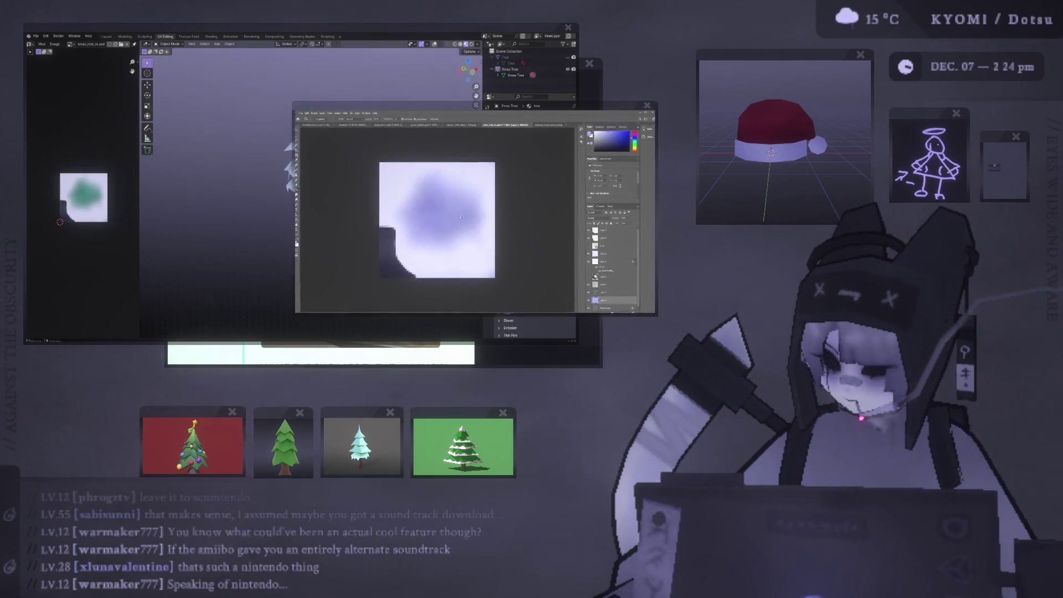
{"action": "key", "text": "alt+Tab"}
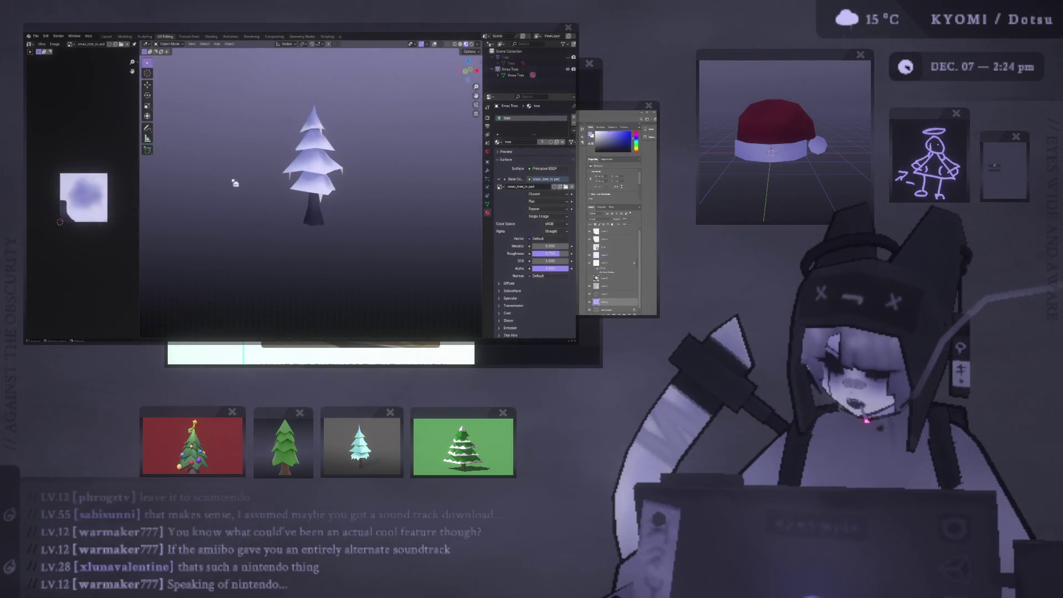
{"action": "scroll", "coordinate": [241, 233], "scroll_direction": "up", "scroll_amount": 5}
{"action": "mouse_move", "coordinate": [264, 262]}
{"action": "middle_mouse_down"}
{"action": "mouse_move", "coordinate": [247, 227]}
{"action": "mouse_move", "coordinate": [185, 199]}
{"action": "mouse_move", "coordinate": [209, 214]}
{"action": "mouse_move", "coordinate": [190, 230]}
{"action": "mouse_move", "coordinate": [190, 206]}
{"action": "mouse_move", "coordinate": [198, 248]}
{"action": "middle_mouse_up"}
{"action": "scroll", "coordinate": [238, 221], "scroll_direction": "down", "scroll_amount": 3}
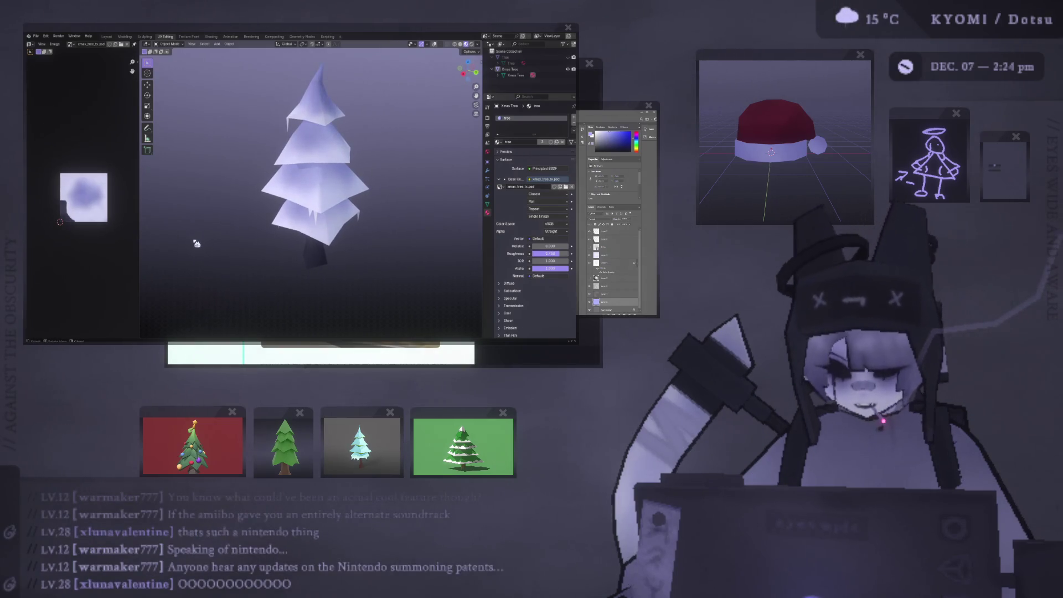
{"action": "mouse_move", "coordinate": [197, 244]}
{"action": "middle_mouse_down"}
{"action": "mouse_move", "coordinate": [255, 208]}
{"action": "mouse_move", "coordinate": [173, 200]}
{"action": "mouse_move", "coordinate": [467, 199]}
{"action": "mouse_move", "coordinate": [430, 204]}
{"action": "middle_mouse_up"}
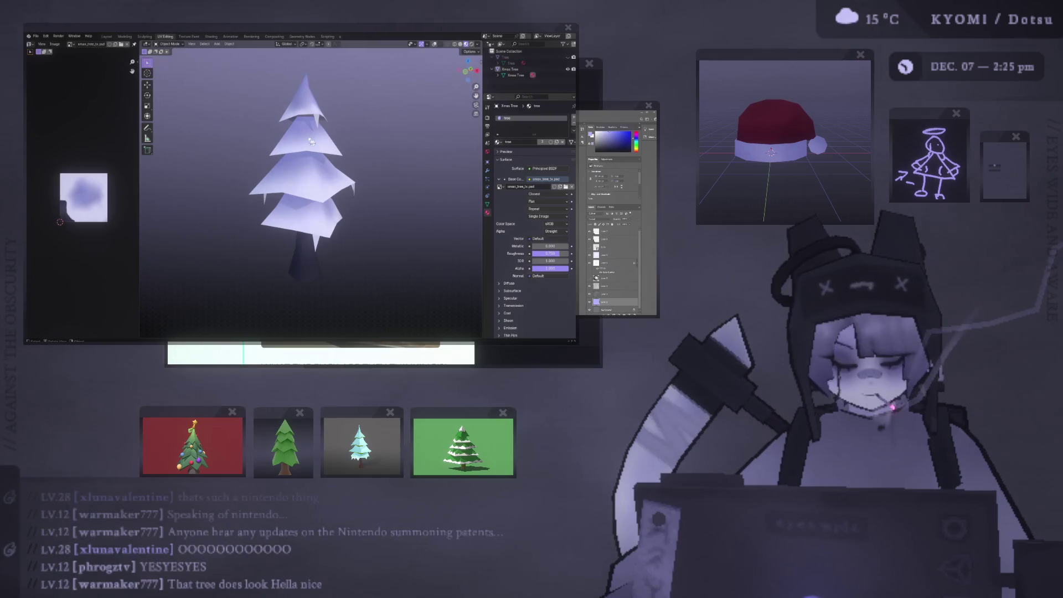
{"action": "scroll", "coordinate": [312, 141], "scroll_direction": "down", "scroll_amount": 3}
{"action": "mouse_move", "coordinate": [312, 141]}
{"action": "middle_mouse_down"}
{"action": "mouse_move", "coordinate": [173, 156]}
{"action": "mouse_move", "coordinate": [241, 172]}
{"action": "middle_mouse_up"}
{"action": "scroll", "coordinate": [241, 172], "scroll_direction": "down", "scroll_amount": 2}
{"action": "left_click", "coordinate": [320, 195]}
From the top view, scatter eight duplicates of the Xmas Tree around the scene.
{"action": "middle_click_drag", "start_coordinate": [338, 197], "coordinate": [325, 191]}
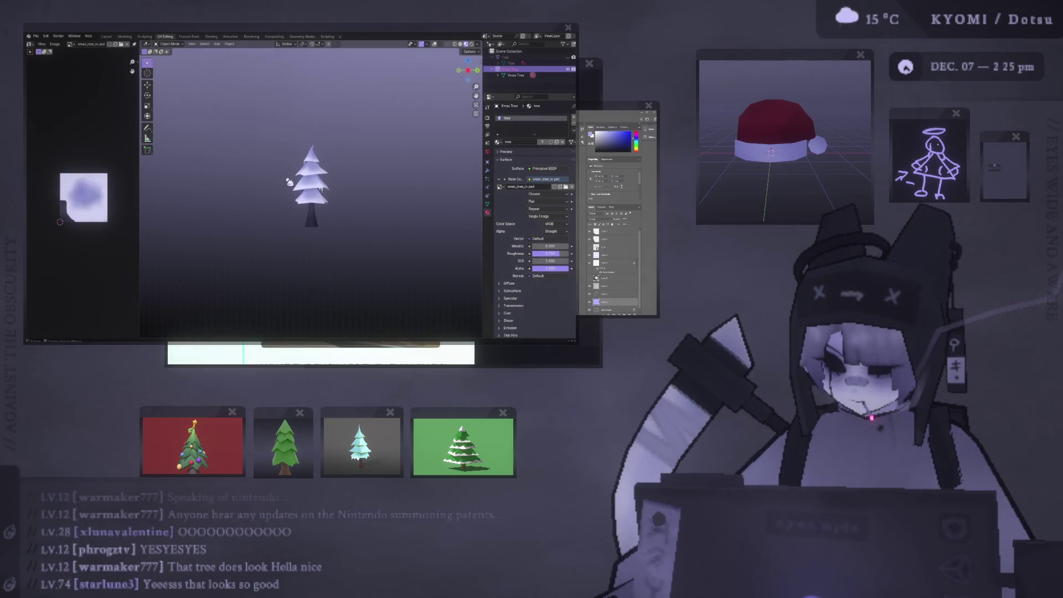
{"action": "key", "text": "KP_7"}
{"action": "key", "text": "shift+d"}
{"action": "left_click", "coordinate": [384, 190]}
{"action": "key", "text": "shift+d"}
{"action": "left_click", "coordinate": [320, 195]}
{"action": "key", "text": "shift+d"}
{"action": "left_click", "coordinate": [258, 231]}
{"action": "key", "text": "shift+d"}
{"action": "left_click", "coordinate": [275, 136]}
{"action": "key", "text": "shift+d"}
{"action": "left_click", "coordinate": [162, 95]}
{"action": "key", "text": "shift+d"}
{"action": "left_click", "coordinate": [460, 221]}
{"action": "key", "text": "shift+d"}
{"action": "left_click", "coordinate": [441, 287]}
{"action": "key", "text": "shift+d"}
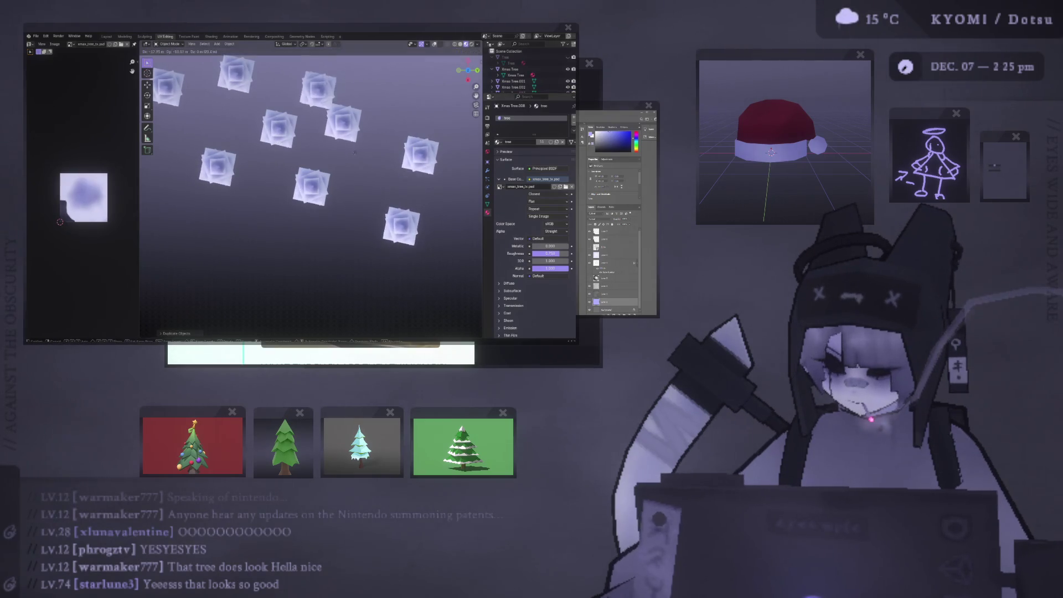
{"action": "left_click", "coordinate": [330, 135]}
Rotate the first tree copies, including Xmas Tree.004 and Xmas Tree.002, to vary their orientation.
{"action": "middle_click_drag", "start_coordinate": [330, 135], "coordinate": [337, 112]}
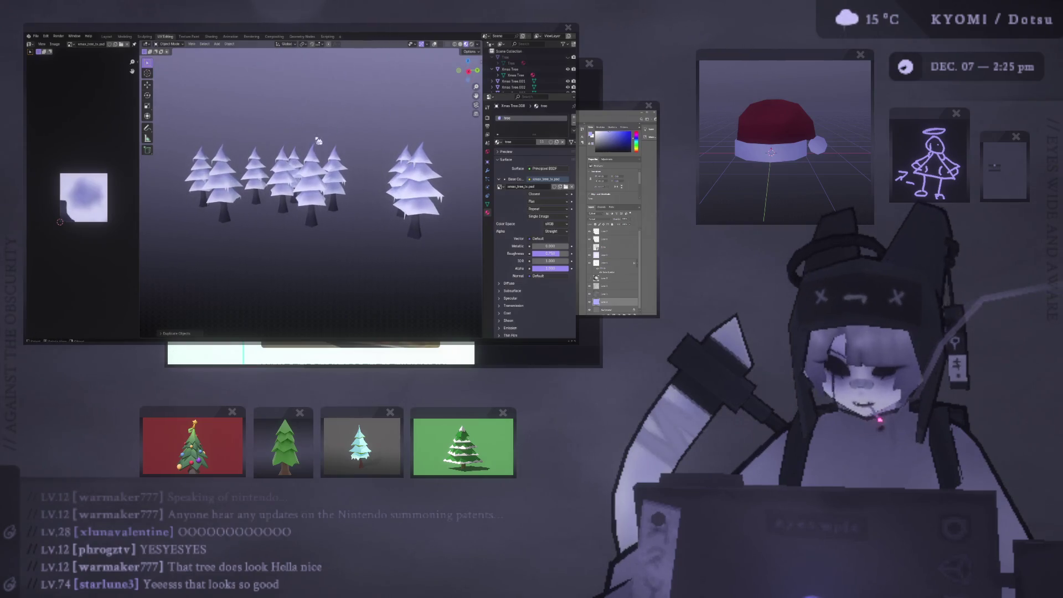
{"action": "scroll", "coordinate": [328, 154], "scroll_direction": "up", "scroll_amount": 3}
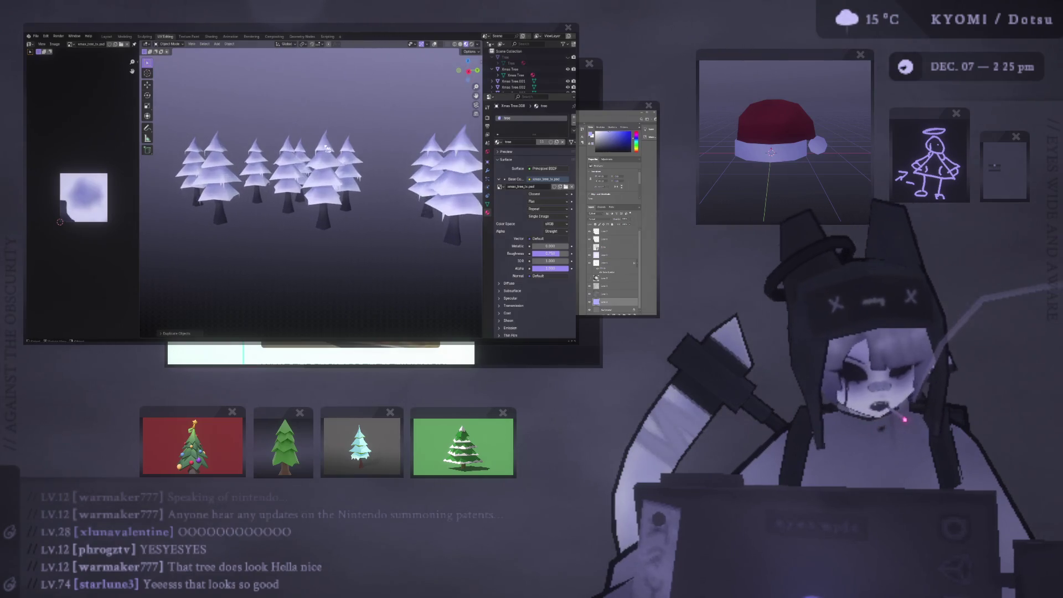
{"action": "mouse_move", "coordinate": [332, 155]}
{"action": "middle_mouse_down"}
{"action": "mouse_move", "coordinate": [336, 180]}
{"action": "mouse_move", "coordinate": [151, 167]}
{"action": "mouse_move", "coordinate": [441, 164]}
{"action": "mouse_move", "coordinate": [379, 177]}
{"action": "mouse_move", "coordinate": [405, 199]}
{"action": "mouse_move", "coordinate": [330, 207]}
{"action": "middle_mouse_up"}
{"action": "left_click", "coordinate": [305, 208]}
{"action": "key", "text": "KP_7"}
{"action": "key", "text": "r"}
{"action": "left_click", "coordinate": [251, 142]}
{"action": "left_click", "coordinate": [251, 142]}
{"action": "key", "text": "r"}
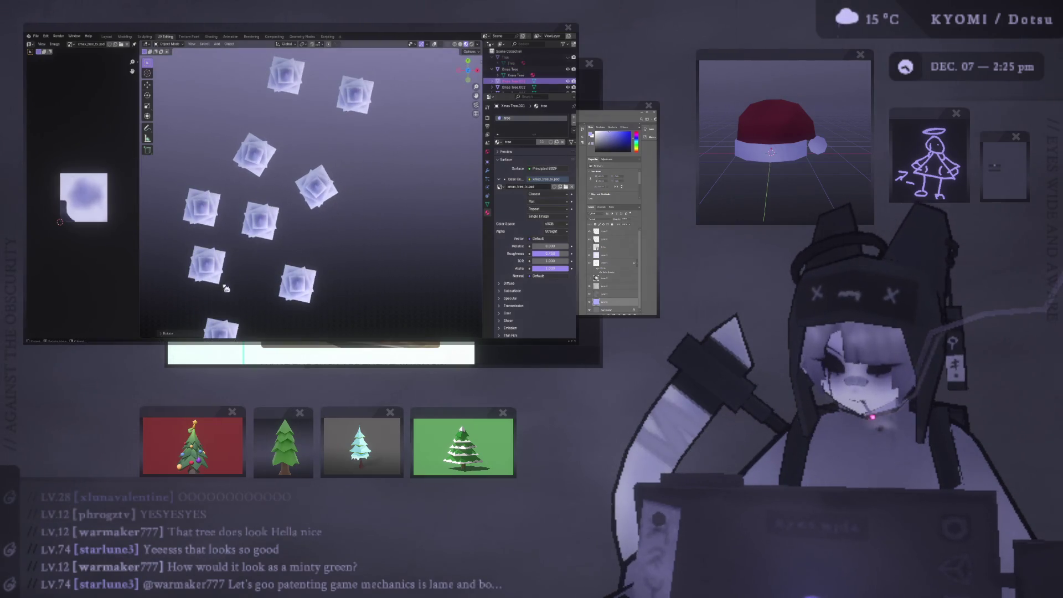
{"action": "left_click", "coordinate": [310, 207]}
{"action": "left_click", "coordinate": [206, 265]}
{"action": "key", "text": "r"}
{"action": "left_click", "coordinate": [238, 260]}
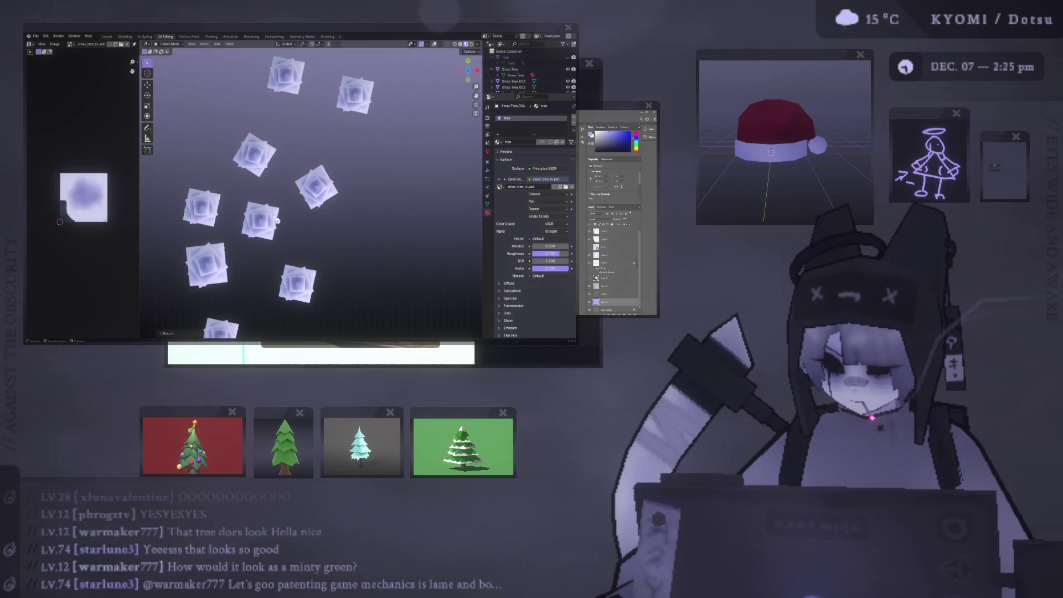
{"action": "left_click", "coordinate": [280, 219]}
{"action": "key", "text": "r"}
{"action": "left_click", "coordinate": [197, 213]}
Rotate Xmas Tree.007, Xmas Tree.006 and Xmas Tree.005 to vary their orientation.
{"action": "left_click", "coordinate": [197, 213]}
{"action": "key", "text": "r"}
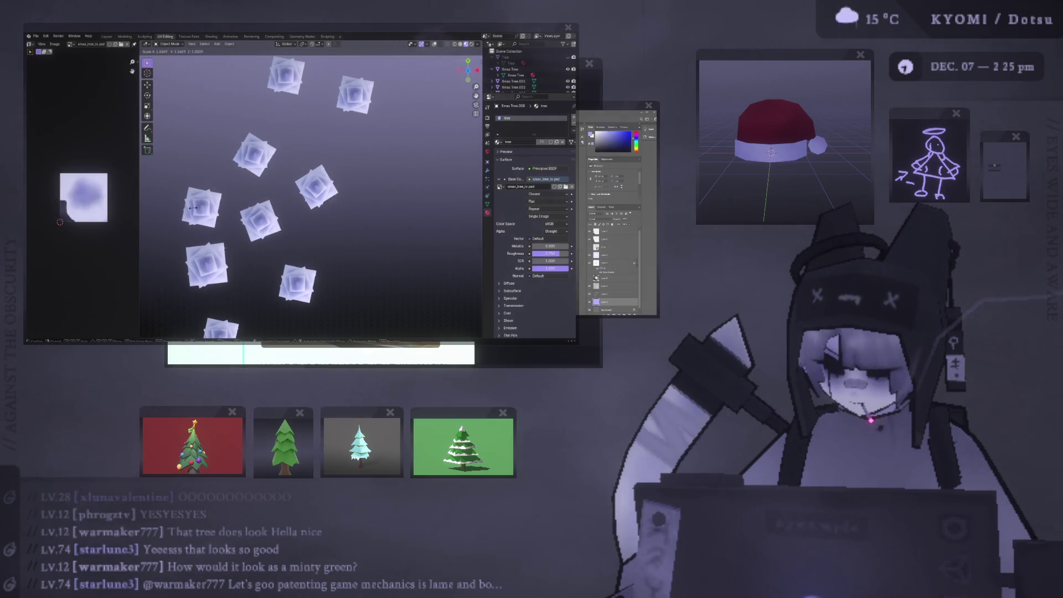
{"action": "left_click", "coordinate": [200, 210]}
{"action": "left_click", "coordinate": [363, 100]}
{"action": "key", "text": "r"}
{"action": "left_click", "coordinate": [348, 237]}
{"action": "middle_click_drag", "start_coordinate": [349, 237], "coordinate": [349, 215], "text": "shift"}
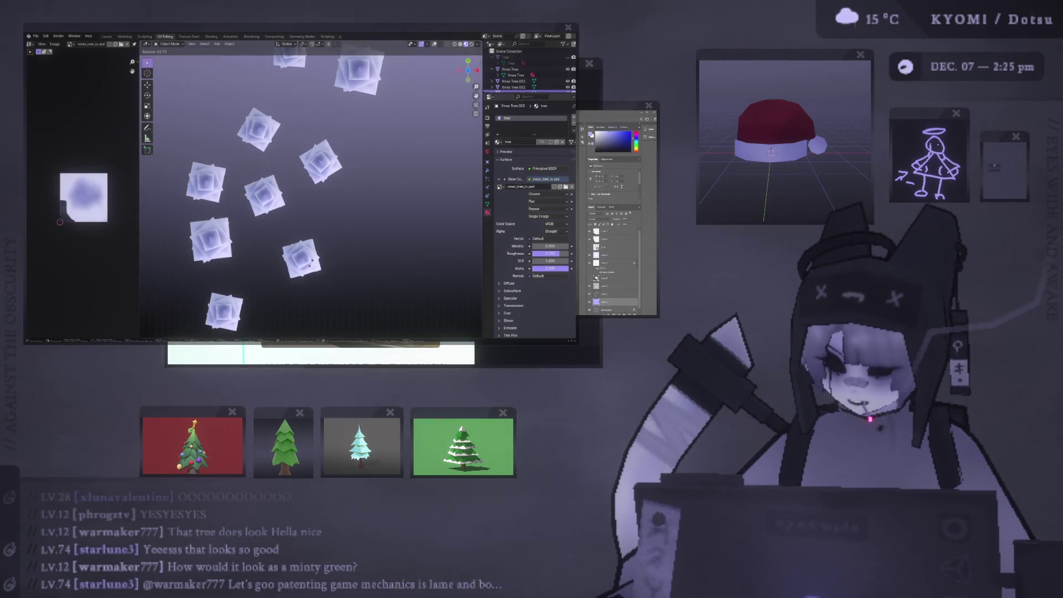
{"action": "middle_click_drag", "start_coordinate": [315, 263], "coordinate": [332, 222], "text": "shift"}
{"action": "left_click", "coordinate": [318, 244]}
{"action": "key", "text": "r"}
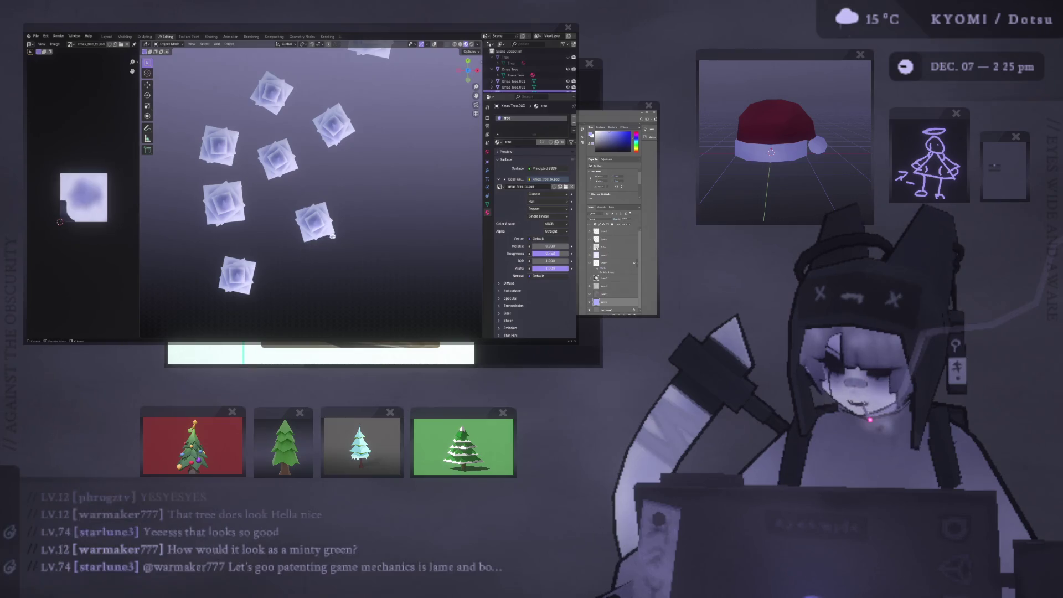
{"action": "left_click", "coordinate": [296, 254]}
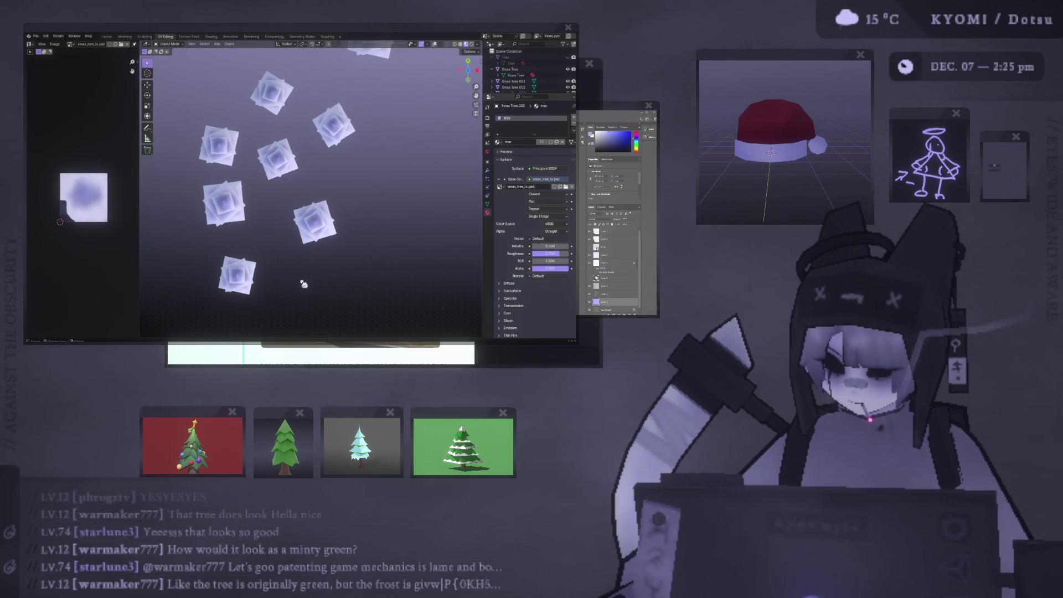
Stretch the trees taller along Z, resize Xmas Tree.007, then undo the right tree's resize.
{"action": "key", "text": "s"}
{"action": "key", "text": "z"}
{"action": "left_click", "coordinate": [287, 261]}
{"action": "mouse_move", "coordinate": [286, 262]}
{"action": "middle_mouse_down"}
{"action": "mouse_move", "coordinate": [247, 219]}
{"action": "mouse_move", "coordinate": [307, 197]}
{"action": "mouse_move", "coordinate": [382, 211]}
{"action": "middle_mouse_up"}
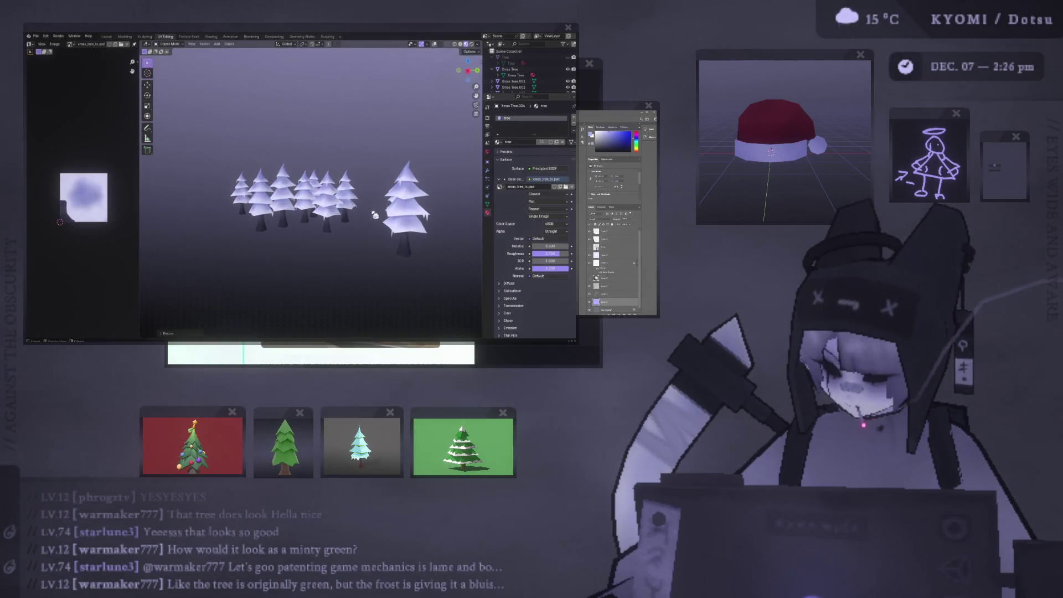
{"action": "left_click", "coordinate": [415, 223]}
{"action": "key", "text": "s"}
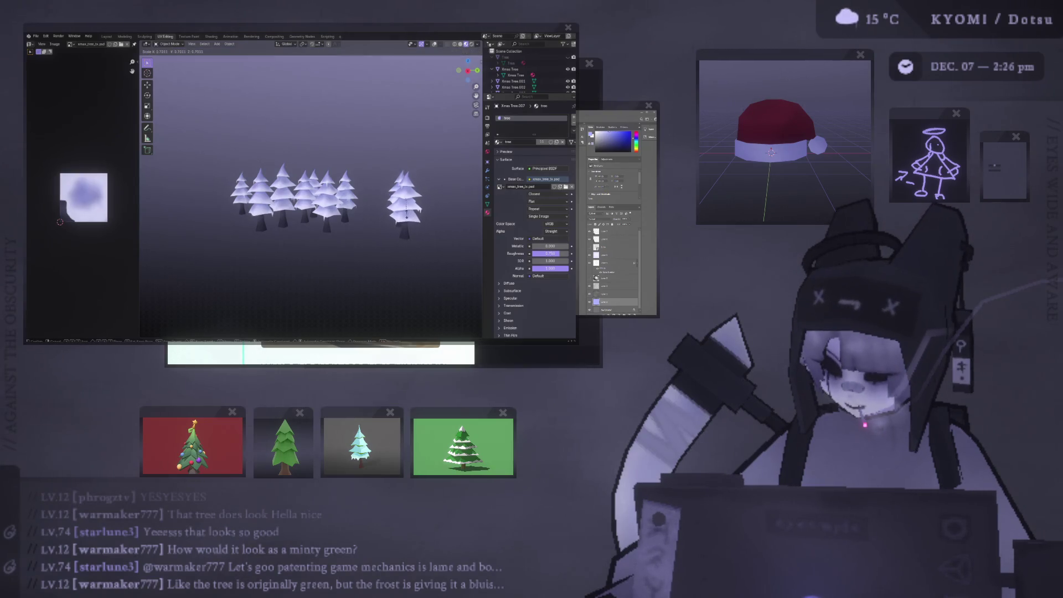
{"action": "left_click", "coordinate": [416, 223]}
{"action": "mouse_move", "coordinate": [415, 223]}
{"action": "middle_mouse_down"}
{"action": "mouse_move", "coordinate": [401, 205]}
{"action": "mouse_move", "coordinate": [396, 216]}
{"action": "mouse_move", "coordinate": [220, 164]}
{"action": "middle_mouse_up"}
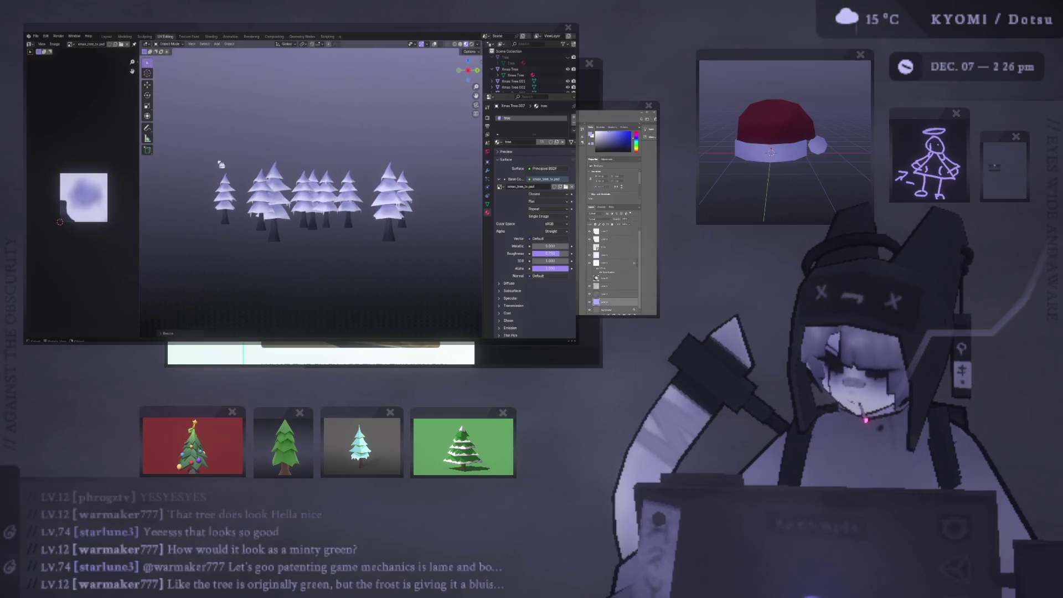
{"action": "left_click", "coordinate": [149, 85]}
{"action": "key", "text": "ctrl+z"}
Briefly inspect Xmas Tree.004's mesh, then raise Xmas Tree.001 along the Z axis.
{"action": "left_click", "coordinate": [281, 177]}
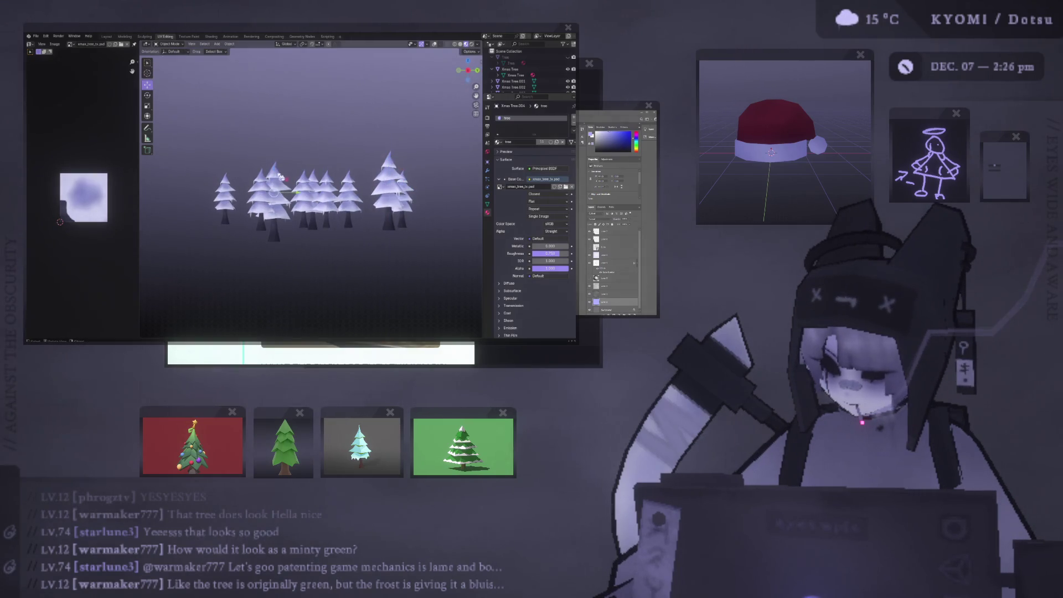
{"action": "key", "text": "Tab"}
{"action": "mouse_move", "coordinate": [281, 177]}
{"action": "middle_mouse_down"}
{"action": "mouse_move", "coordinate": [338, 151]}
{"action": "mouse_move", "coordinate": [349, 166]}
{"action": "middle_mouse_up"}
{"action": "key", "text": "Tab"}
{"action": "left_click", "coordinate": [350, 183]}
{"action": "key", "text": "g"}
{"action": "key", "text": "z"}
{"action": "left_click", "coordinate": [305, 202]}
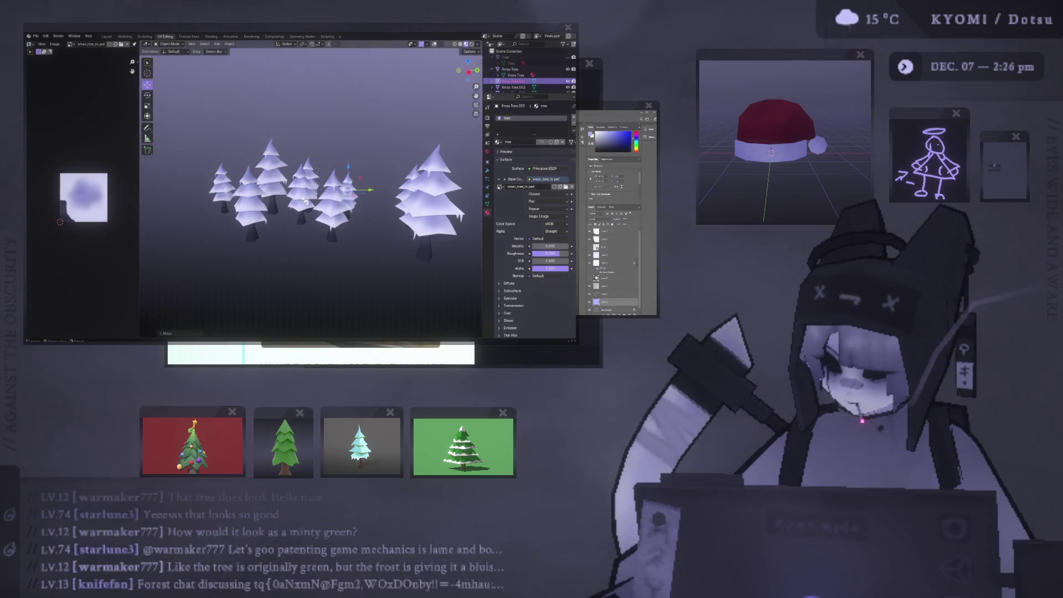
Duplicate the tree constrained to Z, then deselect all trees and recentre the view.
{"action": "key", "text": "shift+d"}
{"action": "key", "text": "z"}
{"action": "key", "text": "Escape"}
{"action": "scroll", "coordinate": [310, 182], "scroll_direction": "down", "scroll_amount": 3}
{"action": "key", "text": "alt+a"}
{"action": "scroll", "coordinate": [345, 206], "scroll_direction": "up", "scroll_amount": 3}
{"action": "middle_click_drag", "start_coordinate": [345, 204], "coordinate": [332, 185], "text": "shift"}
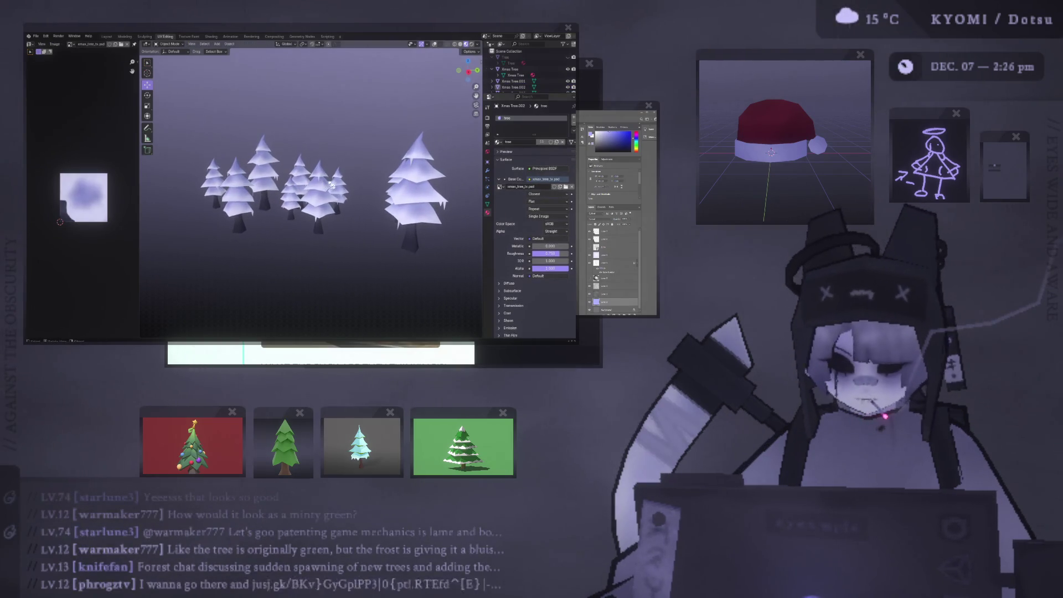
{"action": "scroll", "coordinate": [332, 214], "scroll_direction": "up", "scroll_amount": 2}
Try an Emission shader on the tree material, then undo it.
{"action": "scroll", "coordinate": [333, 214], "scroll_direction": "down", "scroll_amount": 2}
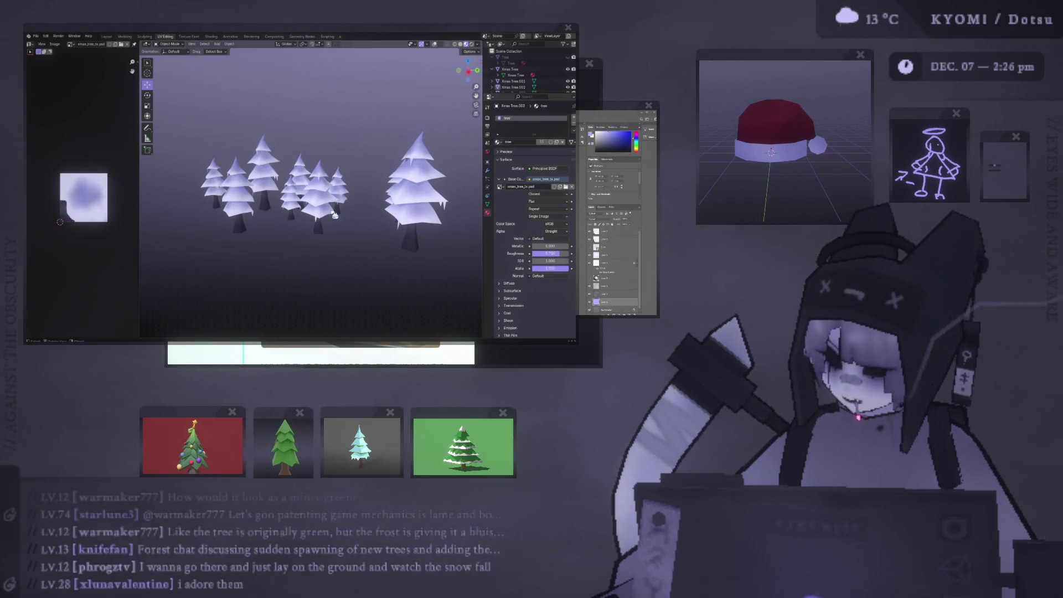
{"action": "mouse_move", "coordinate": [335, 215]}
{"action": "middle_mouse_down"}
{"action": "mouse_move", "coordinate": [336, 235]}
{"action": "mouse_move", "coordinate": [137, 216]}
{"action": "mouse_move", "coordinate": [465, 219]}
{"action": "mouse_move", "coordinate": [389, 222]}
{"action": "mouse_move", "coordinate": [393, 275]}
{"action": "mouse_move", "coordinate": [384, 244]}
{"action": "mouse_move", "coordinate": [337, 238]}
{"action": "middle_mouse_up"}
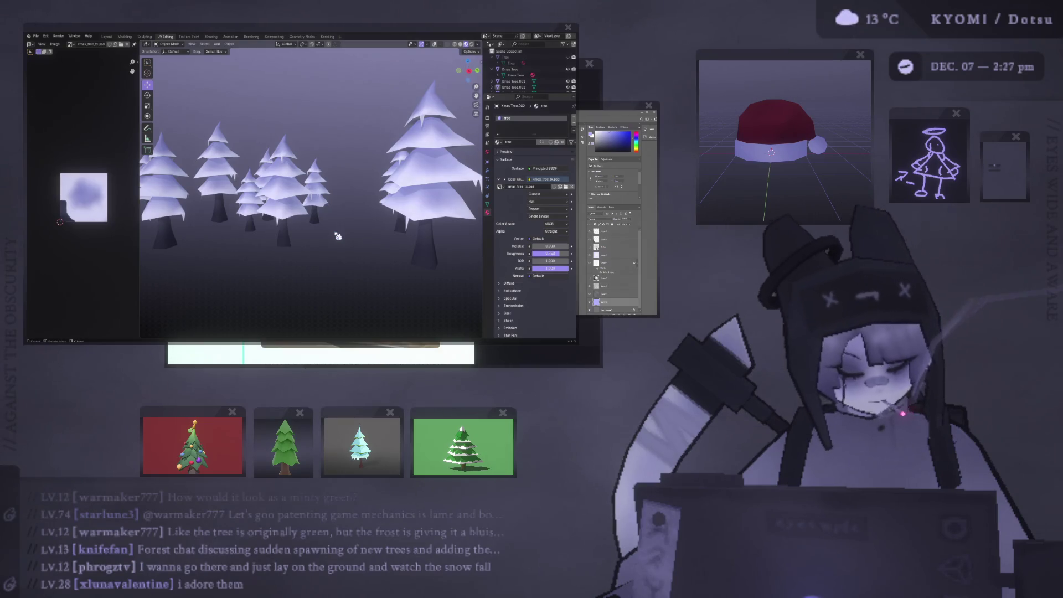
{"action": "left_click", "coordinate": [548, 168]}
{"action": "left_click", "coordinate": [545, 183]}
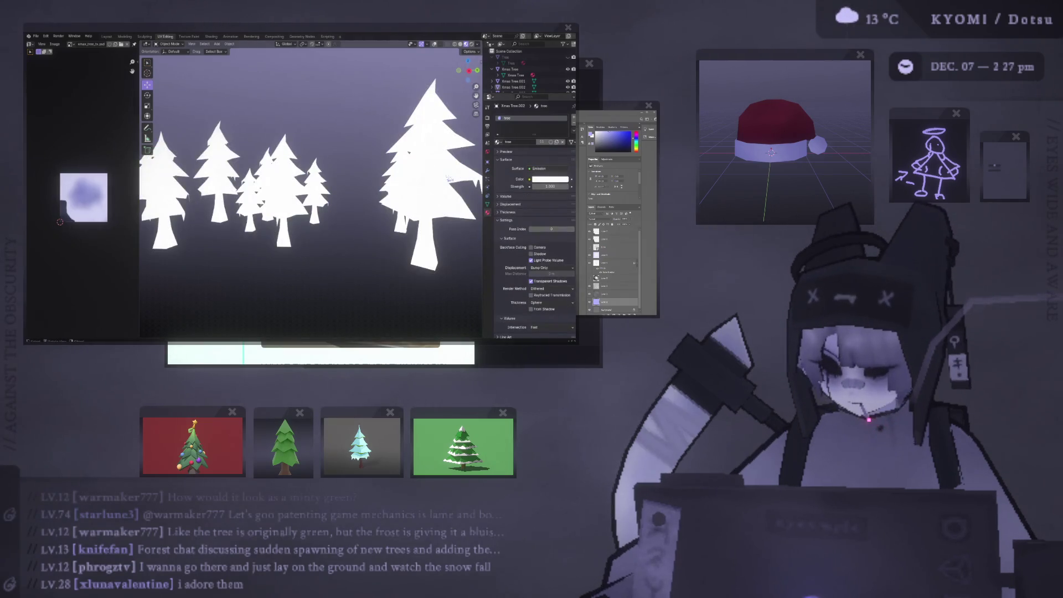
{"action": "key", "text": "ctrl+z"}
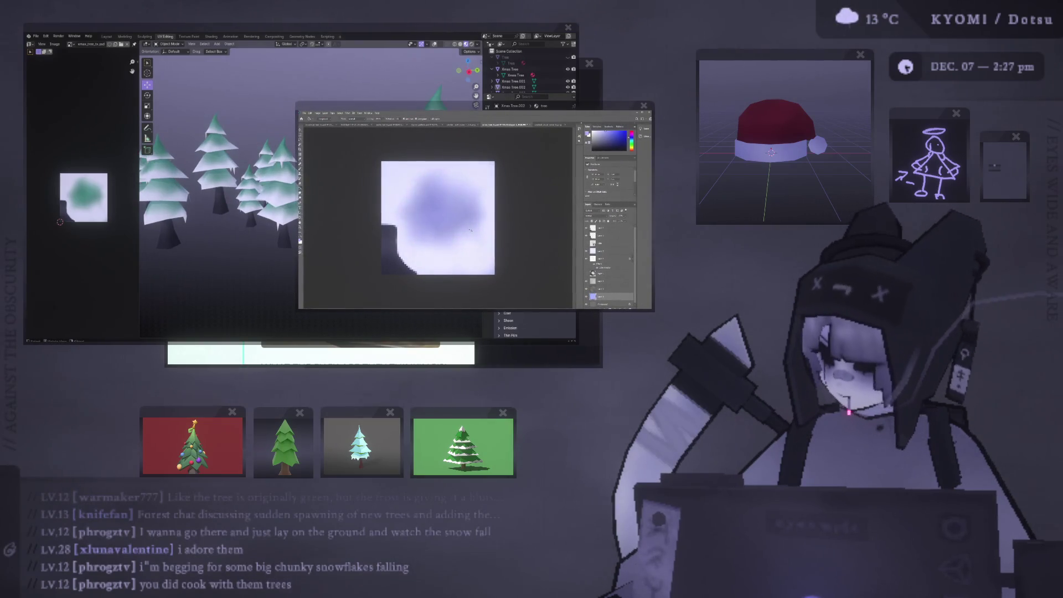
Fill the texture blob with green and save the texture in Photoshop.
{"action": "key", "text": "x"}
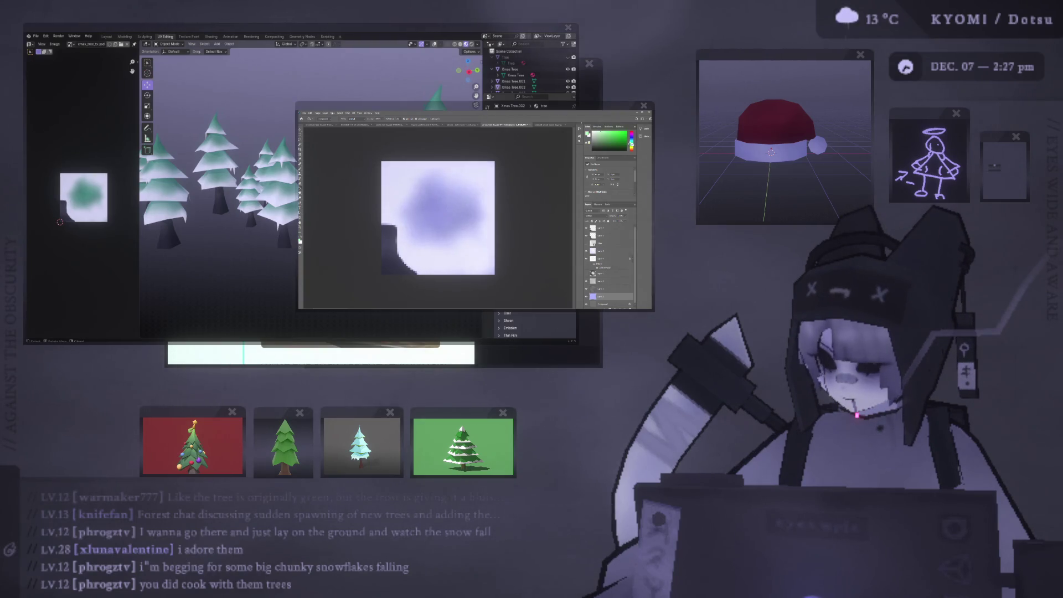
{"action": "key", "text": "alt+BackSpace"}
{"action": "key", "text": "ctrl+s"}
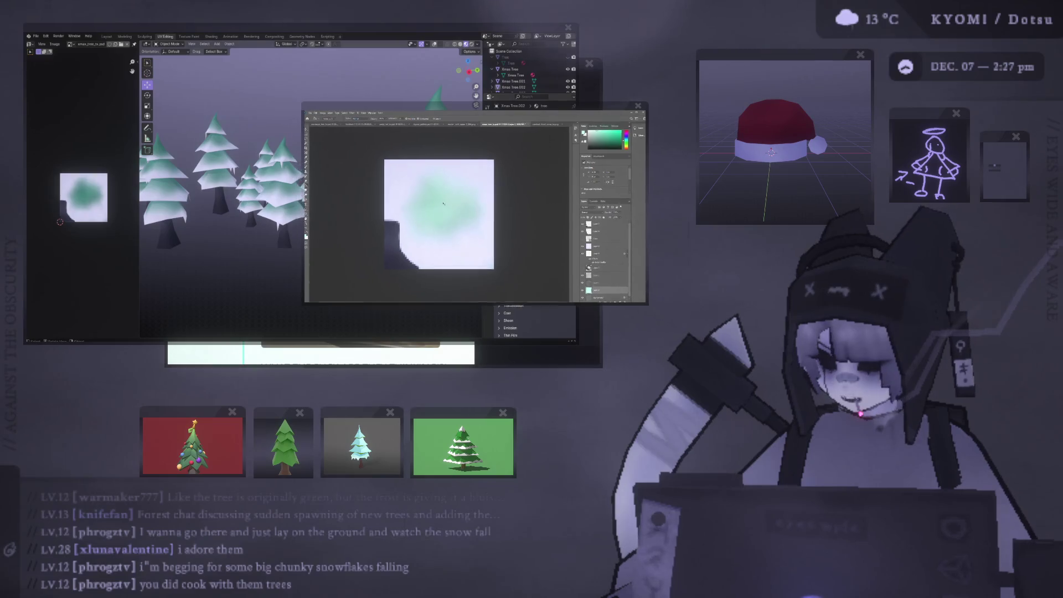
Orbit the tree group and check the texture canvas before returning to the 3D scene.
{"action": "left_click", "coordinate": [170, 203]}
{"action": "scroll", "coordinate": [171, 204], "scroll_direction": "down", "scroll_amount": 3}
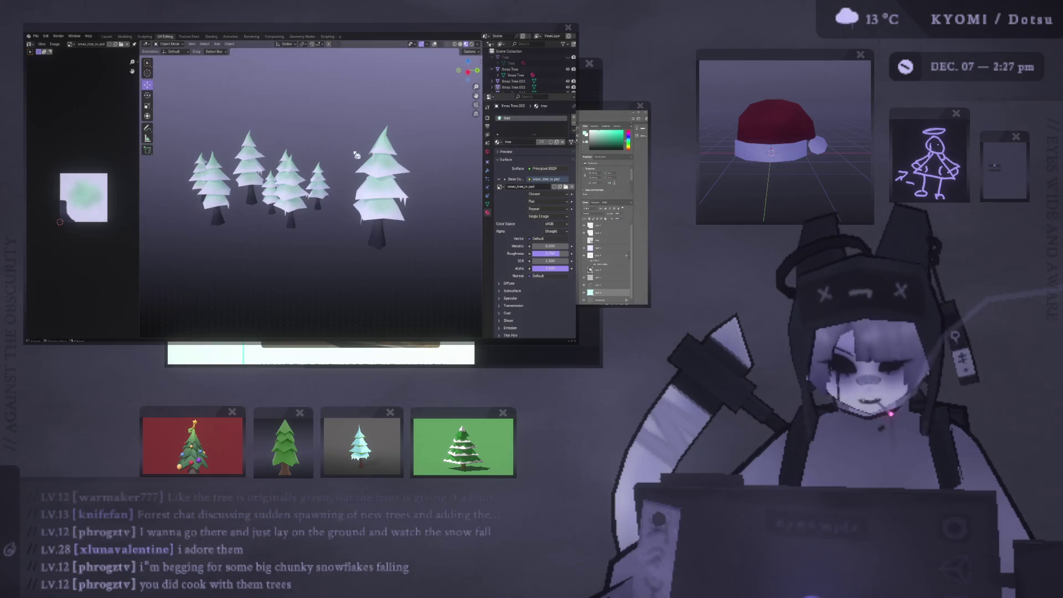
{"action": "scroll", "coordinate": [315, 210], "scroll_direction": "up", "scroll_amount": 3}
{"action": "scroll", "coordinate": [333, 221], "scroll_direction": "up", "scroll_amount": 5}
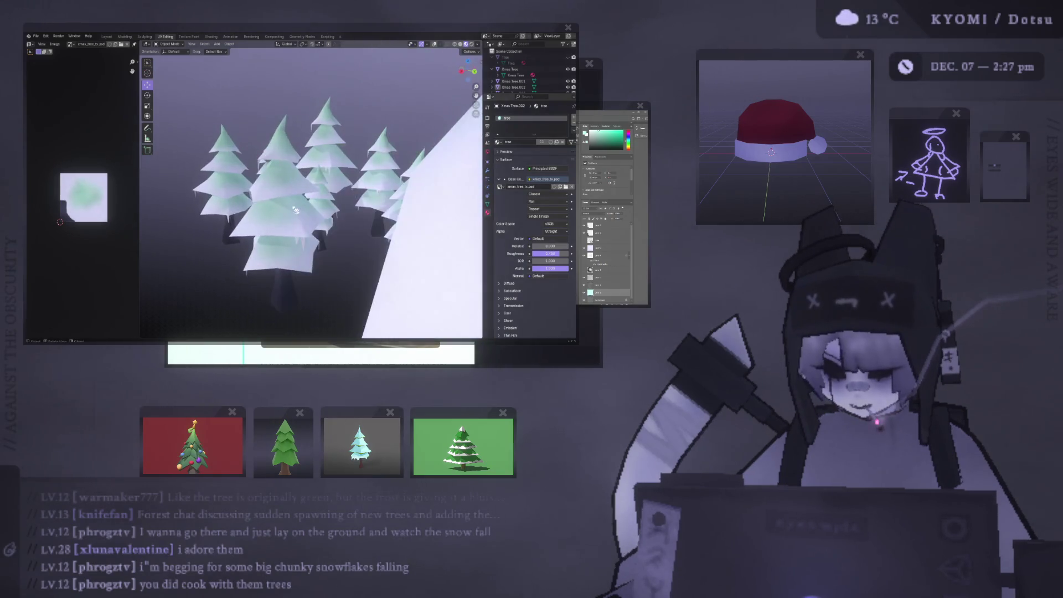
{"action": "scroll", "coordinate": [359, 239], "scroll_direction": "up", "scroll_amount": 3}
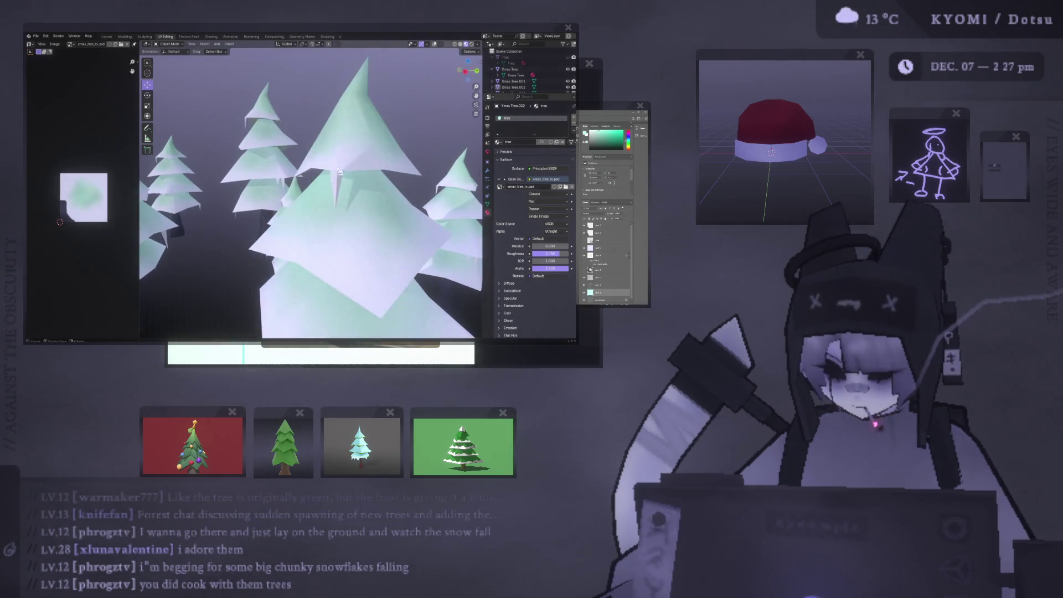
{"action": "scroll", "coordinate": [349, 193], "scroll_direction": "down", "scroll_amount": 8}
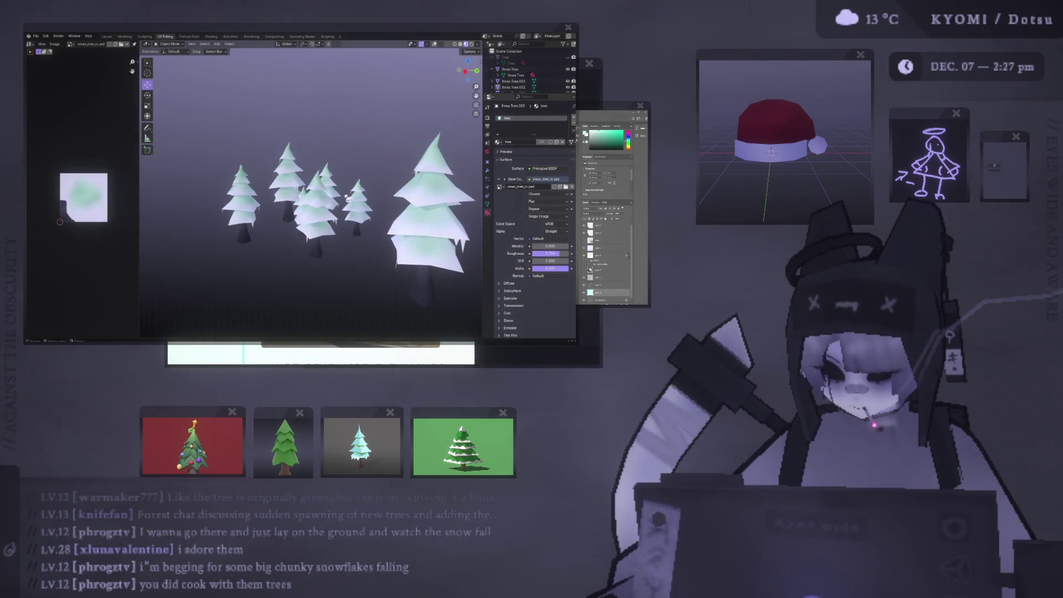
{"action": "middle_click_drag", "start_coordinate": [354, 207], "coordinate": [436, 220]}
{"action": "left_click", "coordinate": [525, 208]}
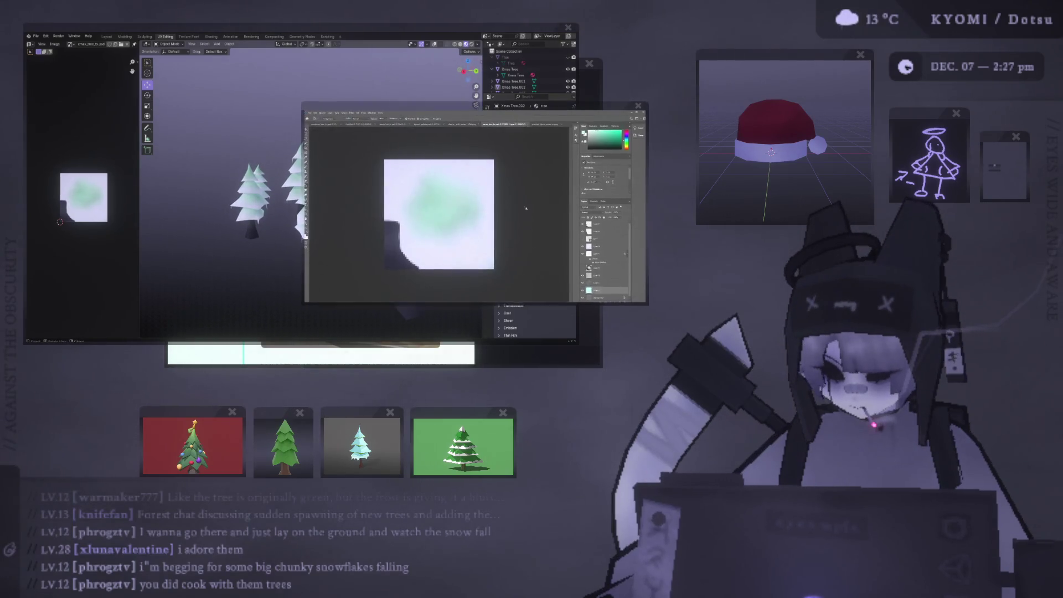
{"action": "left_click", "coordinate": [106, 203]}
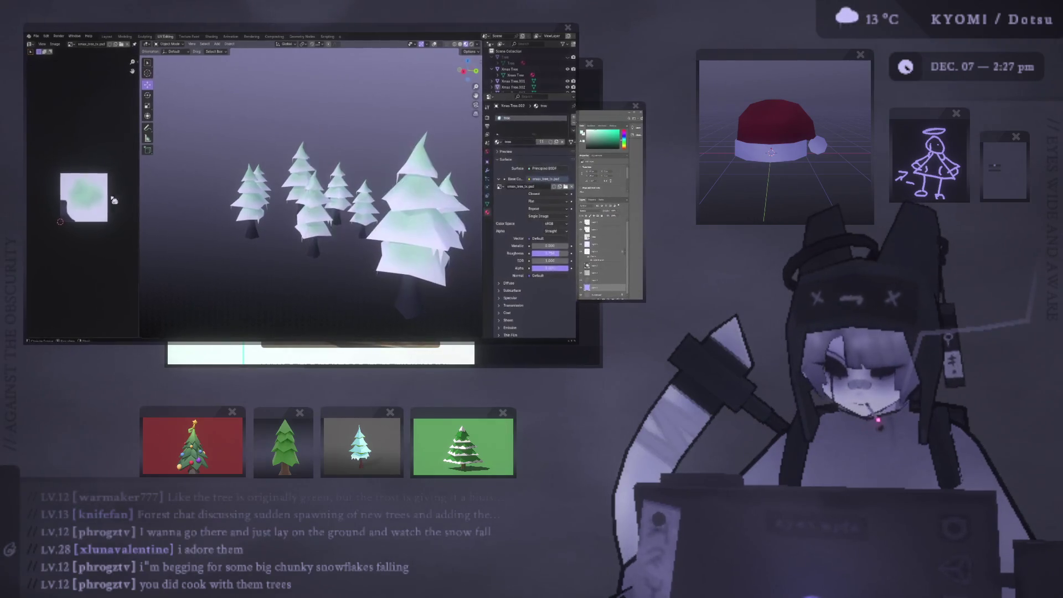
Reload the trees' texture image with Alt+R, then select and isolate the Xmas Tree object.
{"action": "key", "text": "alt+r"}
{"action": "scroll", "coordinate": [276, 213], "scroll_direction": "down", "scroll_amount": 2}
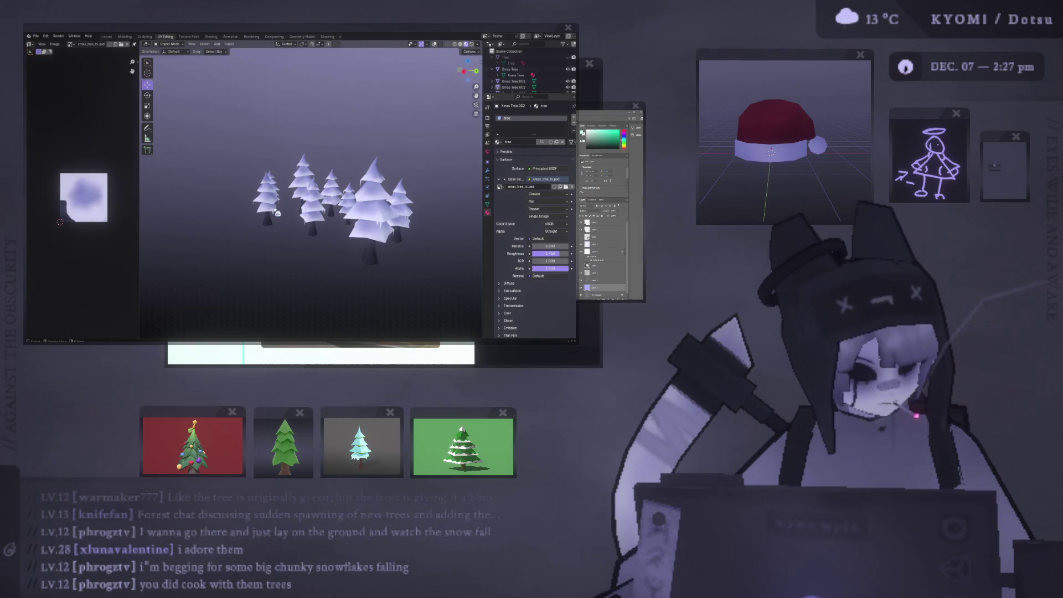
{"action": "scroll", "coordinate": [332, 214], "scroll_direction": "up", "scroll_amount": 5}
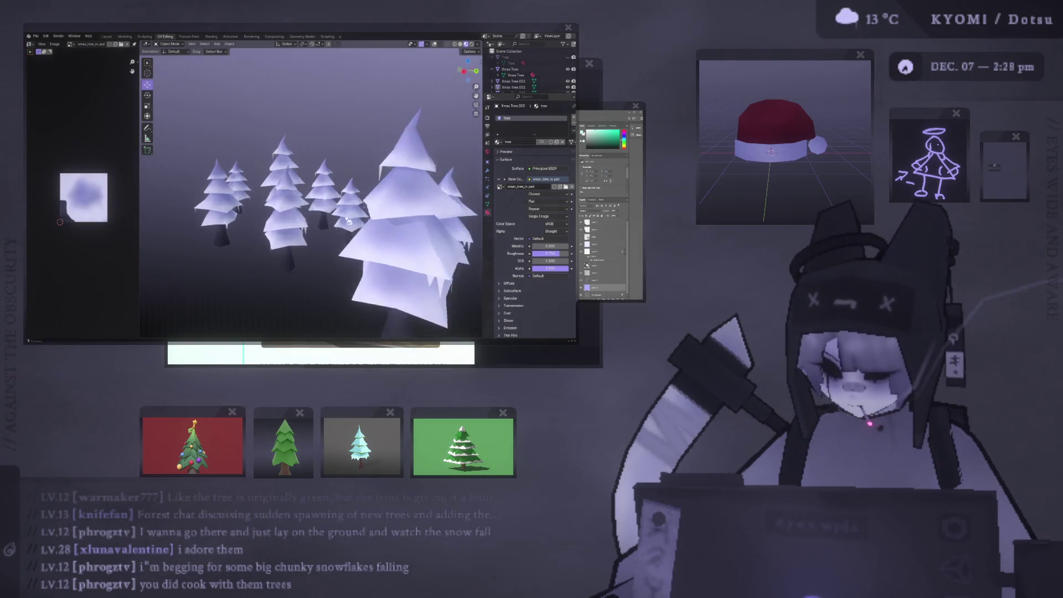
{"action": "scroll", "coordinate": [331, 183], "scroll_direction": "down", "scroll_amount": 3}
{"action": "middle_click_drag", "start_coordinate": [330, 184], "coordinate": [365, 191]}
{"action": "scroll", "coordinate": [520, 83], "scroll_direction": "down", "scroll_amount": 5}
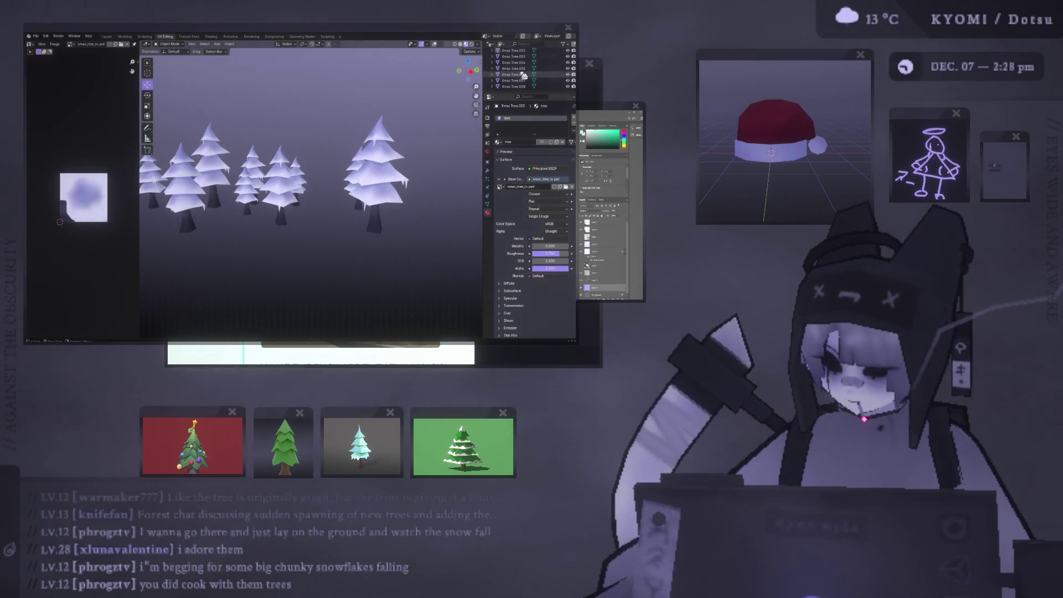
{"action": "scroll", "coordinate": [521, 88], "scroll_direction": "up", "scroll_amount": 5}
{"action": "left_click", "coordinate": [517, 69]}
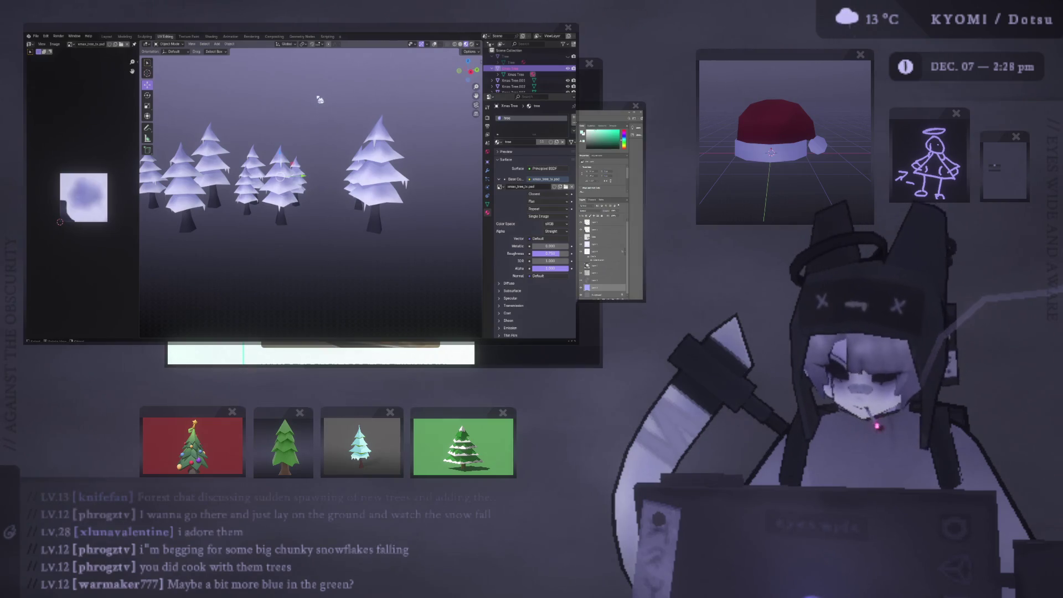
{"action": "key", "text": "KP_Divide"}
Orbit the isolated tree and compare it with the texture canvas in Photoshop.
{"action": "mouse_move", "coordinate": [310, 103]}
{"action": "middle_mouse_down"}
{"action": "mouse_move", "coordinate": [296, 120]}
{"action": "mouse_move", "coordinate": [247, 137]}
{"action": "mouse_move", "coordinate": [456, 129]}
{"action": "mouse_move", "coordinate": [361, 140]}
{"action": "middle_mouse_up"}
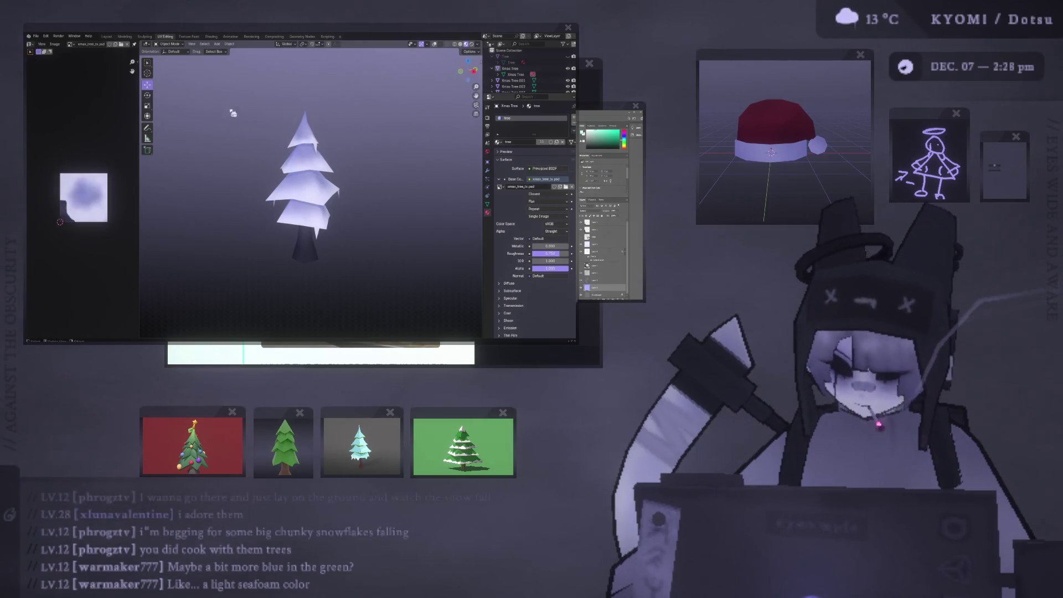
{"action": "key", "text": "alt+Tab"}
{"action": "key", "text": "alt+Tab"}
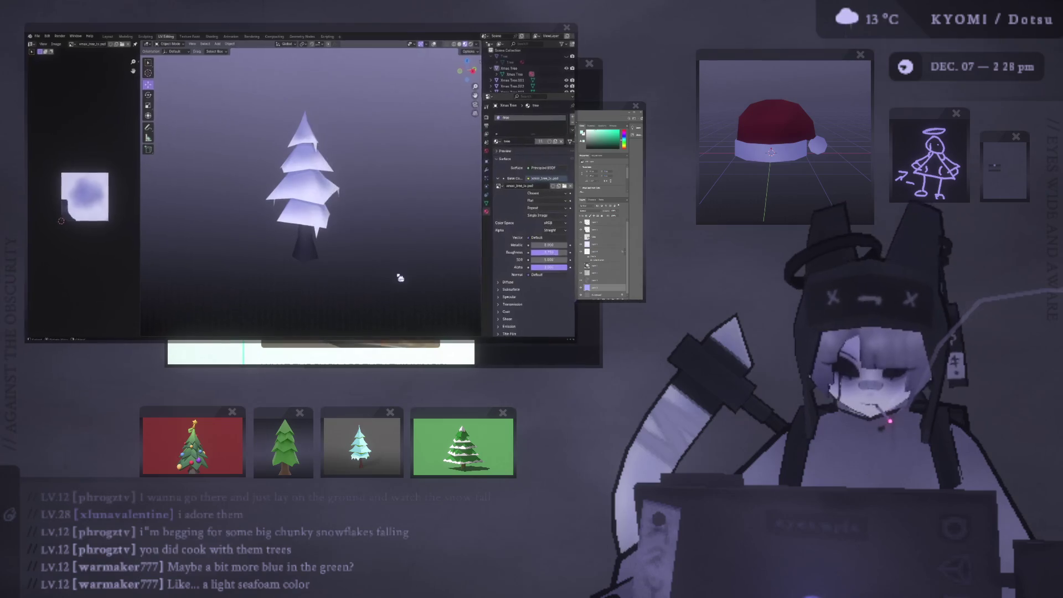
{"action": "key", "text": "alt+Tab"}
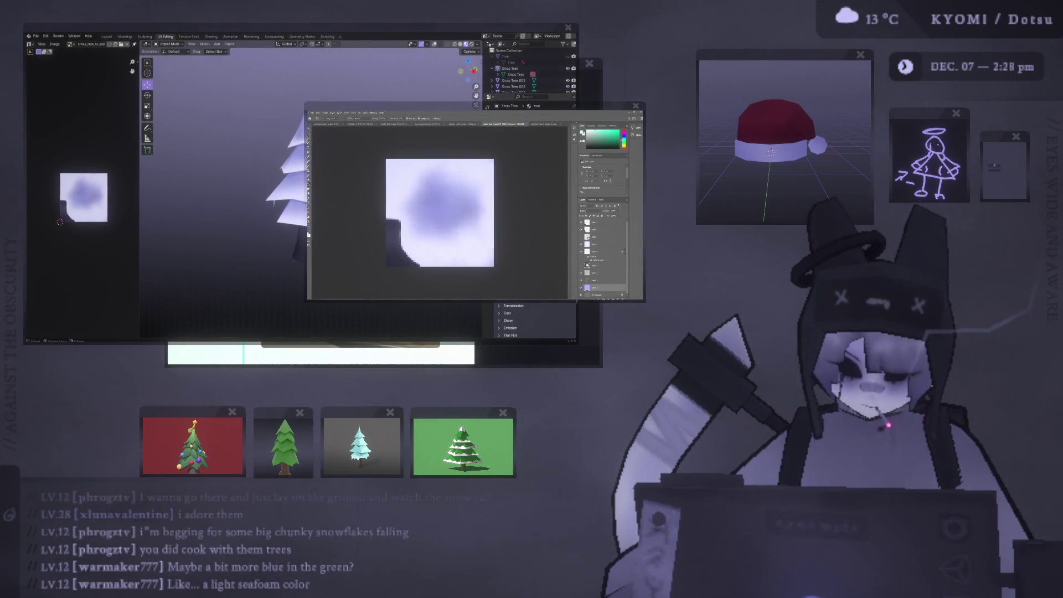
{"action": "key", "text": "alt+Tab"}
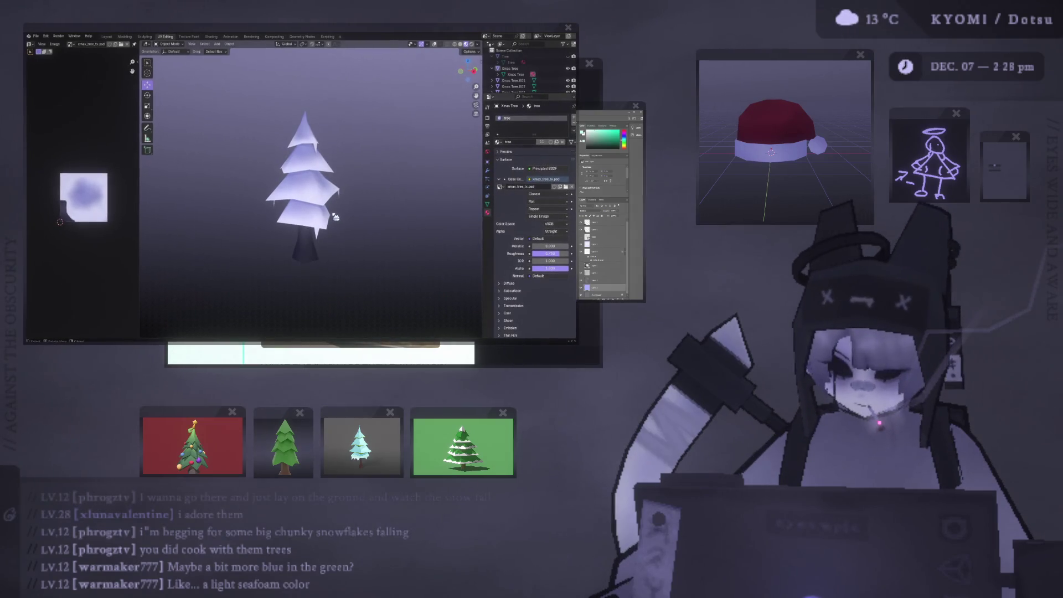
{"action": "key", "text": "alt+Tab"}
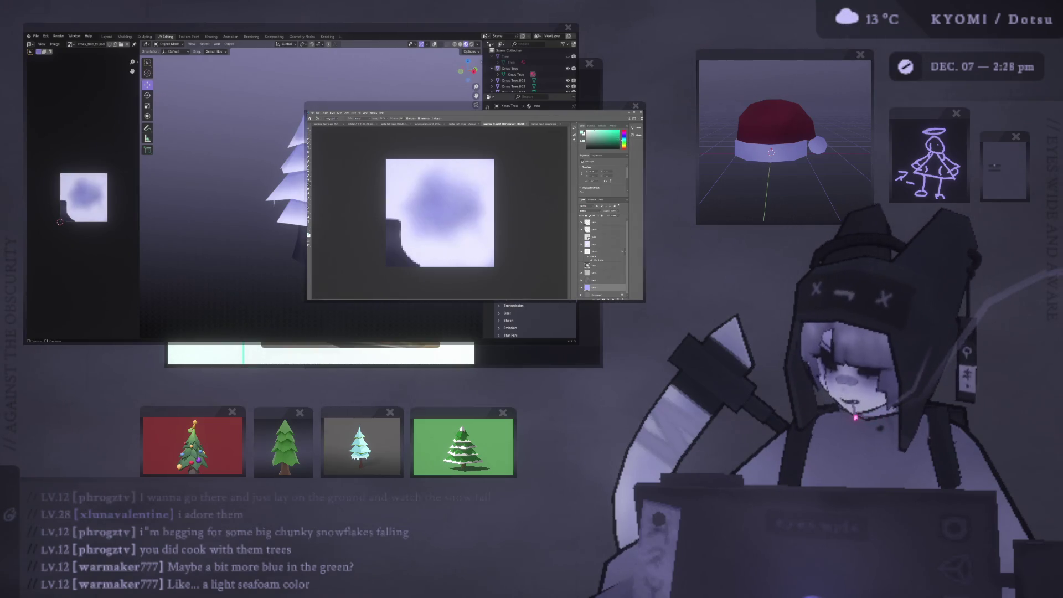
Fill the blob with a bluish light seafoam green, save the texture, and view the updated tree.
{"action": "key", "text": "shift+alt+BackSpace"}
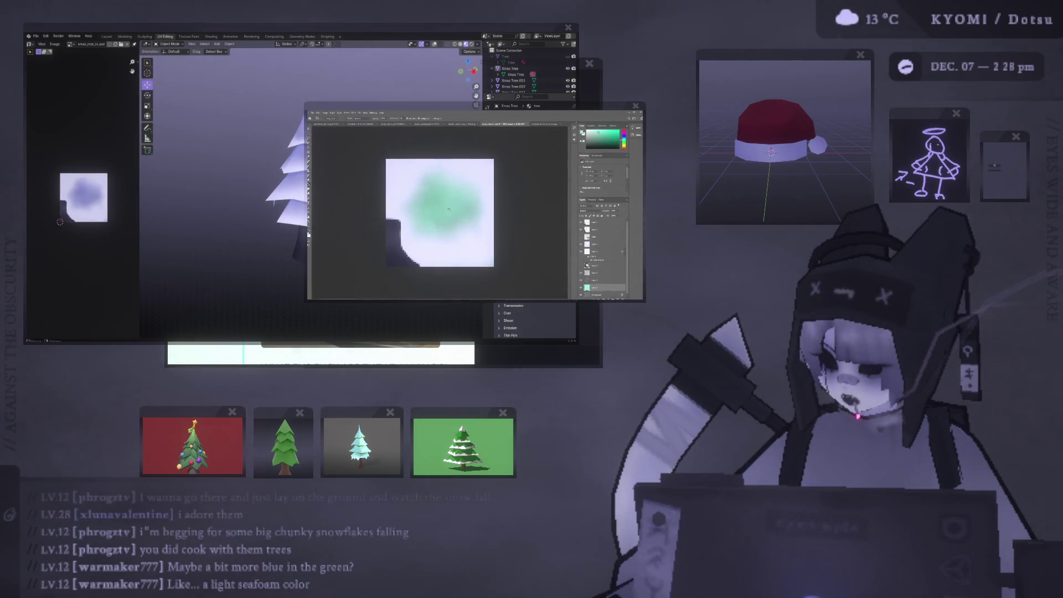
{"action": "key", "text": "shift+alt+BackSpace"}
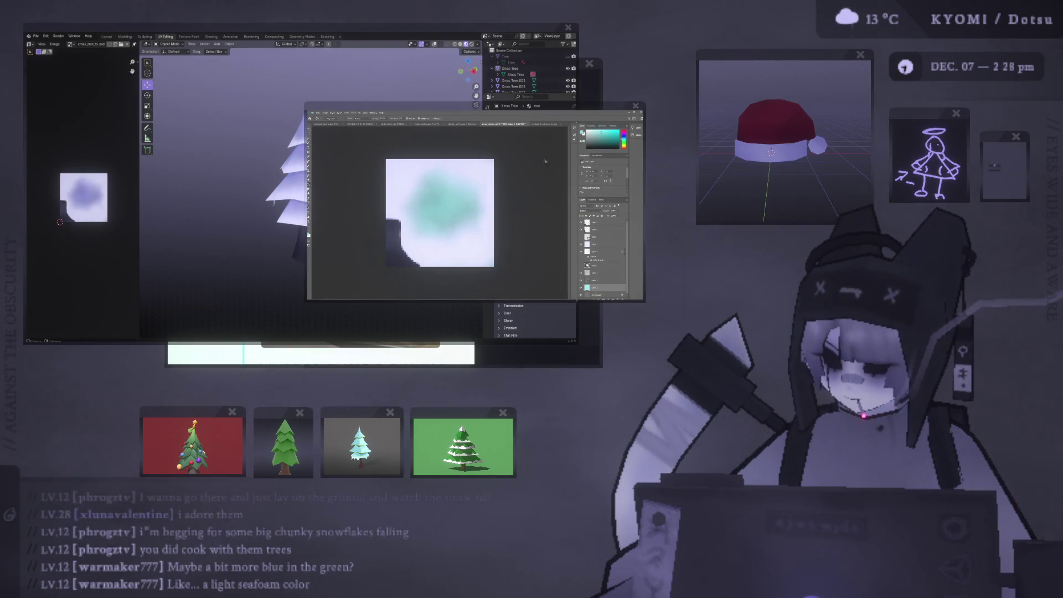
{"action": "key", "text": "ctrl+s"}
{"action": "left_click", "coordinate": [231, 192]}
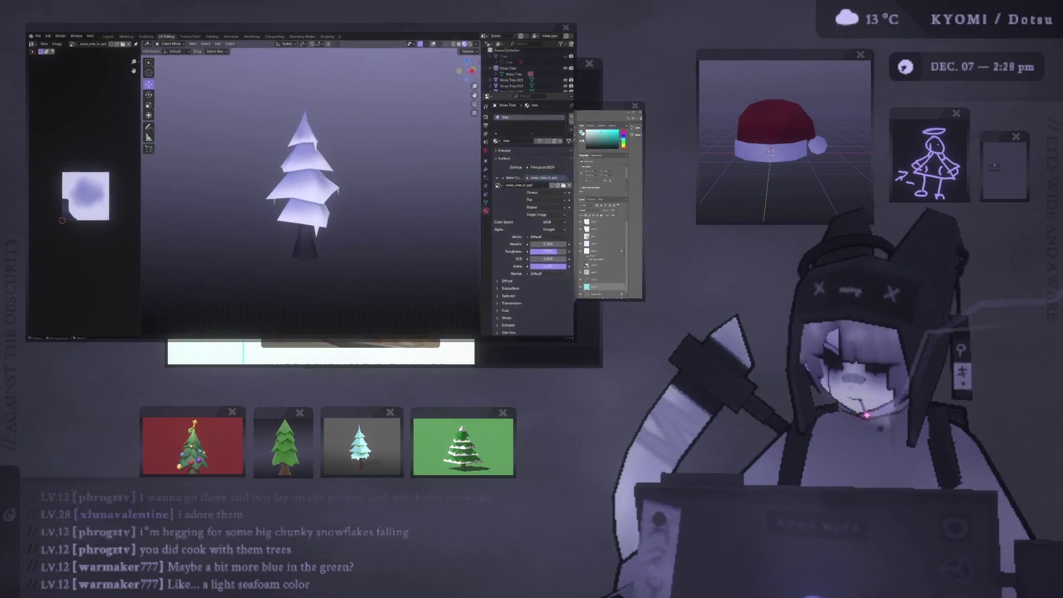
Orbit around the pine tree to inspect the seafoam-textured foliage.
{"action": "scroll", "coordinate": [231, 192], "scroll_direction": "up", "scroll_amount": 5}
{"action": "mouse_move", "coordinate": [232, 194]}
{"action": "middle_mouse_down"}
{"action": "mouse_move", "coordinate": [265, 217]}
{"action": "mouse_move", "coordinate": [255, 195]}
{"action": "middle_mouse_up"}
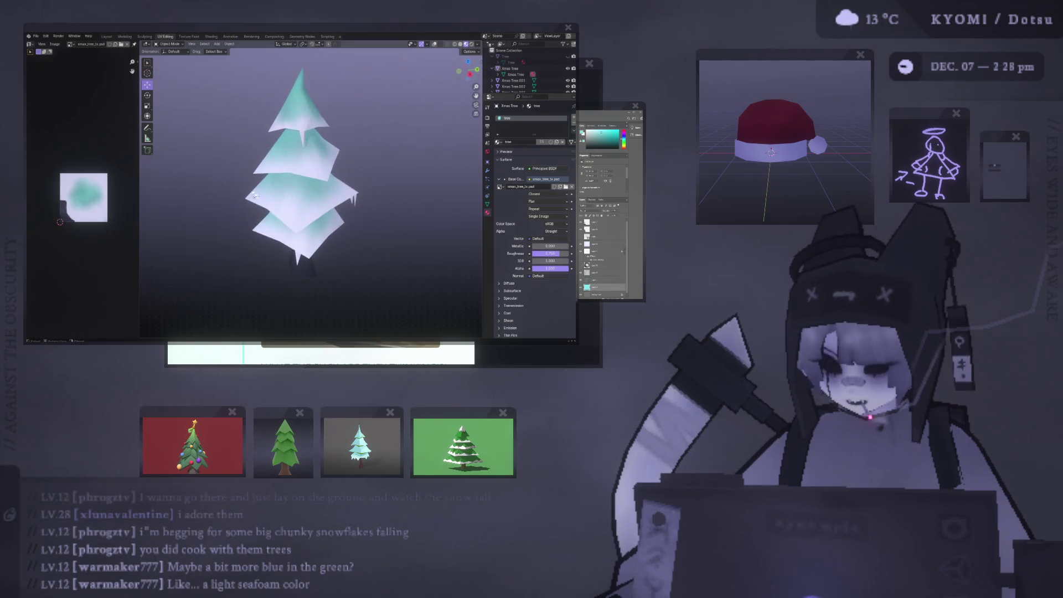
{"action": "key", "text": "alt+Tab"}
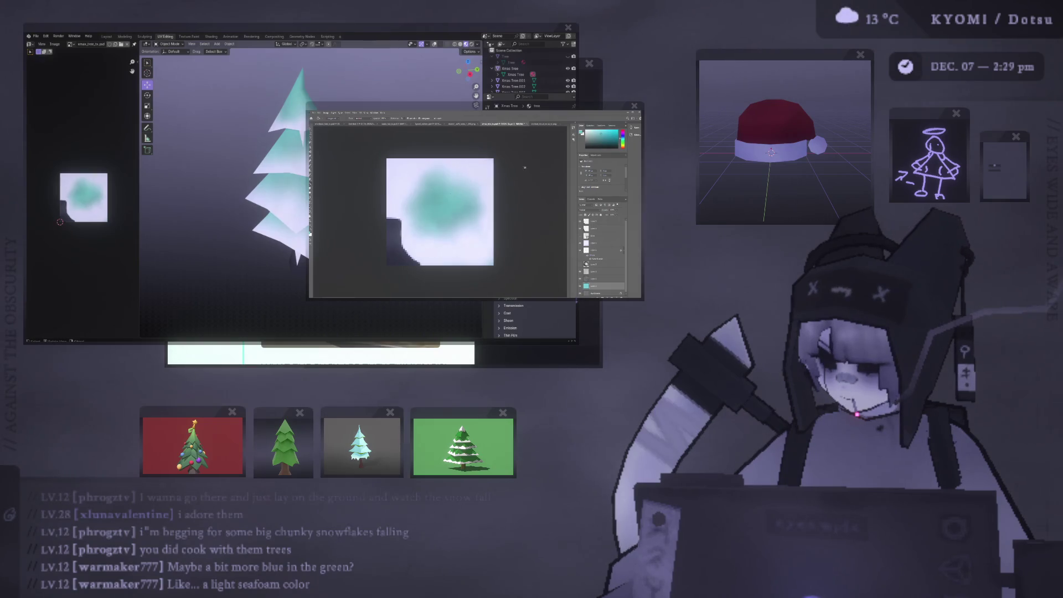
{"action": "key", "text": "alt+Tab"}
{"action": "mouse_move", "coordinate": [310, 199]}
{"action": "middle_mouse_down"}
{"action": "mouse_move", "coordinate": [179, 176]}
{"action": "mouse_move", "coordinate": [451, 178]}
{"action": "mouse_move", "coordinate": [260, 194]}
{"action": "middle_mouse_up"}
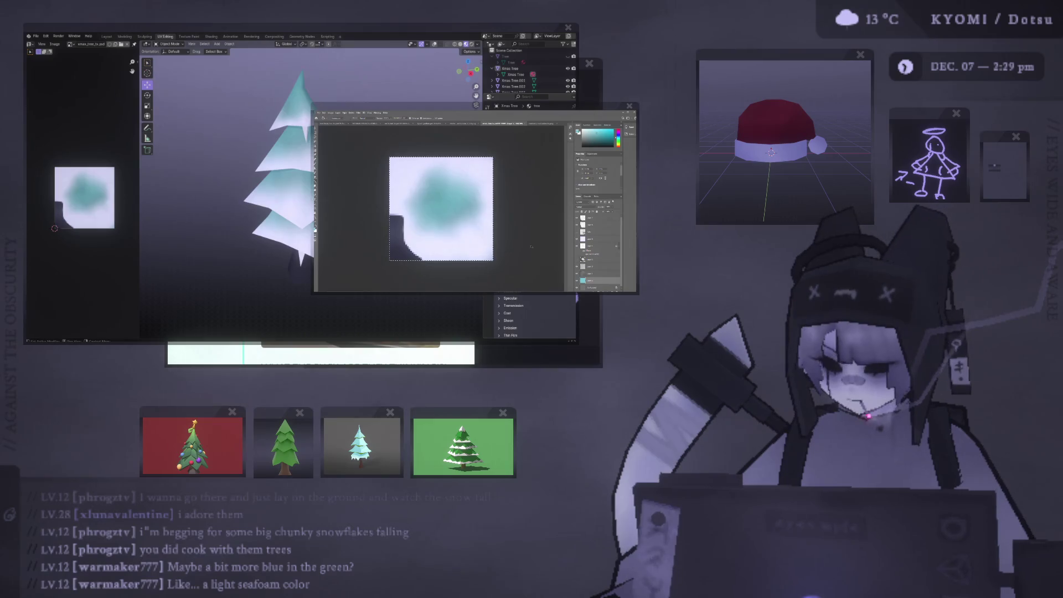
Swap the teal blob back to the original purple version and save so the tree shows purple.
{"action": "key", "text": "ctrl+d"}
{"action": "key", "text": "alt+BackSpace"}
{"action": "key", "text": "ctrl+v"}
{"action": "key", "text": "ctrl+z"}
{"action": "key", "text": "ctrl+s"}
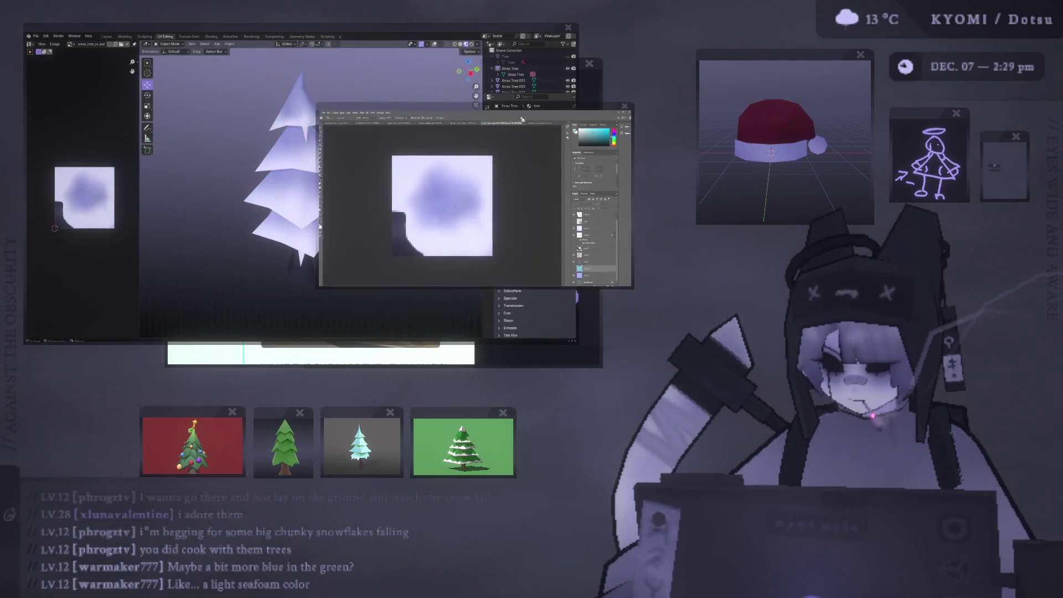
Find the purple blob texture among the open documents and paint a darker purple into its centre.
{"action": "left_click", "coordinate": [522, 120]}
{"action": "left_click", "coordinate": [462, 122]}
{"action": "left_click", "coordinate": [439, 122]}
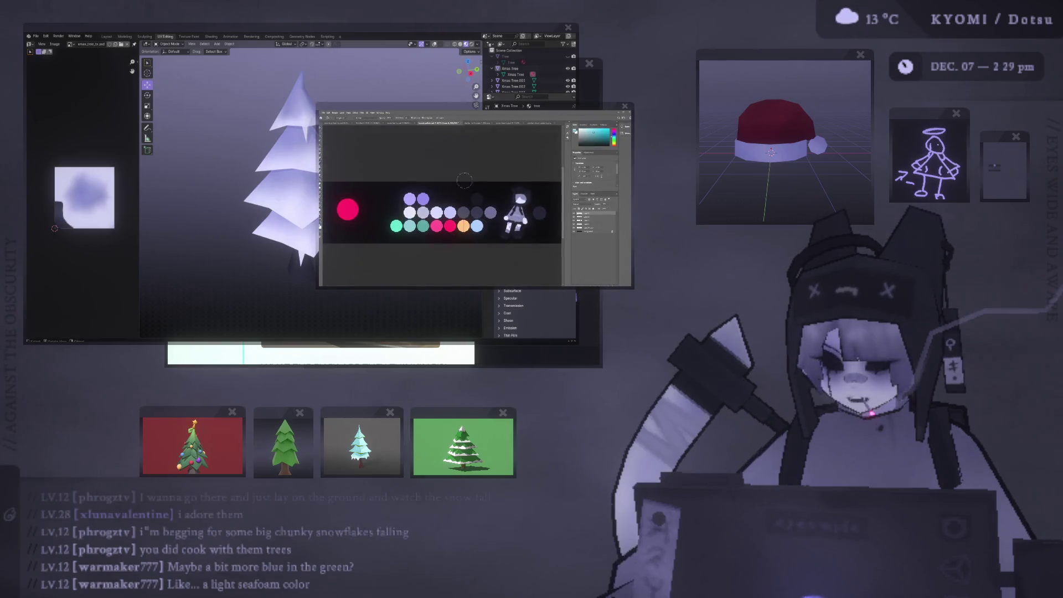
{"action": "left_click", "coordinate": [502, 123]}
{"action": "left_click", "coordinate": [480, 124]}
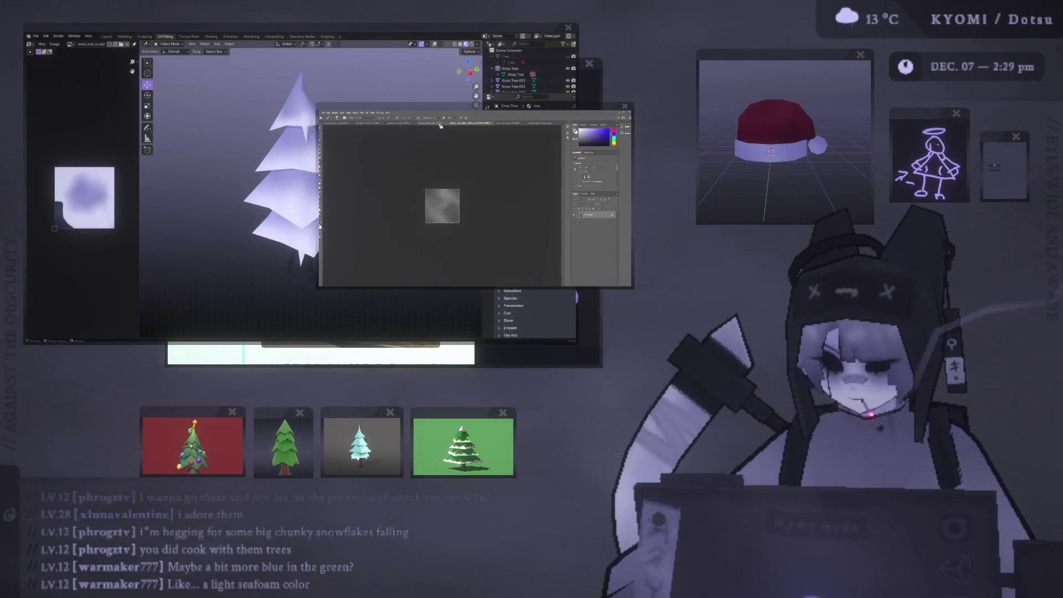
{"action": "left_click", "coordinate": [501, 123]}
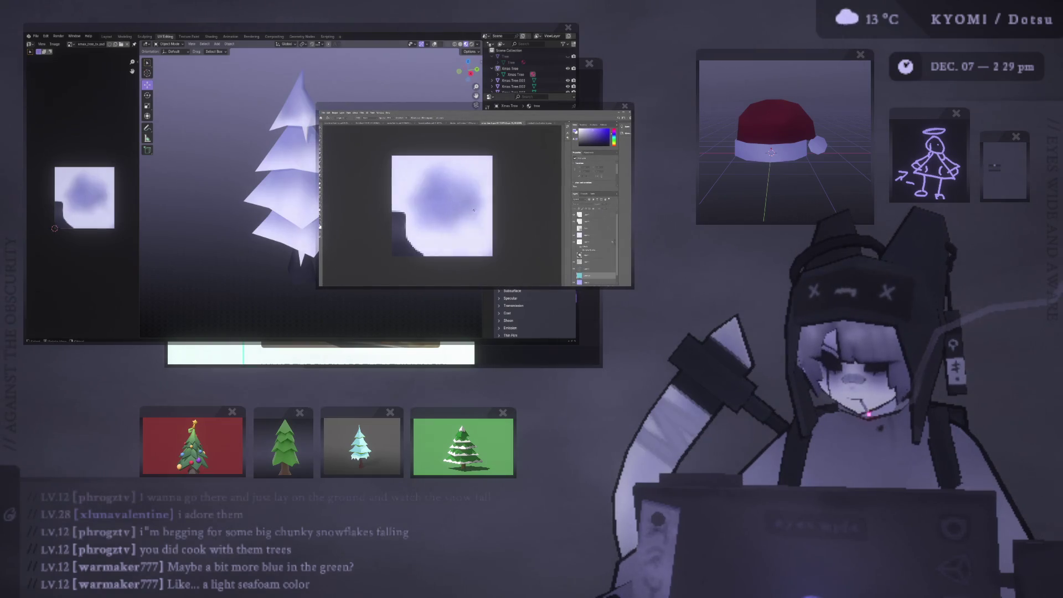
{"action": "left_click", "coordinate": [443, 191]}
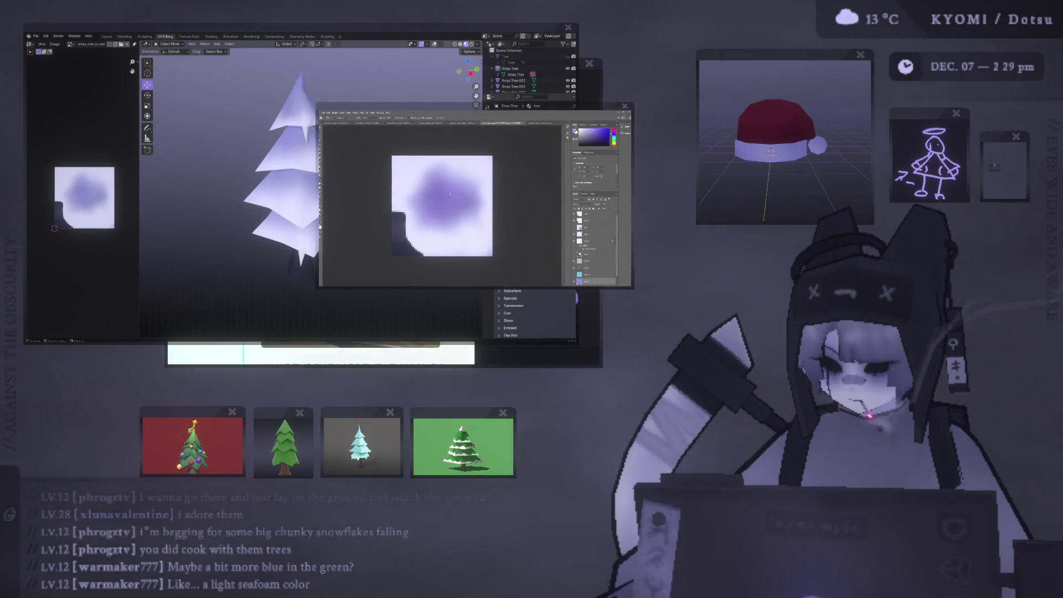
{"action": "middle_click_drag", "start_coordinate": [249, 183], "coordinate": [206, 177]}
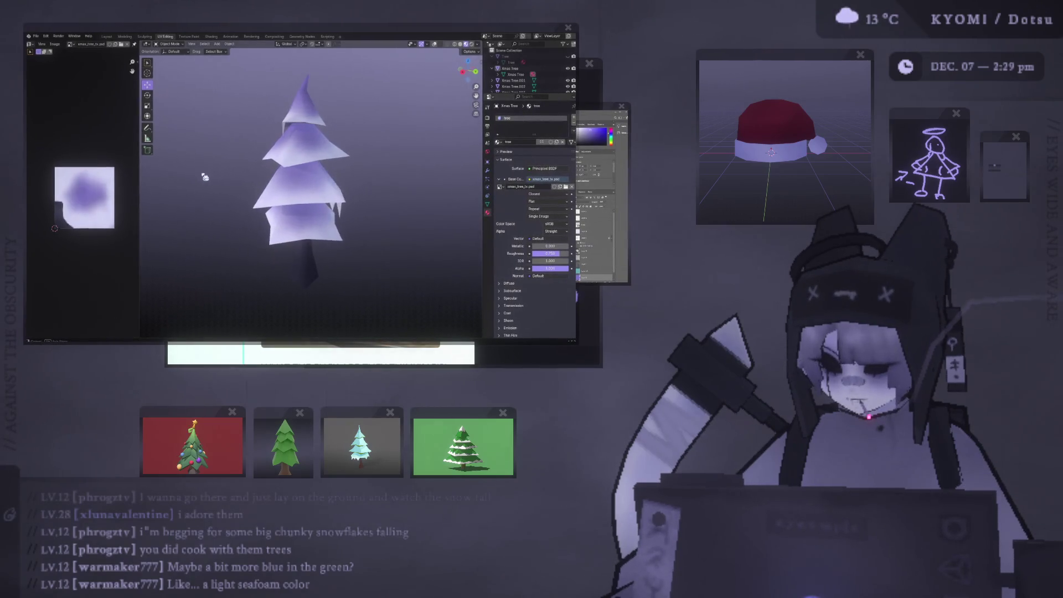
Compare the blob texture documents and preview each one on the 3D tree.
{"action": "key", "text": "alt+Tab"}
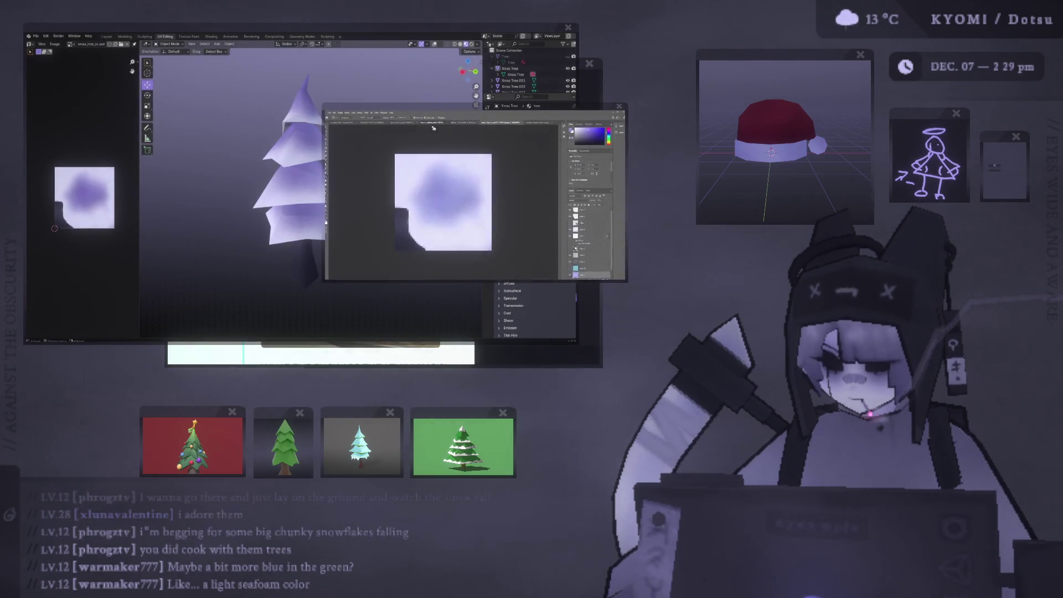
{"action": "left_click", "coordinate": [382, 123]}
{"action": "left_click", "coordinate": [499, 122]}
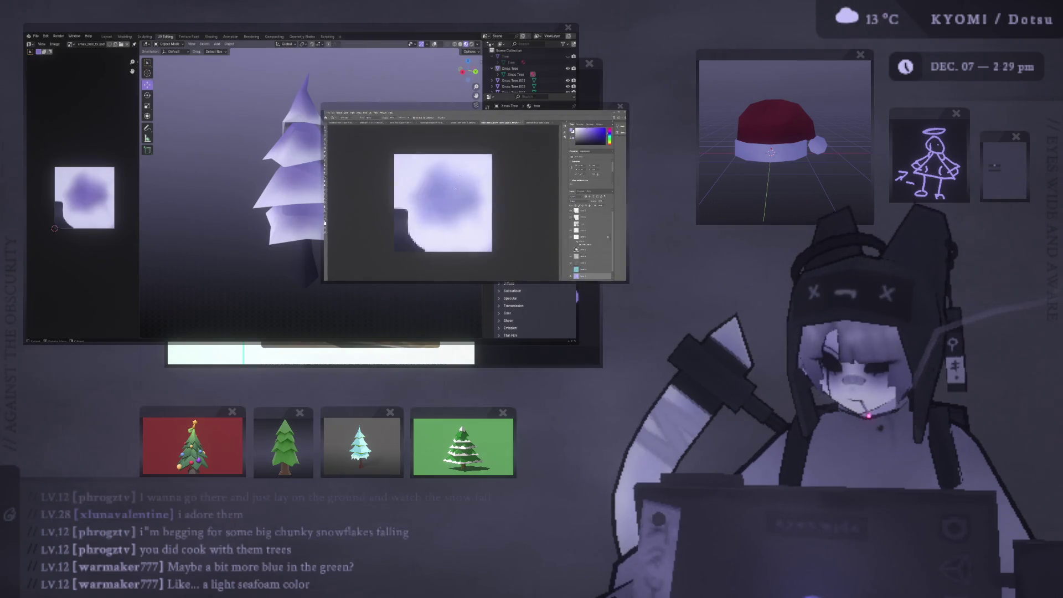
{"action": "key", "text": "alt+Tab"}
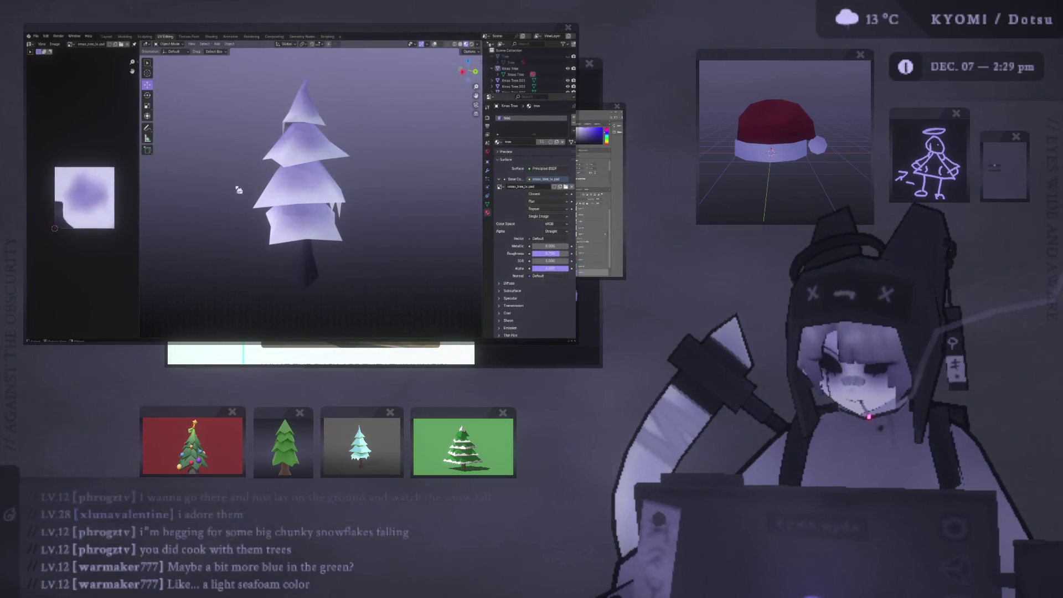
{"action": "key", "text": "alt+Tab"}
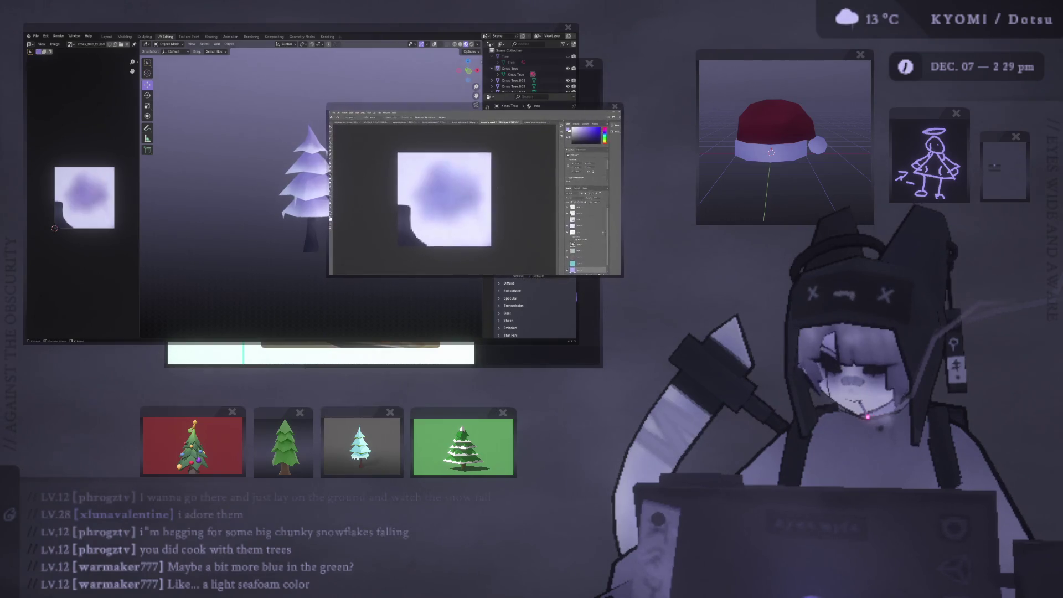
{"action": "left_click", "coordinate": [78, 213]}
{"action": "scroll", "coordinate": [233, 205], "scroll_direction": "up", "scroll_amount": 3}
{"action": "key", "text": "alt+Tab"}
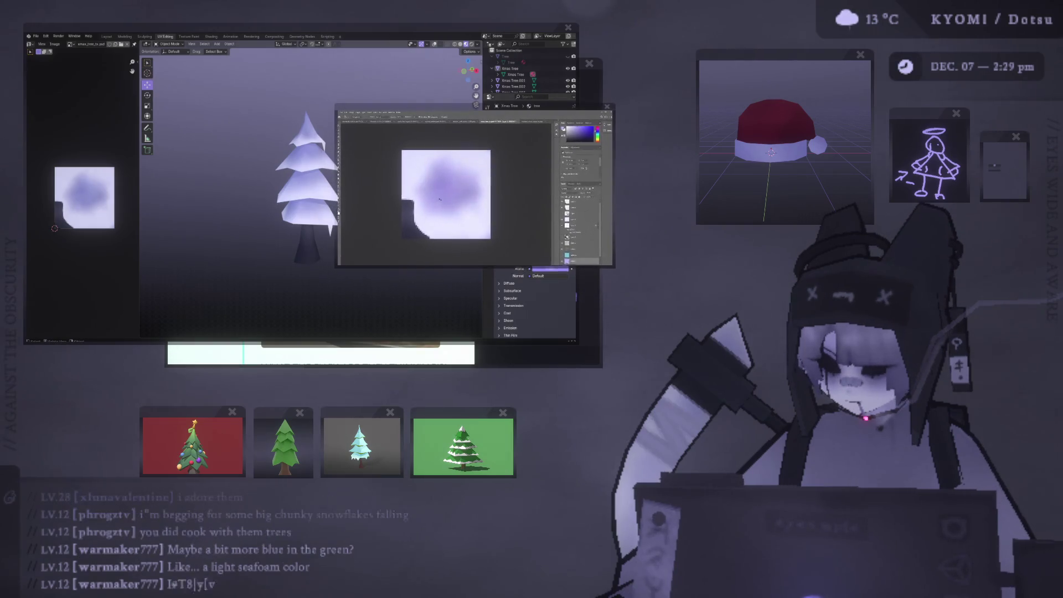
{"action": "left_click", "coordinate": [246, 199]}
{"action": "scroll", "coordinate": [246, 200], "scroll_direction": "up", "scroll_amount": 3}
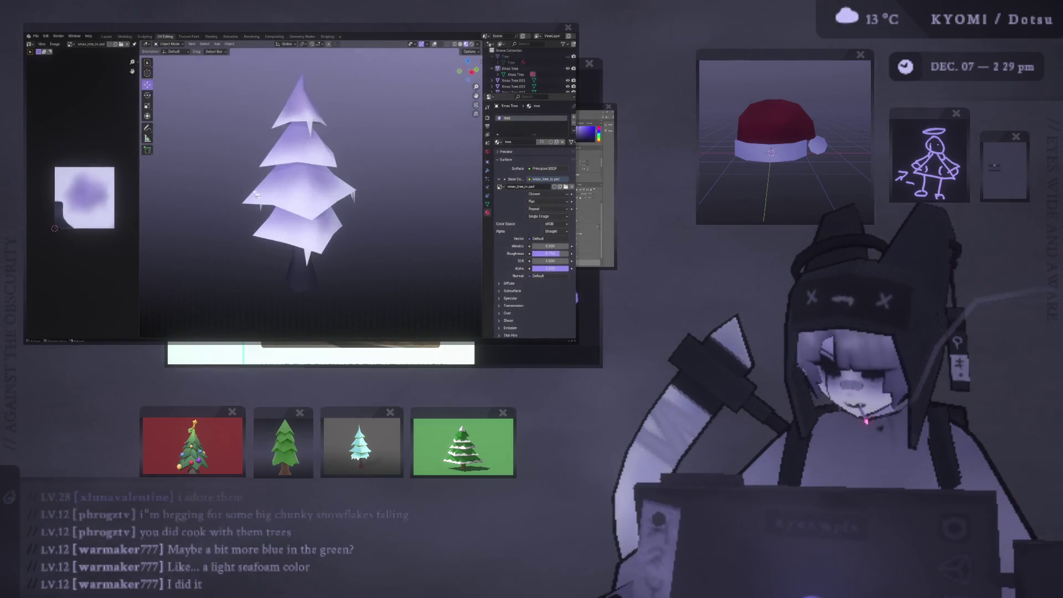
{"action": "key", "text": "alt+Tab"}
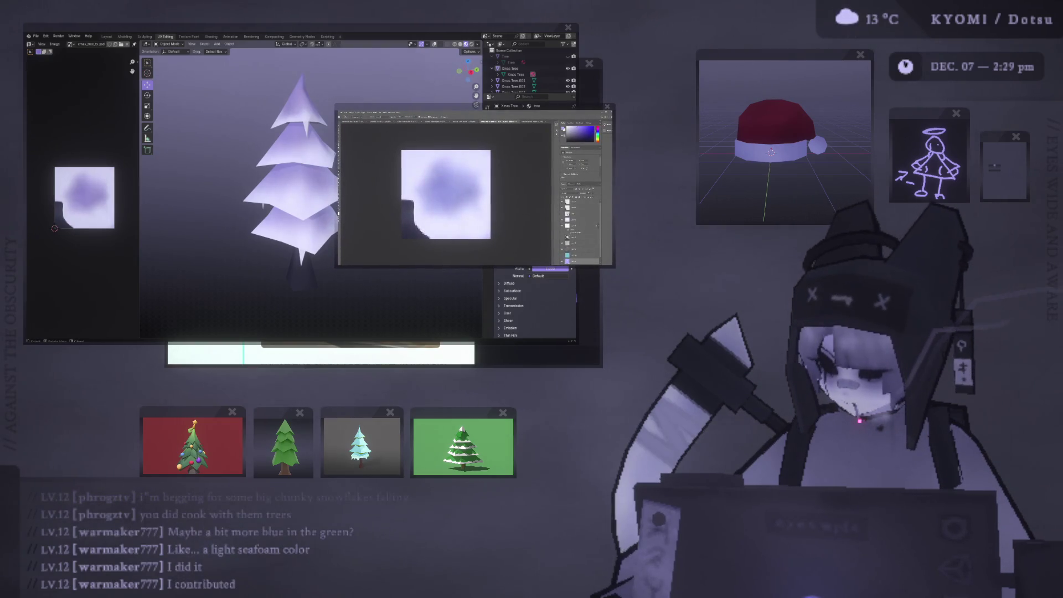
On another layer, rework the purple blob into a lighter, diffuse spread, then open the grey noise texture.
{"action": "left_click", "coordinate": [564, 242]}
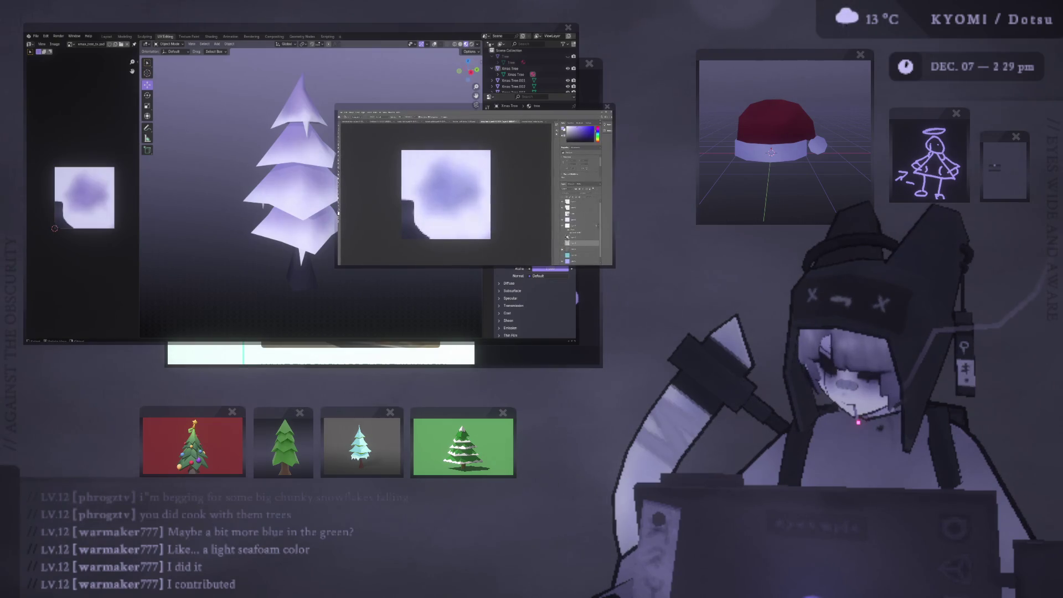
{"action": "key", "text": "alt+BackSpace"}
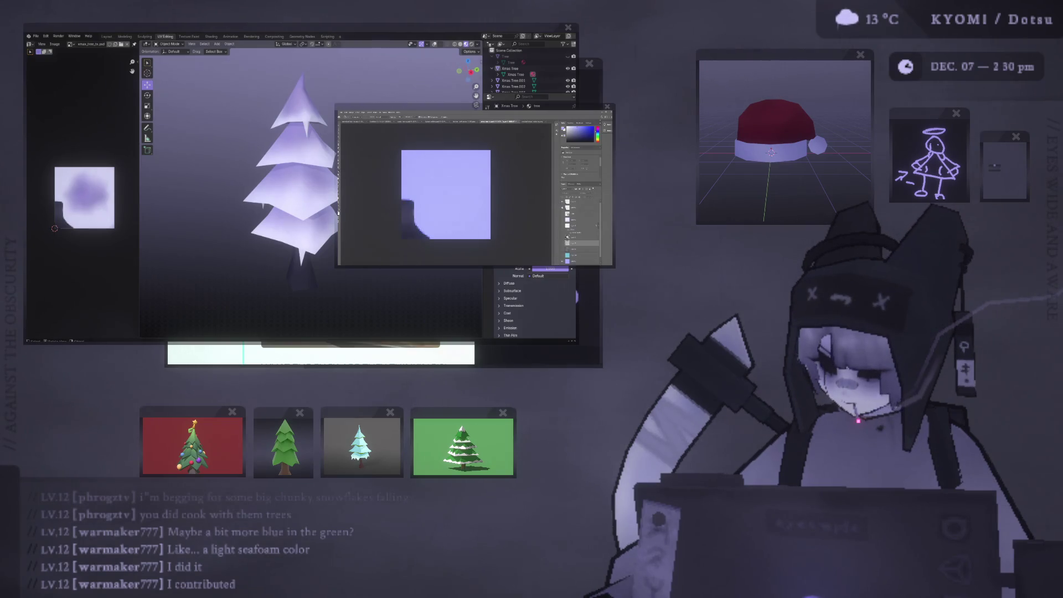
{"action": "key", "text": "ctrl+z"}
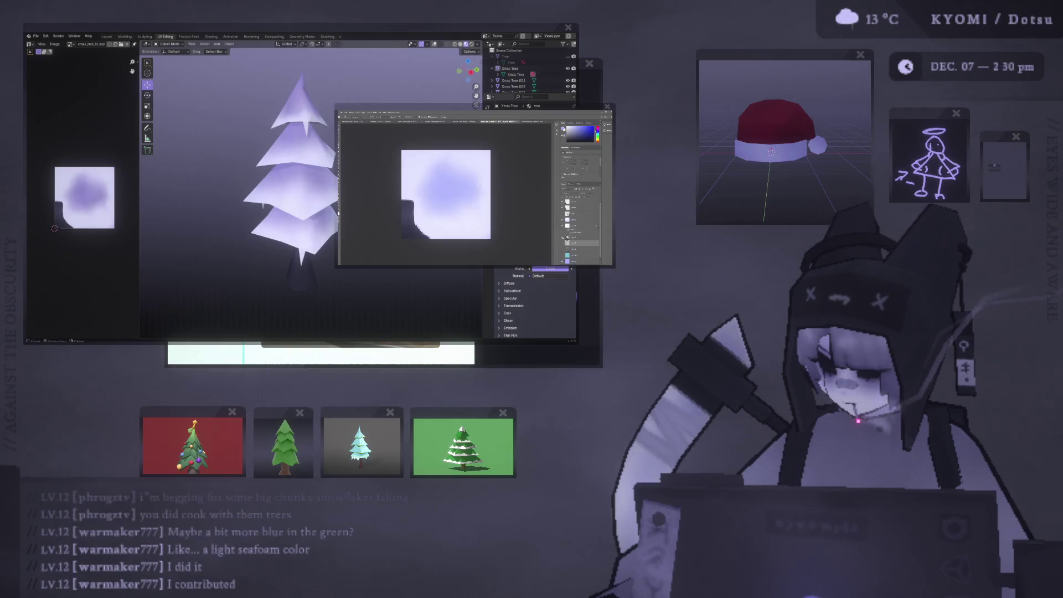
{"action": "key", "text": "ctrl+z"}
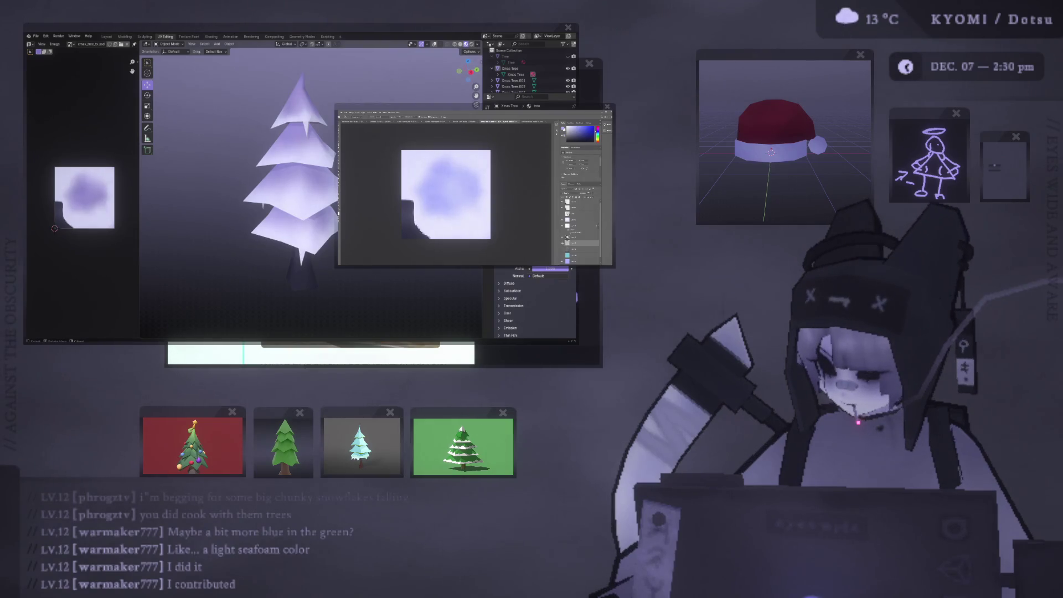
{"action": "key", "text": "ctrl+z"}
{"action": "key", "text": "ctrl+z"}
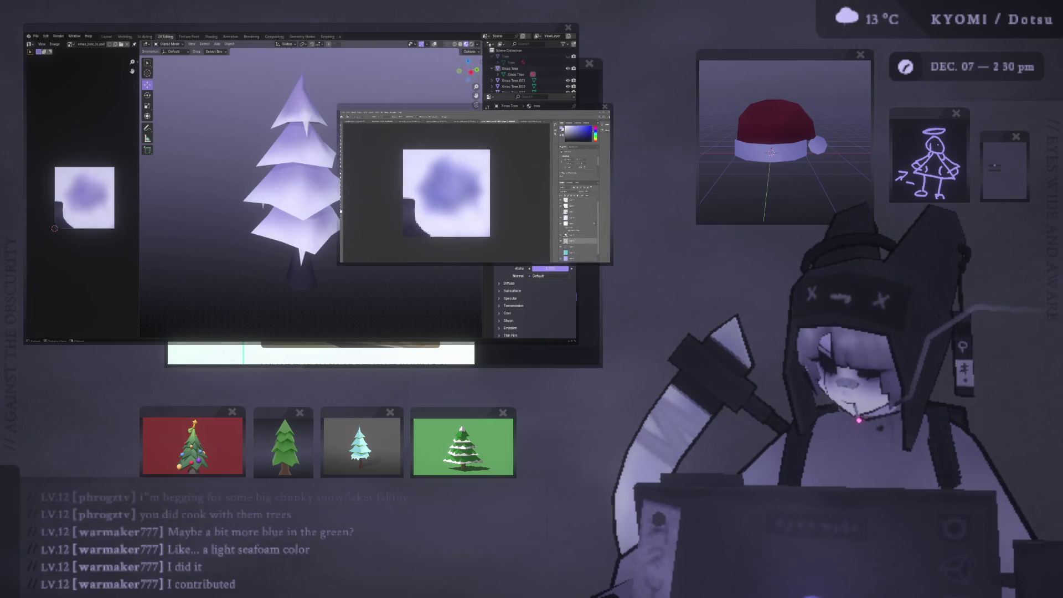
{"action": "key", "text": "ctrl+z"}
{"action": "key", "text": "ctrl+z"}
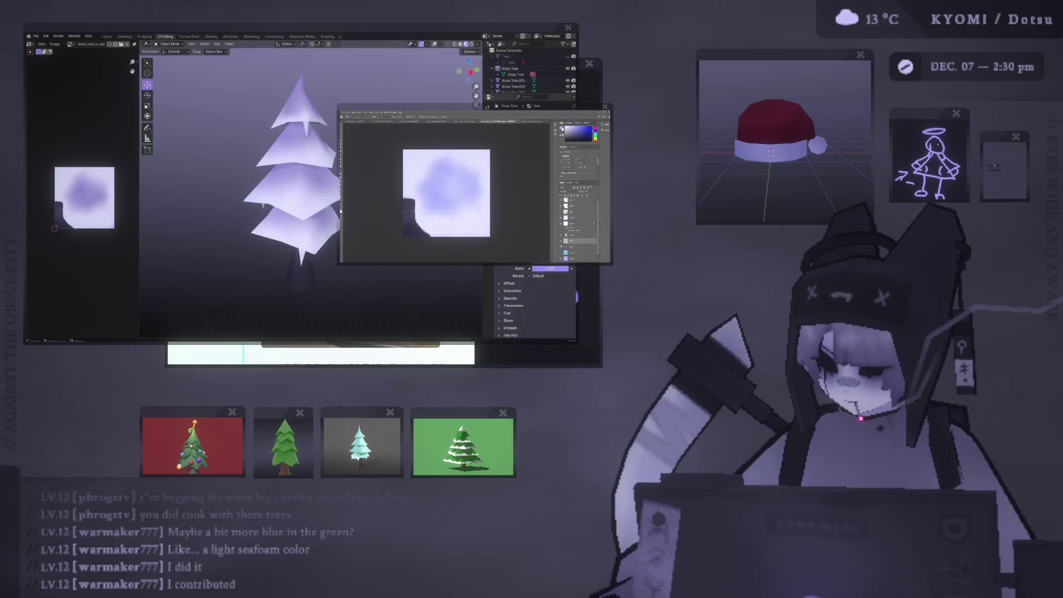
{"action": "key", "text": "alt+Tab"}
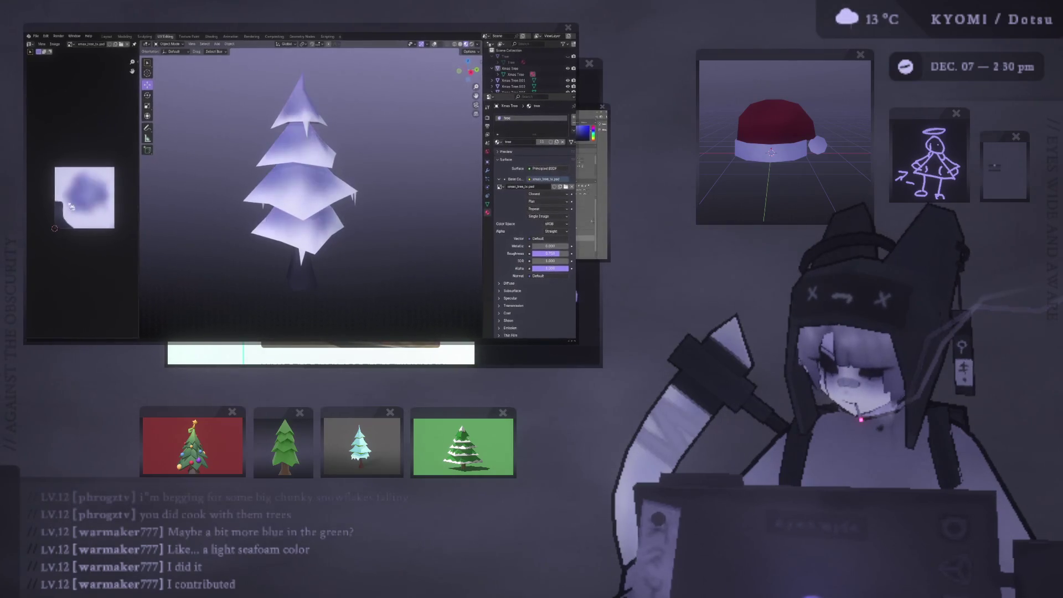
{"action": "key", "text": "alt+Tab"}
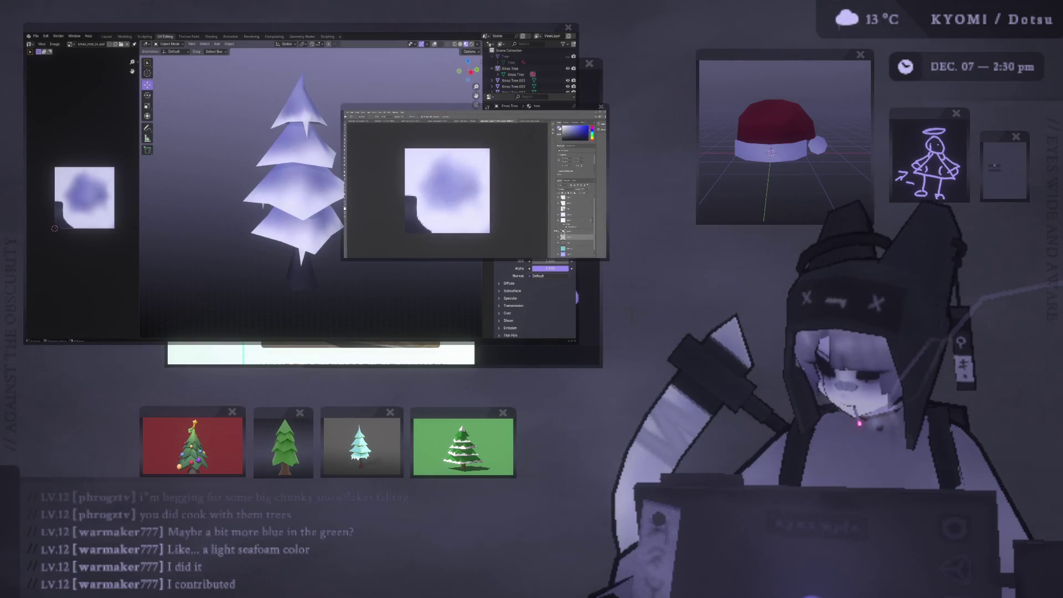
{"action": "key", "text": "alt+Tab"}
{"action": "key", "text": "alt+Tab"}
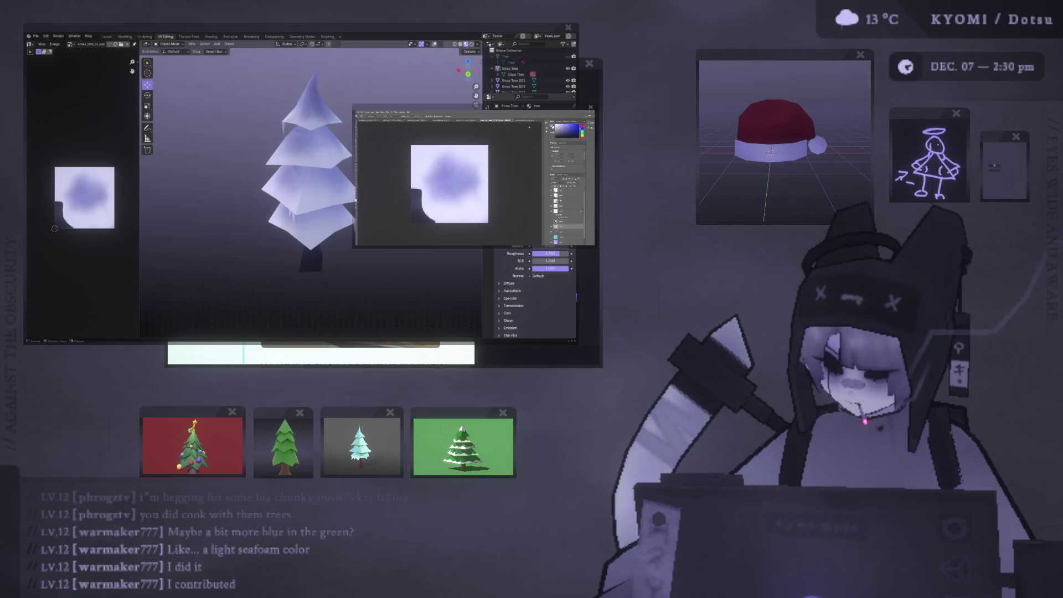
{"action": "left_click", "coordinate": [402, 121]}
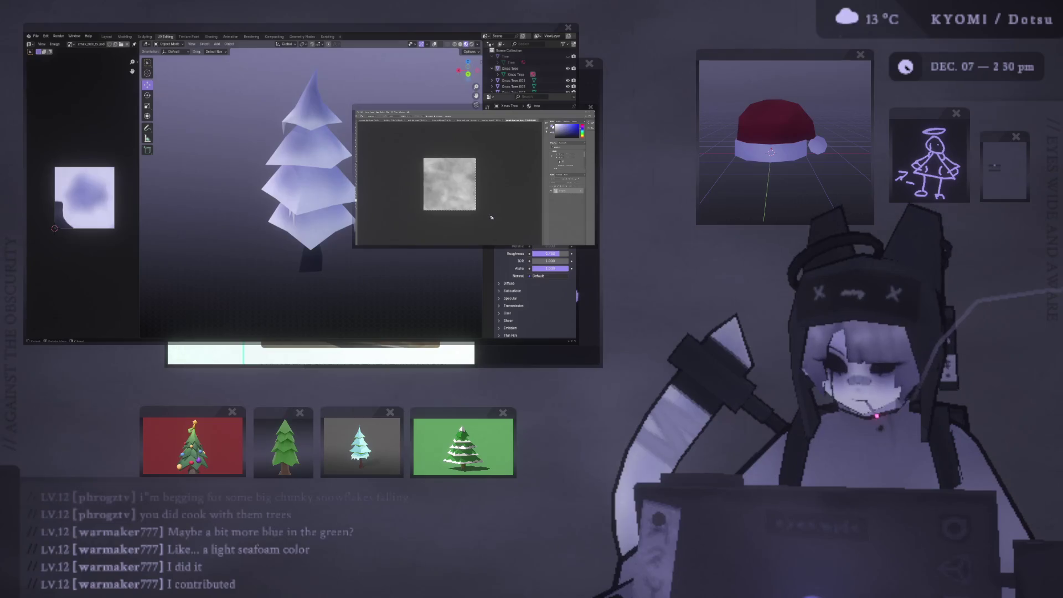
Fill the small square canvas with light seafoam cyan, then orbit the tree to check it.
{"action": "scroll", "coordinate": [486, 222], "scroll_direction": "down", "scroll_amount": 5, "text": "alt"}
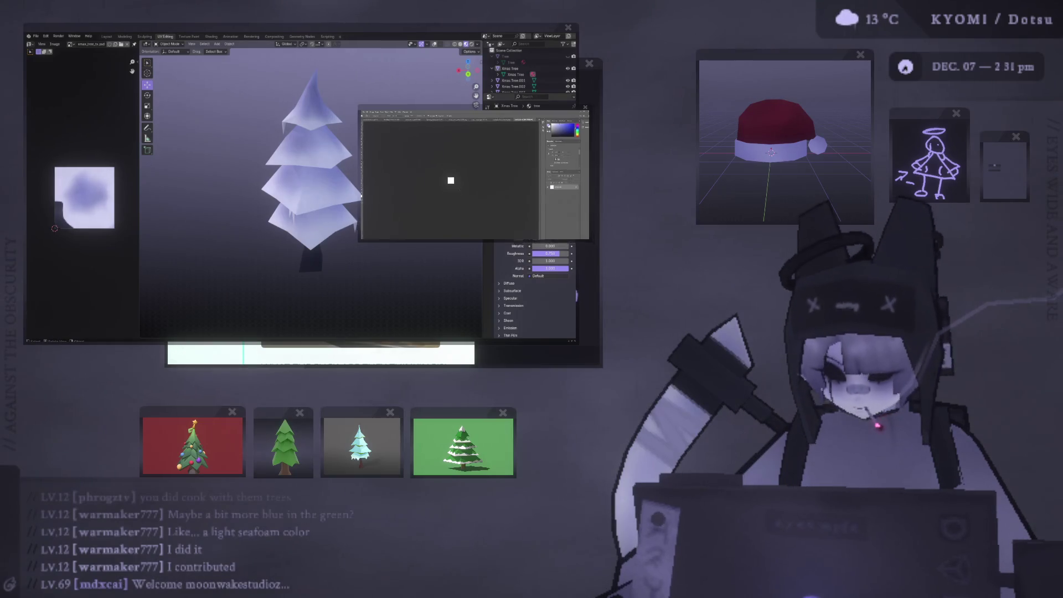
{"action": "left_click", "coordinate": [450, 182]}
{"action": "scroll", "coordinate": [454, 167], "scroll_direction": "up", "scroll_amount": 3, "text": "alt"}
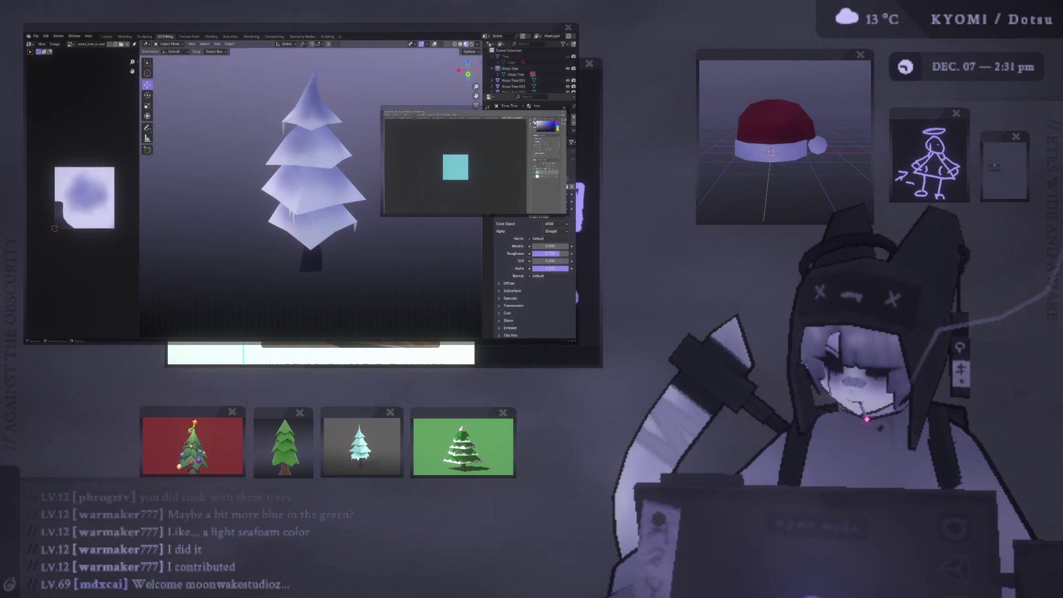
{"action": "middle_click_drag", "start_coordinate": [310, 166], "coordinate": [334, 170]}
{"action": "scroll", "coordinate": [335, 170], "scroll_direction": "up", "scroll_amount": 8}
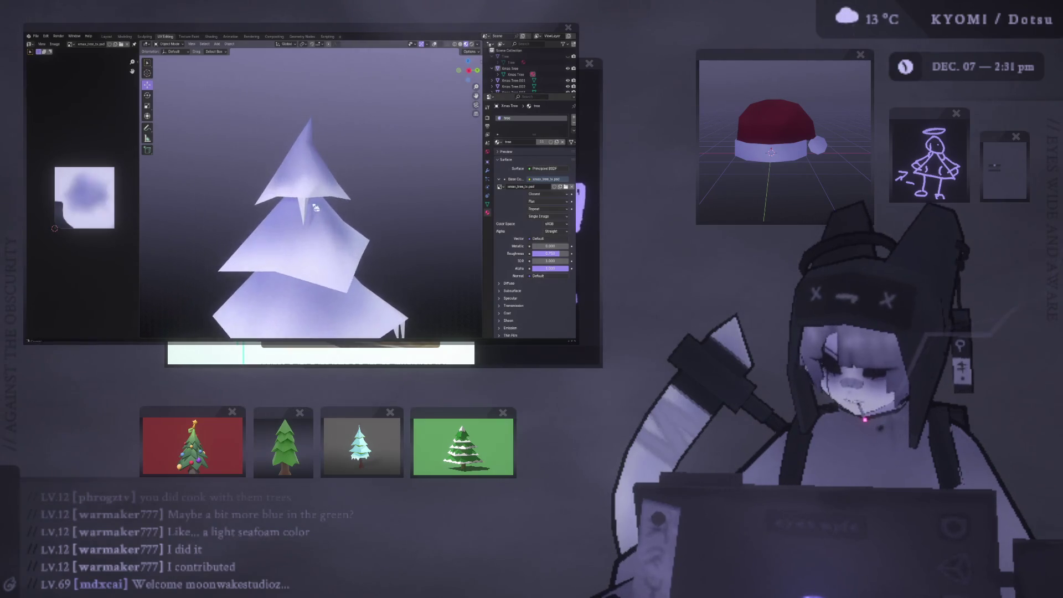
In Edit Mode, select the tree's faces and extend the selection to linked geometry.
{"action": "key", "text": "Tab"}
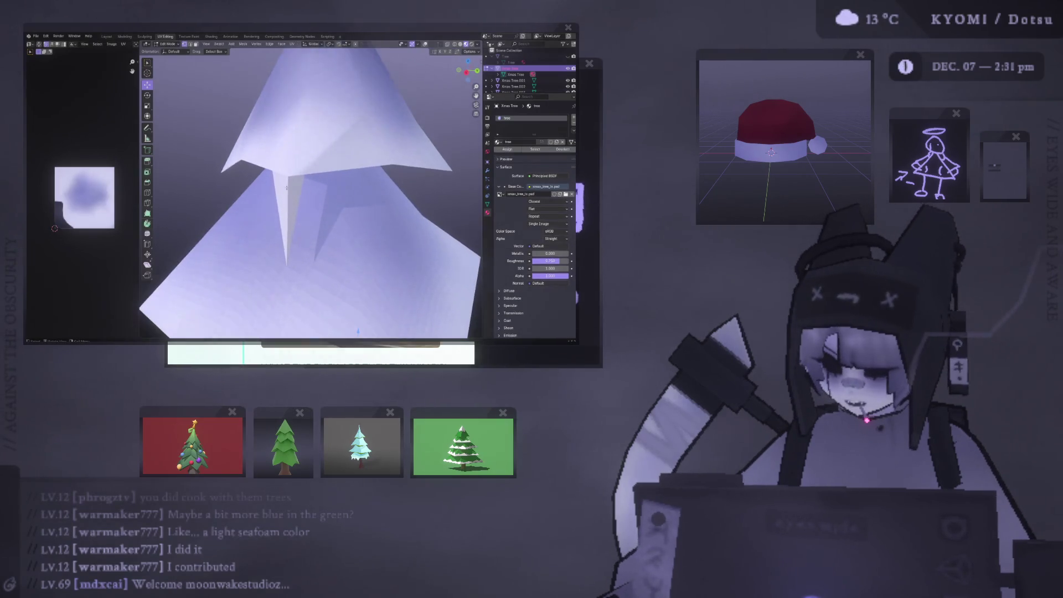
{"action": "left_click", "coordinate": [289, 213]}
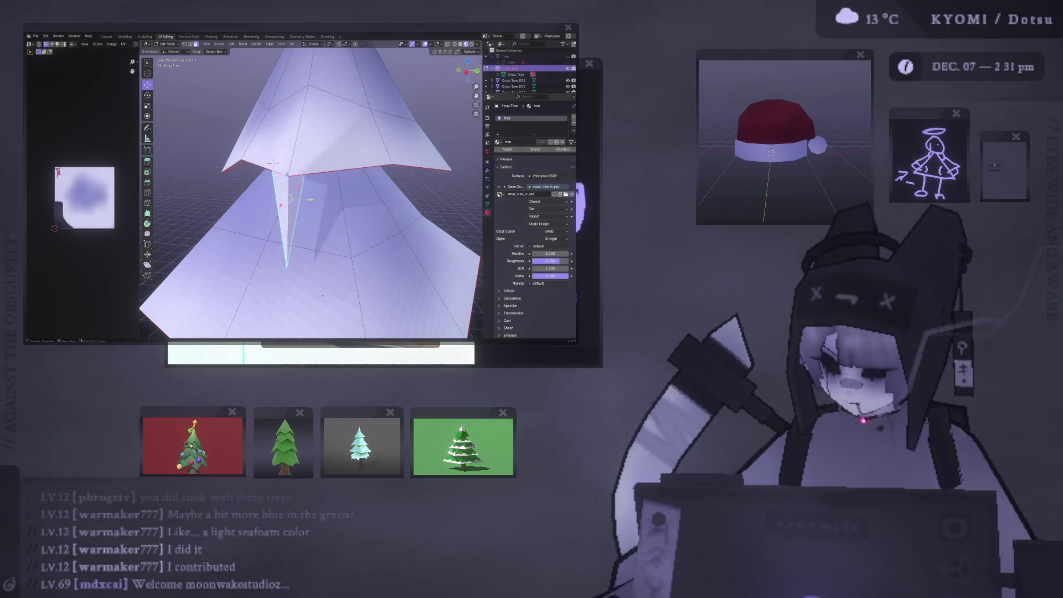
{"action": "key", "text": "a"}
{"action": "scroll", "coordinate": [274, 164], "scroll_direction": "down", "scroll_amount": 5}
{"action": "scroll", "coordinate": [303, 180], "scroll_direction": "down", "scroll_amount": 2}
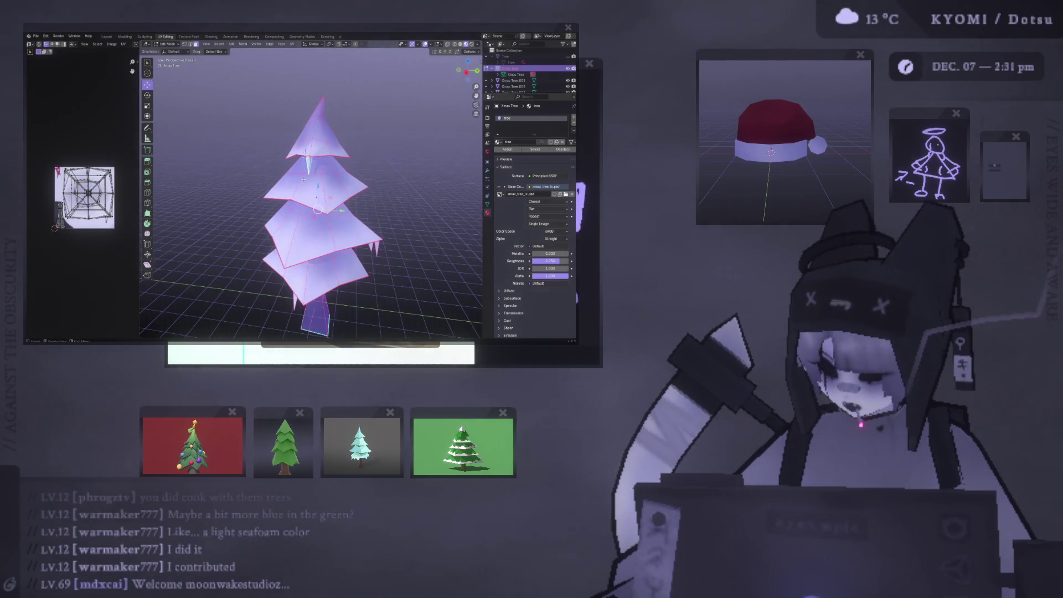
{"action": "left_click", "coordinate": [311, 265]}
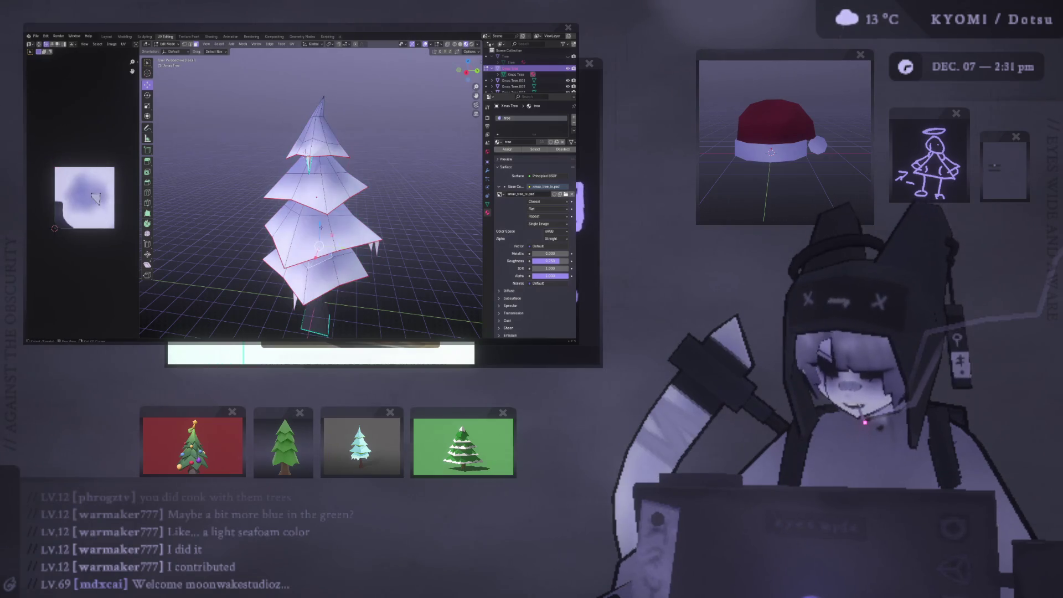
{"action": "middle_click_drag", "start_coordinate": [312, 264], "coordinate": [328, 232]}
{"action": "key", "text": "ctrl+l"}
Select the upper and middle tier faces and clear their seams with Ctrl+E > Clear Seam.
{"action": "scroll", "coordinate": [327, 232], "scroll_direction": "up", "scroll_amount": 6}
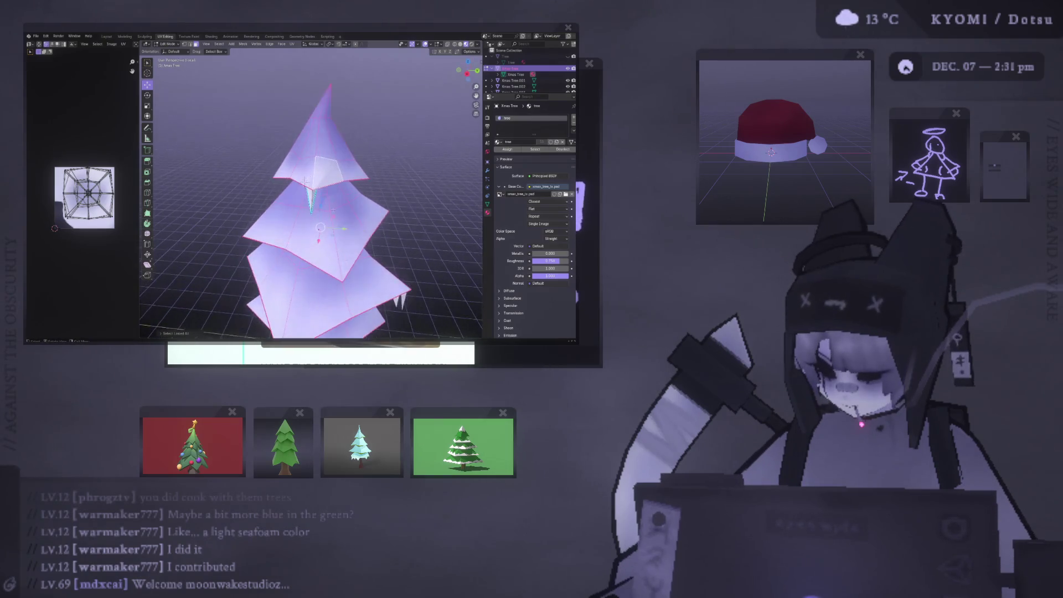
{"action": "left_click", "coordinate": [310, 200]}
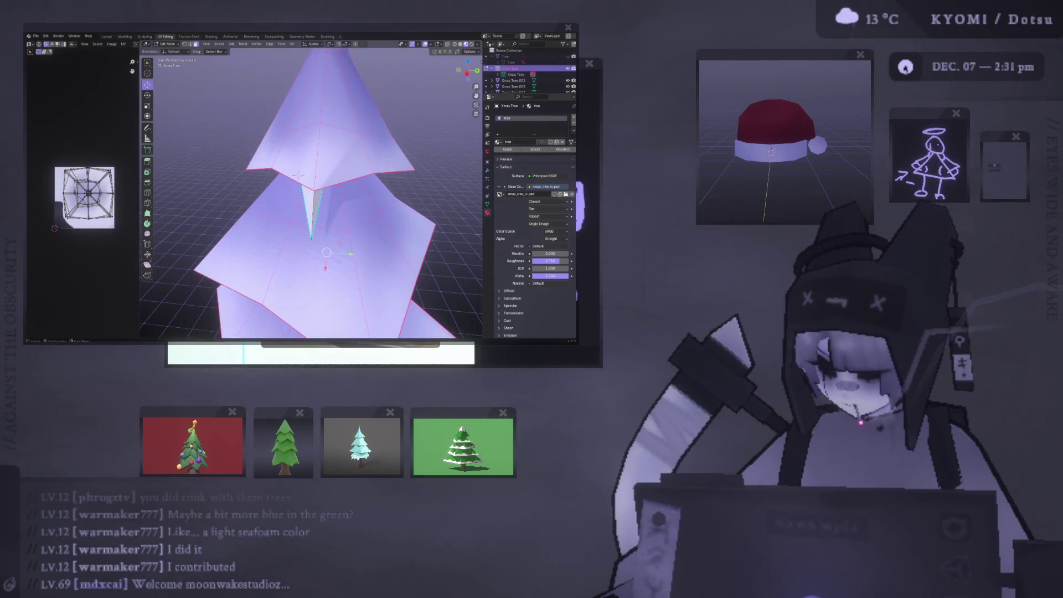
{"action": "key", "text": "l"}
{"action": "left_click", "coordinate": [340, 202], "text": "shift"}
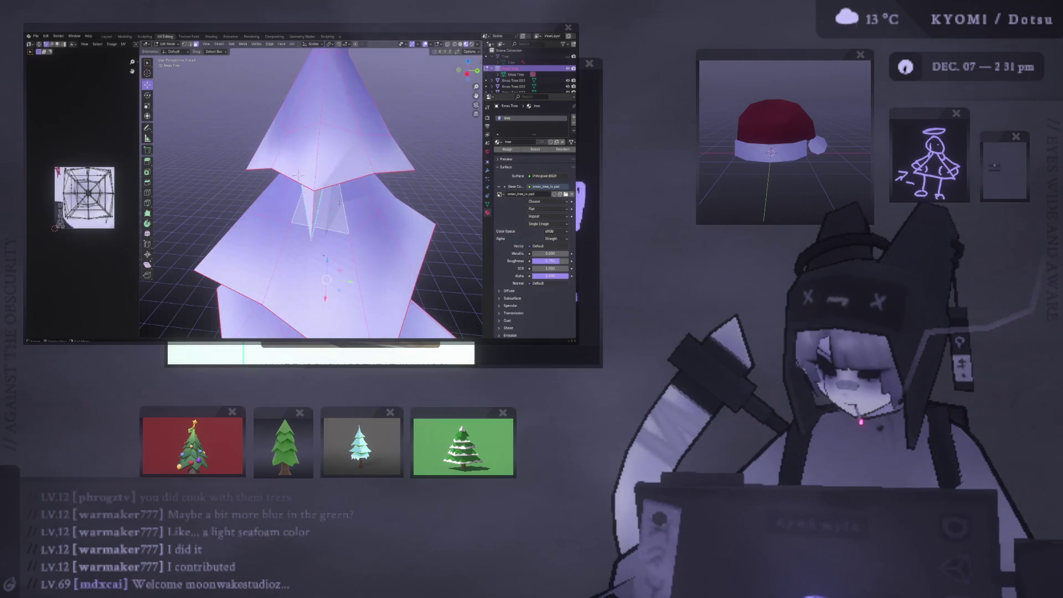
{"action": "key", "text": "u"}
{"action": "left_click", "coordinate": [299, 184]}
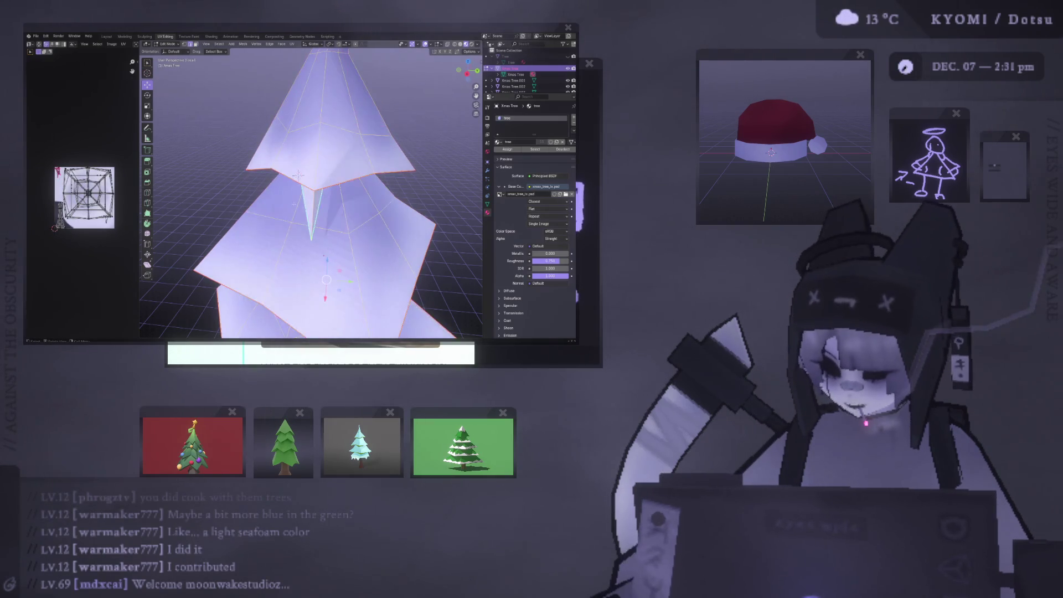
{"action": "key", "text": "ctrl+e"}
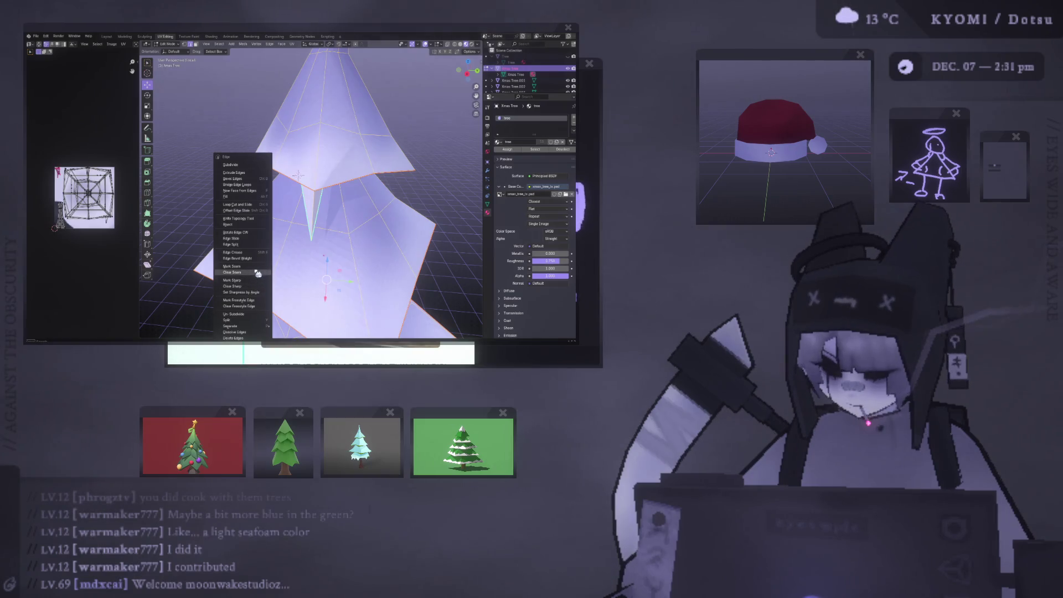
{"action": "left_click", "coordinate": [257, 273]}
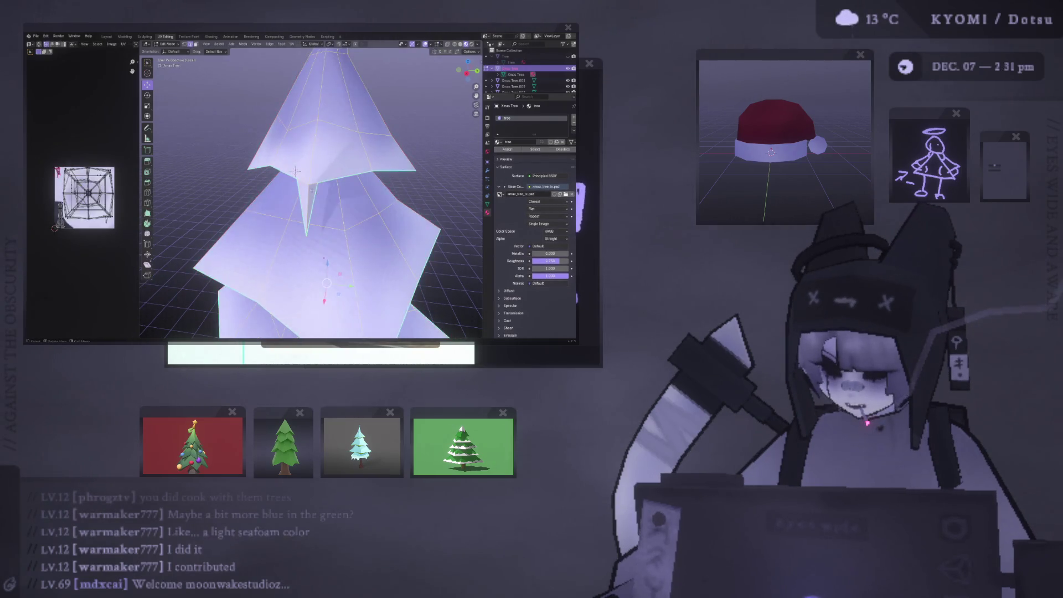
Select the whole upper tier with Ctrl+L, browsing the face and edge menus without applying anything.
{"action": "left_click", "coordinate": [295, 172]}
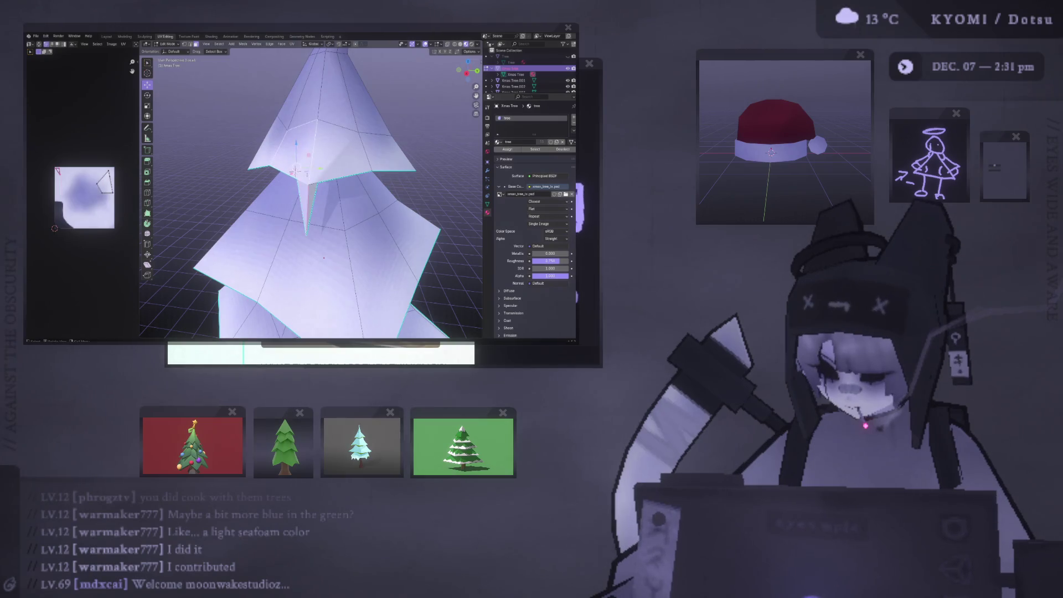
{"action": "left_click", "coordinate": [295, 172]}
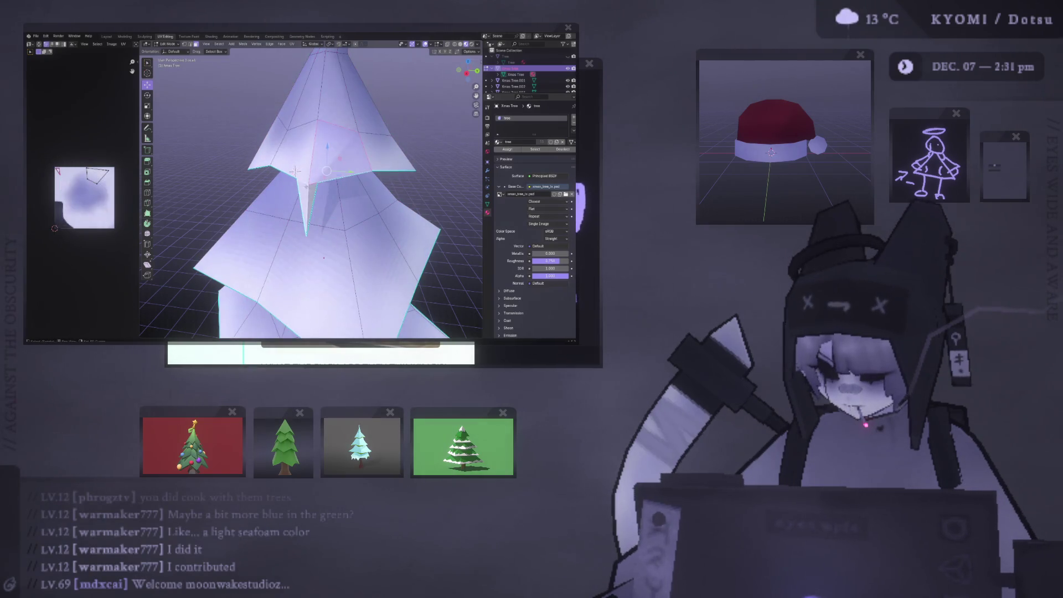
{"action": "key", "text": "ctrl+l"}
{"action": "key", "text": "ctrl+f"}
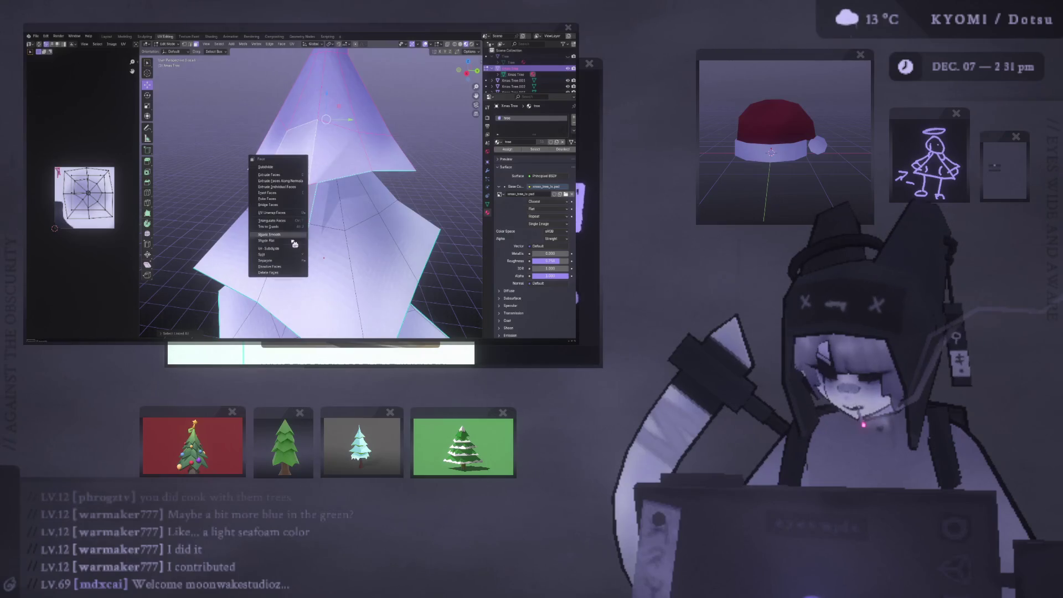
{"action": "key", "text": "Escape"}
{"action": "middle_click_drag", "start_coordinate": [284, 247], "coordinate": [299, 194]}
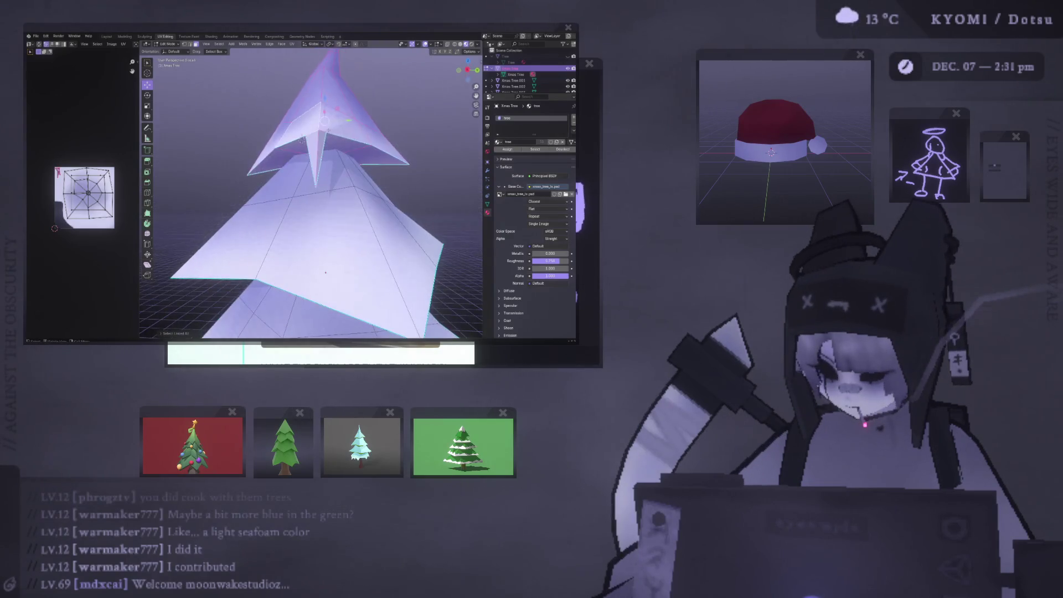
{"action": "key", "text": "ctrl+e"}
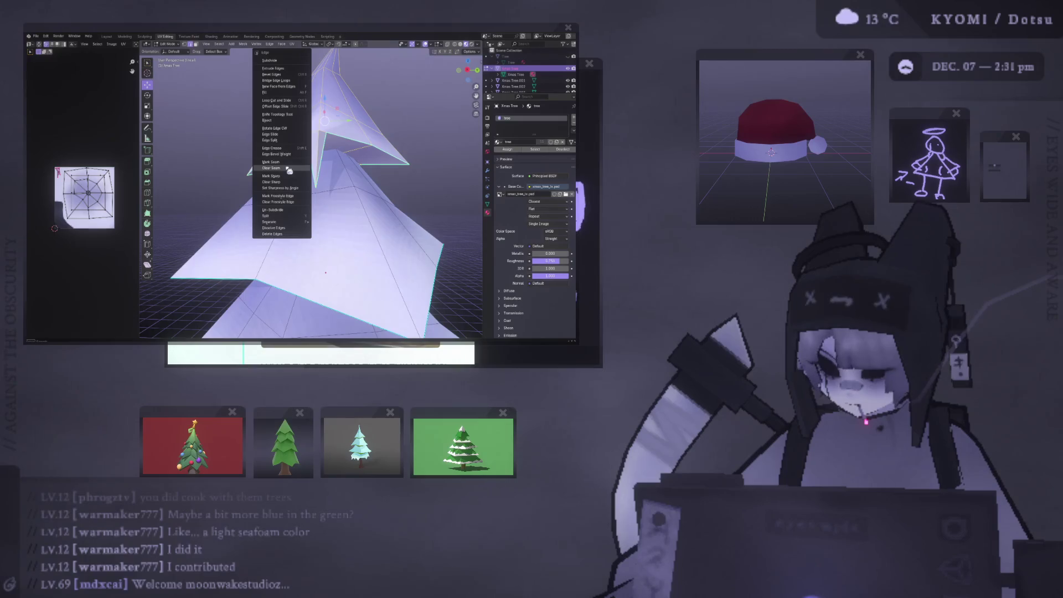
{"action": "key", "text": "Escape"}
Isolate the top cone with Ctrl+L and bring up the Alt+N Normals menu.
{"action": "key", "text": "Tab"}
{"action": "middle_click_drag", "start_coordinate": [289, 184], "coordinate": [278, 221]}
{"action": "key", "text": "Tab"}
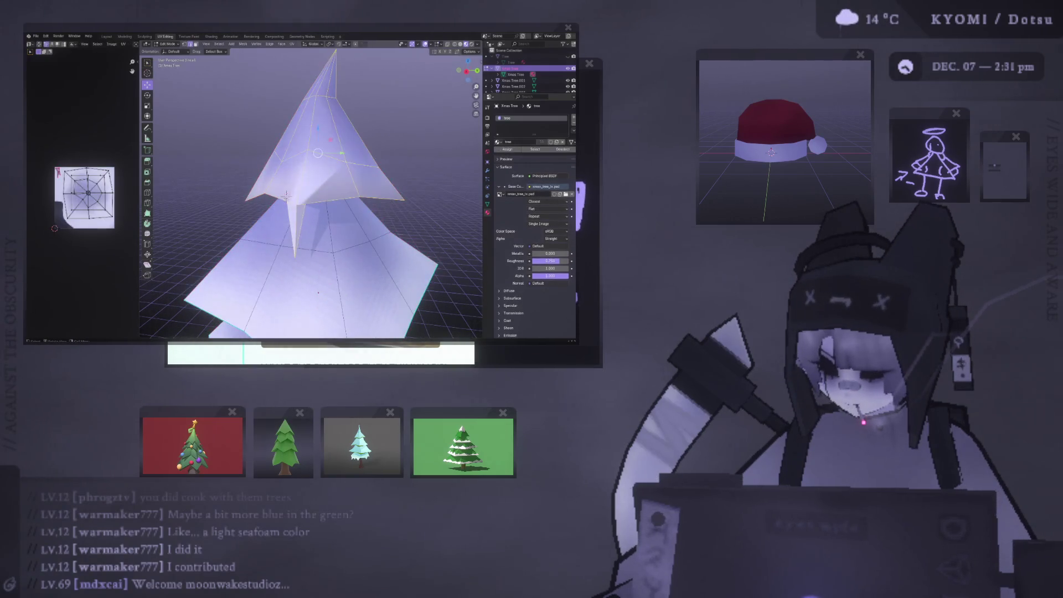
{"action": "left_click", "coordinate": [285, 195]}
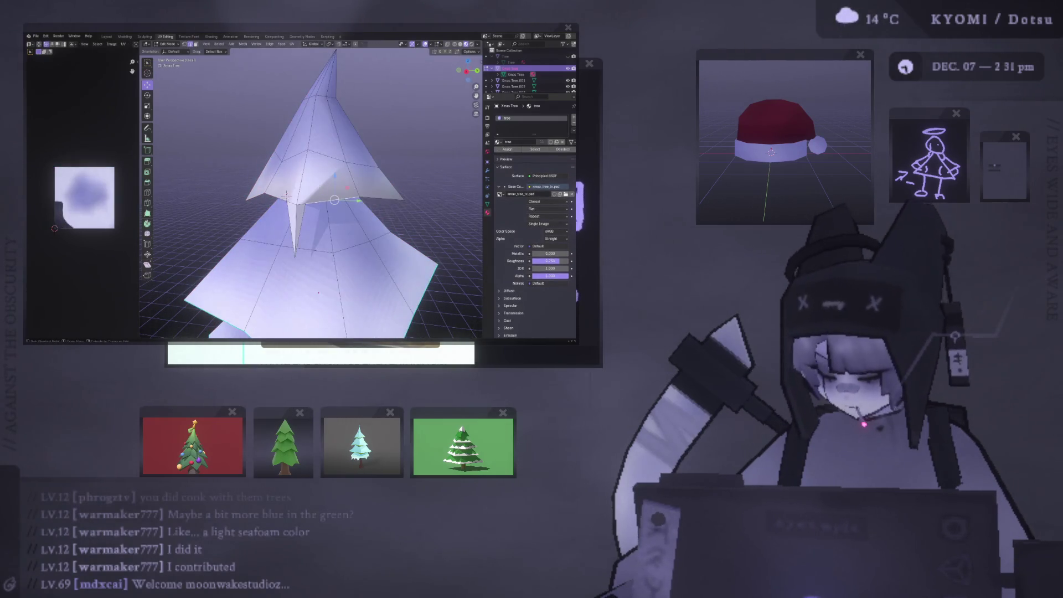
{"action": "key", "text": "ctrl+l"}
{"action": "key", "text": "alt+n"}
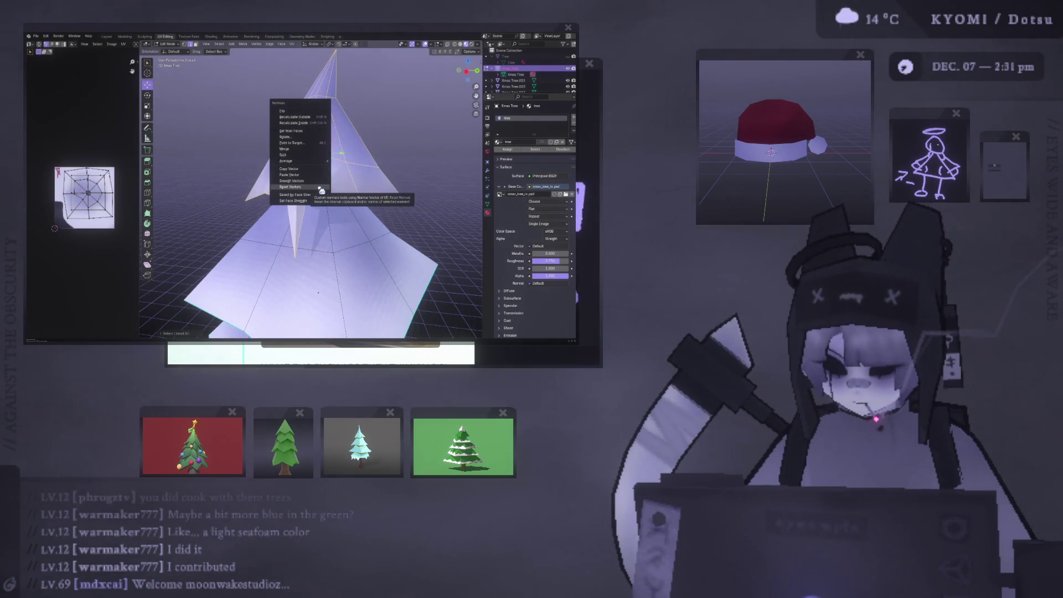
Reset the top cone's normal vectors and check the result in Object Mode.
{"action": "left_click", "coordinate": [321, 190]}
{"action": "key", "text": "Tab"}
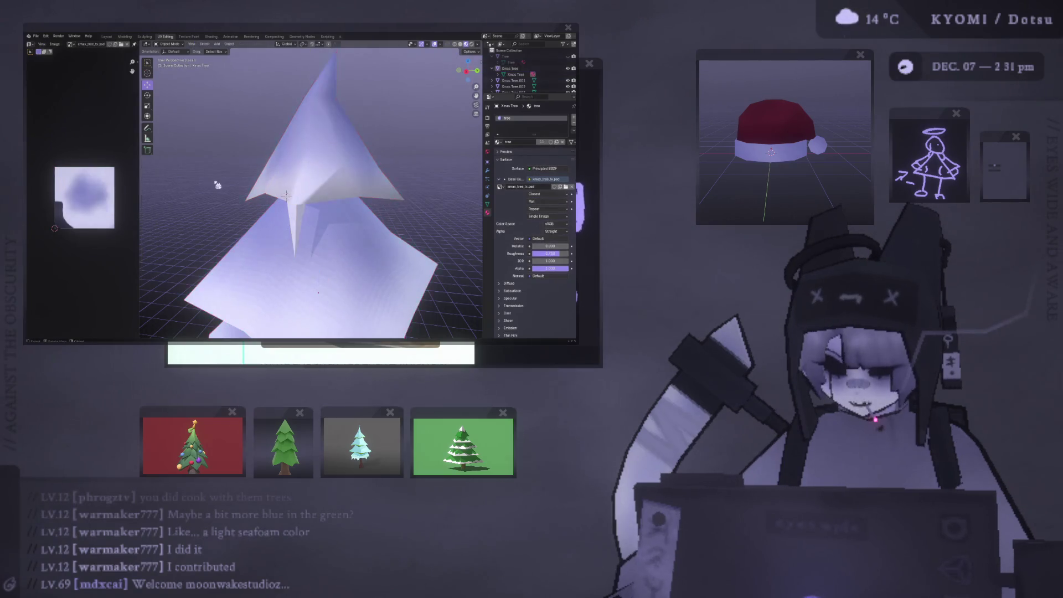
{"action": "middle_click_drag", "start_coordinate": [227, 201], "coordinate": [252, 199]}
{"action": "key", "text": "Tab"}
Mark the selected upper tier edges as seams.
{"action": "right_click", "coordinate": [305, 169]}
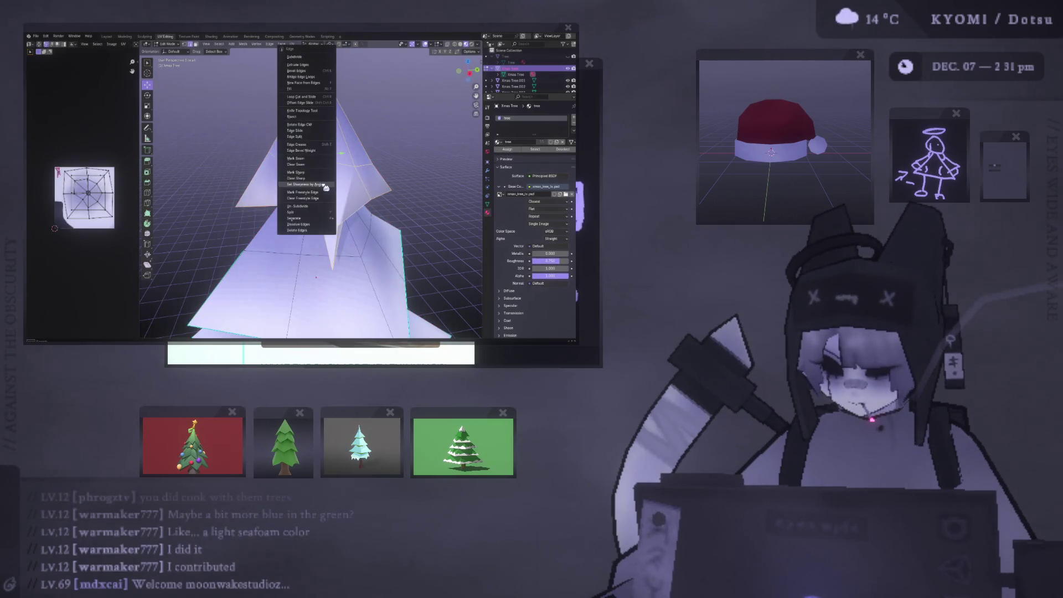
{"action": "right_click", "coordinate": [246, 175]}
{"action": "left_click", "coordinate": [238, 249]}
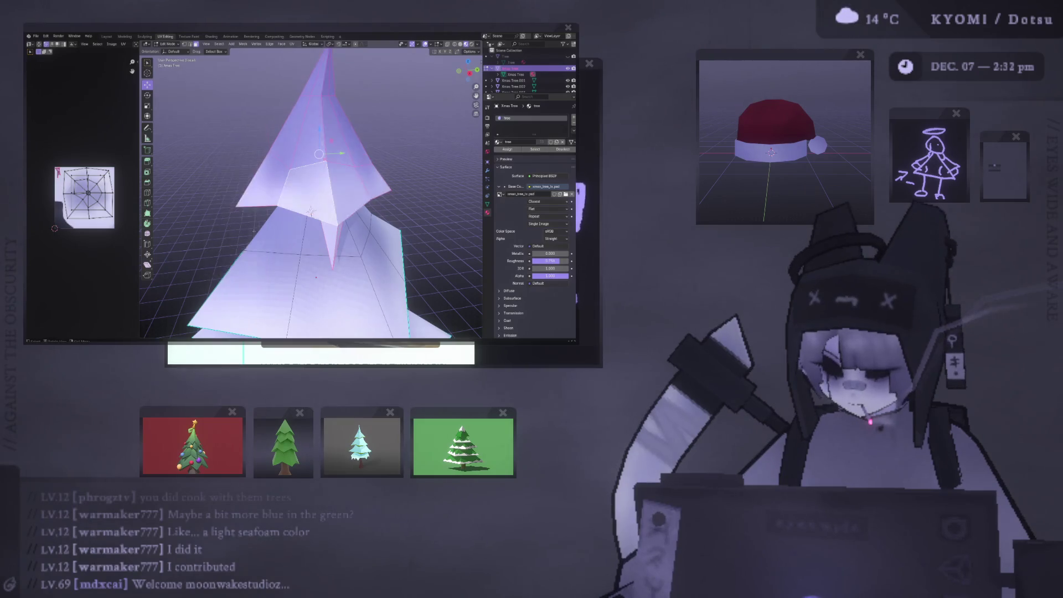
{"action": "key", "text": "Tab"}
{"action": "mouse_move", "coordinate": [310, 212]}
{"action": "middle_mouse_down"}
{"action": "mouse_move", "coordinate": [314, 199]}
{"action": "mouse_move", "coordinate": [266, 214]}
{"action": "mouse_move", "coordinate": [281, 219]}
{"action": "middle_mouse_up"}
{"action": "key", "text": "Tab"}
Apply Shade Smooth to the selected faces and inspect the tree from several angles, including below.
{"action": "right_click", "coordinate": [287, 204]}
{"action": "left_click", "coordinate": [282, 199]}
{"action": "key", "text": "Tab"}
{"action": "left_click", "coordinate": [272, 219]}
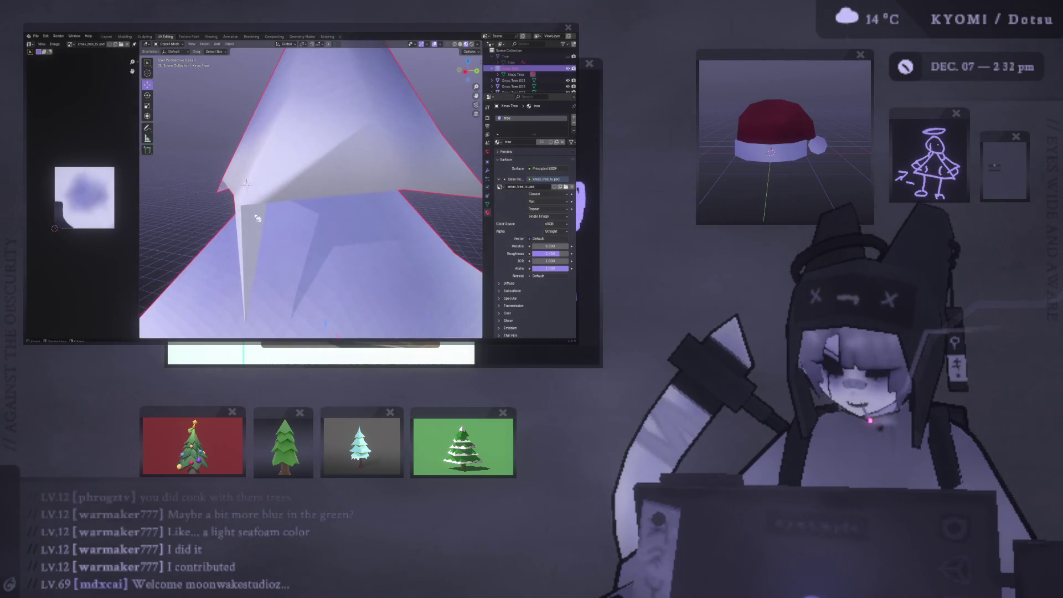
{"action": "key", "text": "Tab"}
{"action": "middle_click_drag", "start_coordinate": [247, 184], "coordinate": [268, 165]}
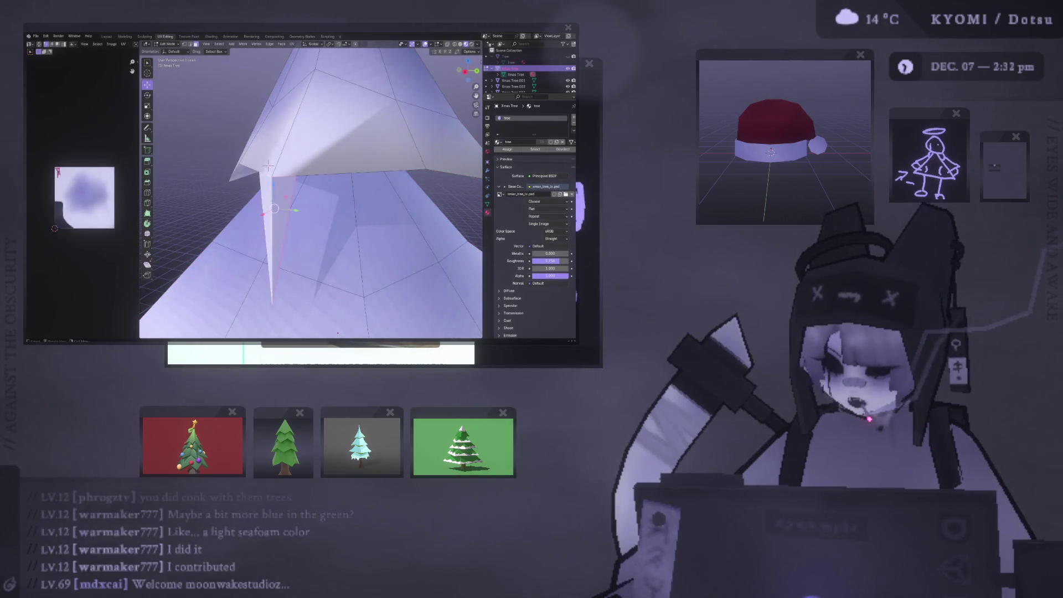
{"action": "key", "text": "Tab"}
{"action": "mouse_move", "coordinate": [268, 165]}
{"action": "middle_mouse_down"}
{"action": "mouse_move", "coordinate": [235, 151]}
{"action": "mouse_move", "coordinate": [241, 120]}
{"action": "mouse_move", "coordinate": [258, 136]}
{"action": "middle_mouse_up"}
{"action": "key", "text": "Tab"}
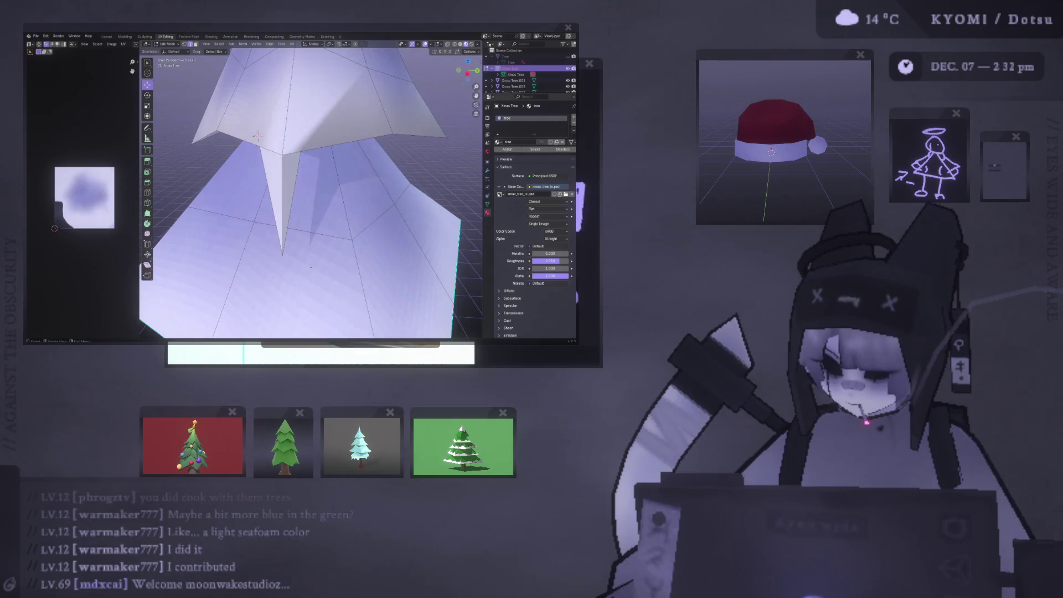
{"action": "mouse_move", "coordinate": [258, 135]}
{"action": "middle_mouse_down"}
{"action": "mouse_move", "coordinate": [260, 212]}
{"action": "mouse_move", "coordinate": [227, 215]}
{"action": "mouse_move", "coordinate": [339, 275]}
{"action": "mouse_move", "coordinate": [280, 221]}
{"action": "mouse_move", "coordinate": [302, 188]}
{"action": "mouse_move", "coordinate": [253, 149]}
{"action": "mouse_move", "coordinate": [342, 195]}
{"action": "mouse_move", "coordinate": [246, 240]}
{"action": "mouse_move", "coordinate": [288, 147]}
{"action": "middle_mouse_up"}
{"action": "key", "text": "Tab"}
{"action": "key", "text": "Tab"}
{"action": "key", "text": "Tab"}
{"action": "key", "text": "Tab"}
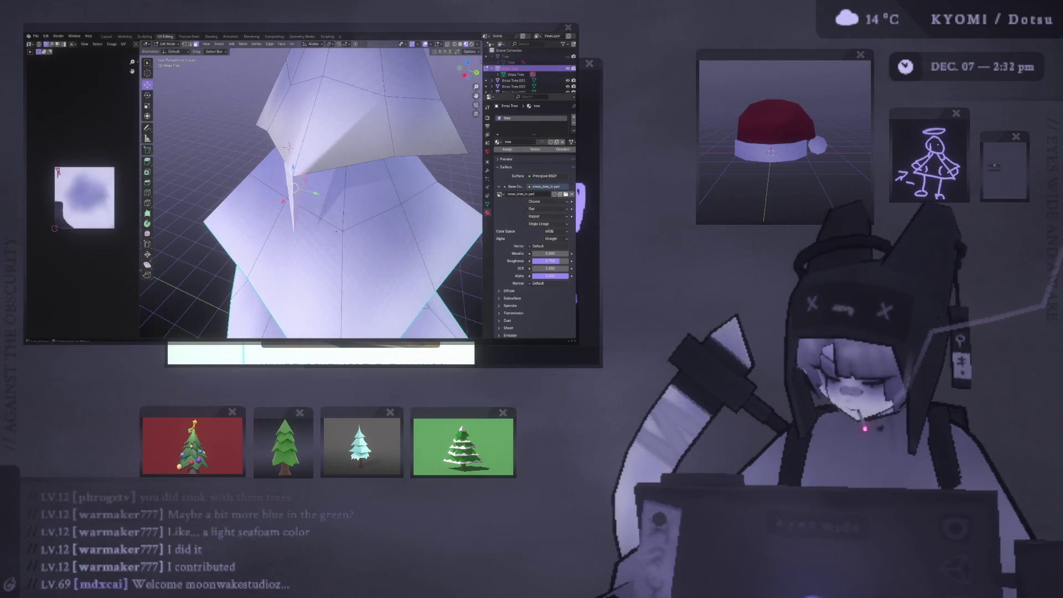
Convert the spike's triangles into quads with Alt+J.
{"action": "key", "text": "alt+j"}
{"action": "mouse_move", "coordinate": [289, 148]}
{"action": "middle_mouse_down"}
{"action": "mouse_move", "coordinate": [339, 171]}
{"action": "mouse_move", "coordinate": [274, 189]}
{"action": "mouse_move", "coordinate": [313, 185]}
{"action": "middle_mouse_up"}
{"action": "key", "text": "Tab"}
{"action": "scroll", "coordinate": [339, 171], "scroll_direction": "up", "scroll_amount": 3}
{"action": "key", "text": "Tab"}
{"action": "mouse_move", "coordinate": [272, 145]}
{"action": "middle_mouse_down"}
{"action": "mouse_move", "coordinate": [301, 158]}
{"action": "mouse_move", "coordinate": [277, 144]}
{"action": "middle_mouse_up"}
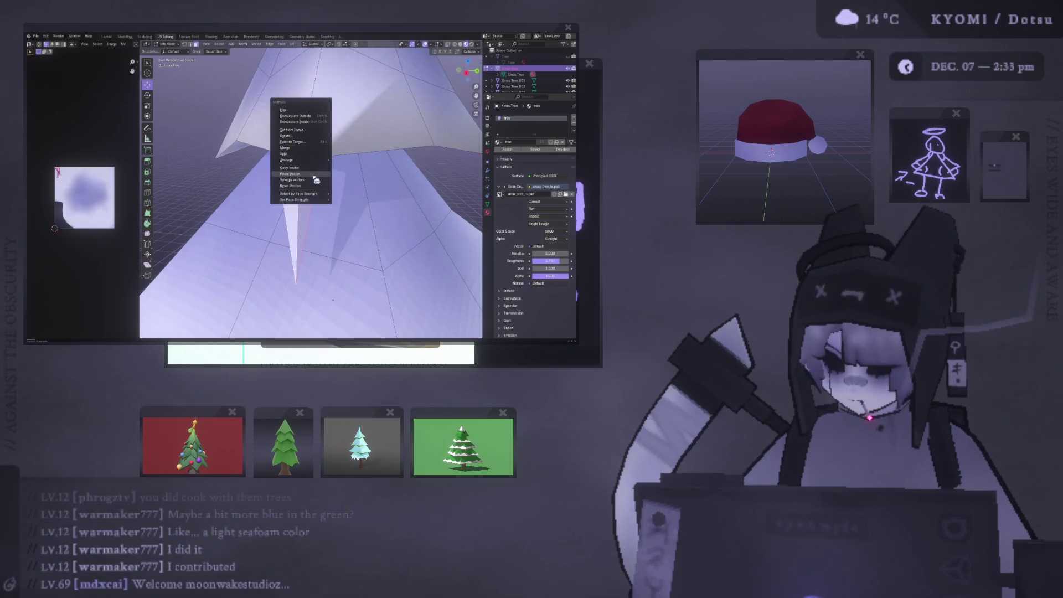
Reset the spike's normal vectors and smooth-shade its faces.
{"action": "left_click", "coordinate": [321, 186]}
{"action": "key", "text": "alt+n"}
{"action": "middle_click_drag", "start_coordinate": [317, 183], "coordinate": [230, 182]}
{"action": "key", "text": "ctrl+f"}
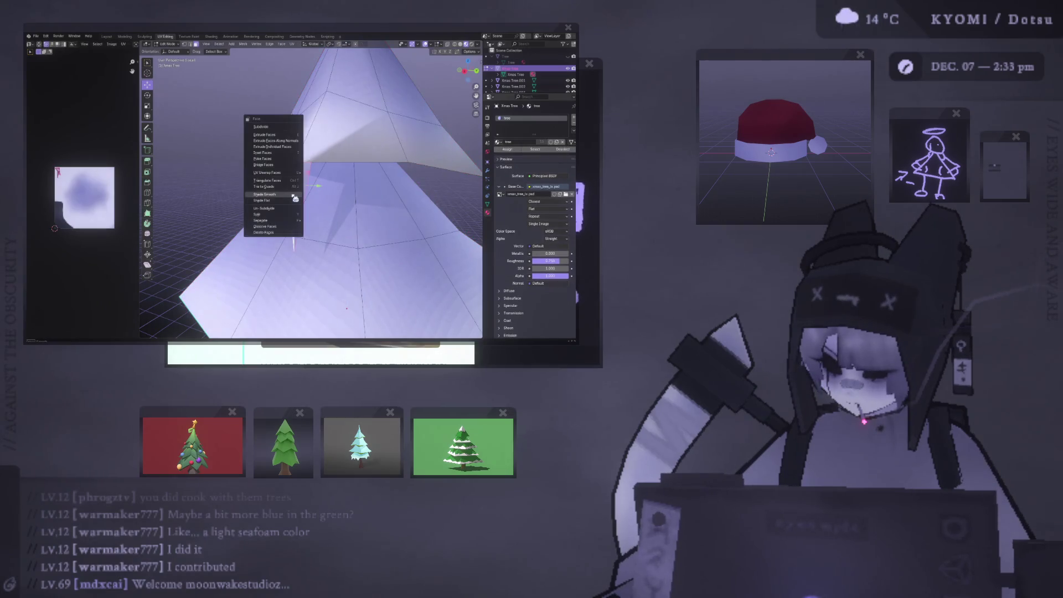
{"action": "left_click", "coordinate": [295, 194]}
{"action": "mouse_move", "coordinate": [295, 194]}
{"action": "middle_mouse_down"}
{"action": "mouse_move", "coordinate": [294, 166]}
{"action": "mouse_move", "coordinate": [286, 172]}
{"action": "middle_mouse_up"}
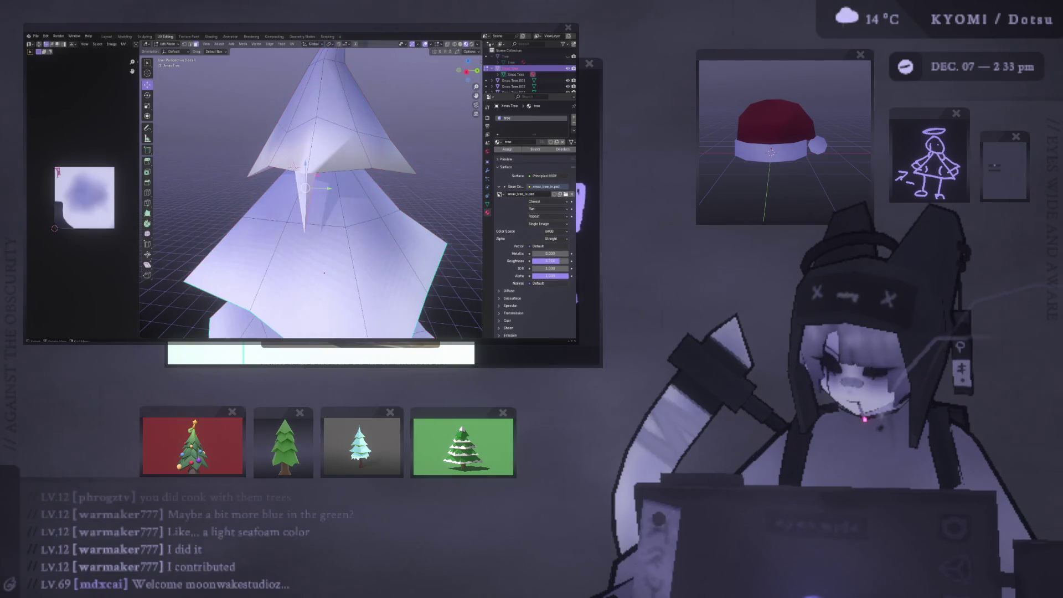
Frame the selected spike faces and mark their edges sharp.
{"action": "left_click", "coordinate": [286, 172], "text": "shift"}
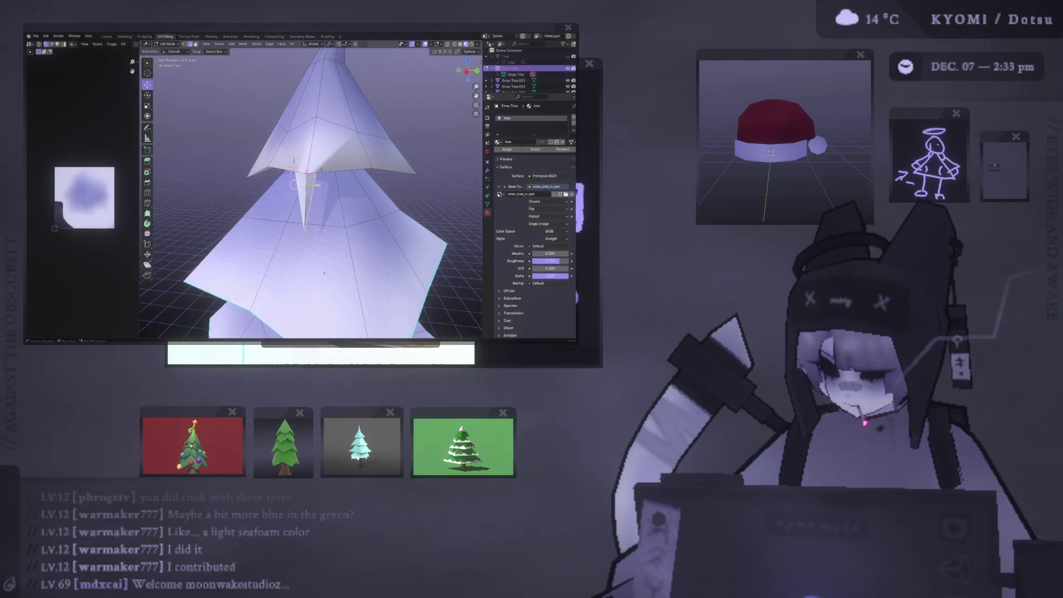
{"action": "key", "text": "KP_Decimal"}
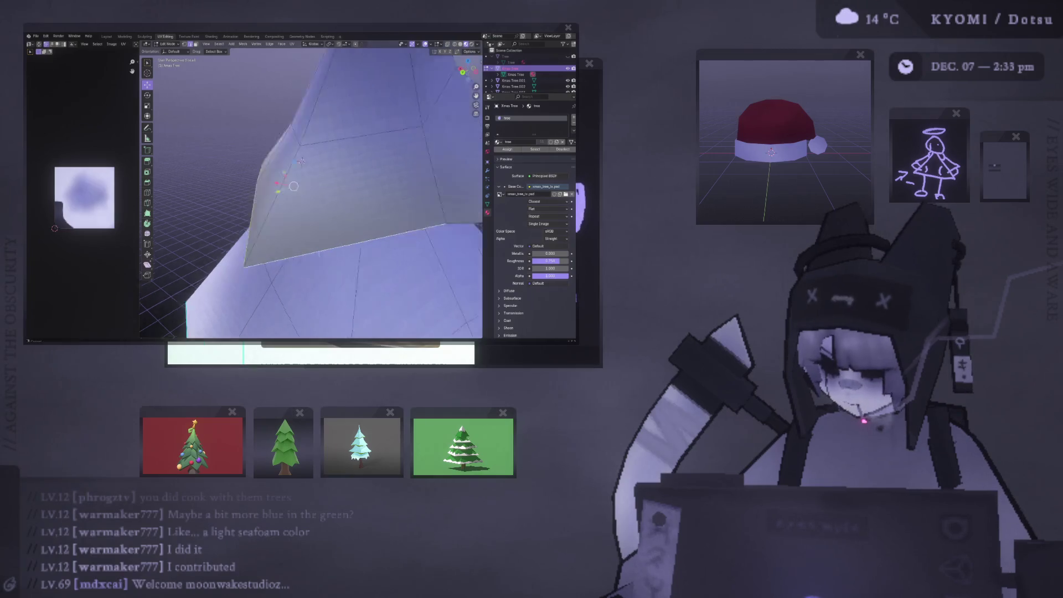
{"action": "scroll", "coordinate": [301, 161], "scroll_direction": "down", "scroll_amount": 5}
{"action": "mouse_move", "coordinate": [283, 144]}
{"action": "middle_mouse_down"}
{"action": "mouse_move", "coordinate": [306, 211]}
{"action": "mouse_move", "coordinate": [283, 213]}
{"action": "middle_mouse_up"}
{"action": "right_click", "coordinate": [282, 214]}
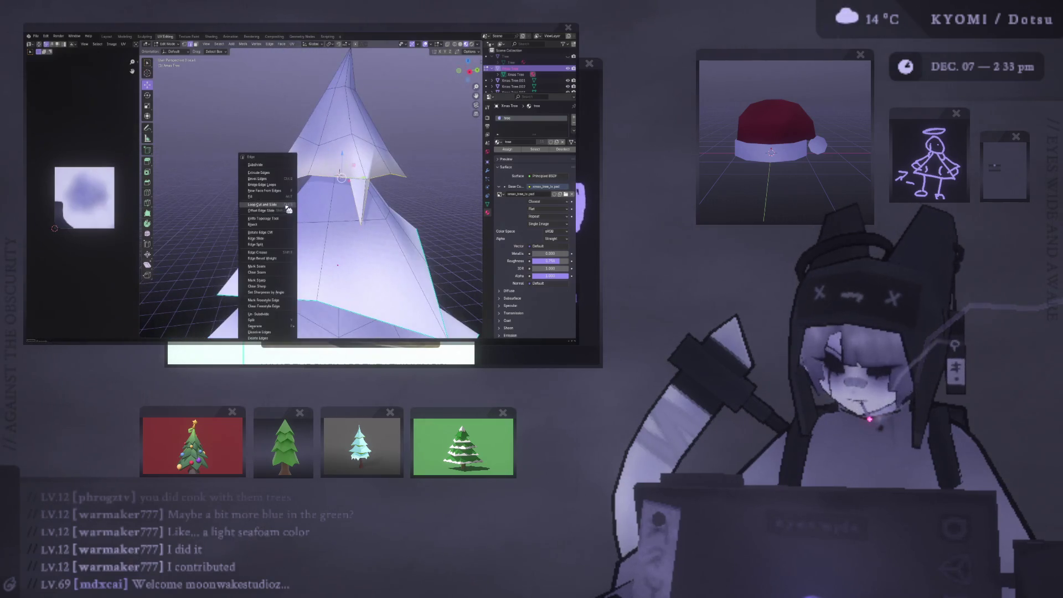
{"action": "left_click", "coordinate": [281, 273]}
{"action": "key", "text": "Tab"}
{"action": "middle_click_drag", "start_coordinate": [341, 177], "coordinate": [284, 225]}
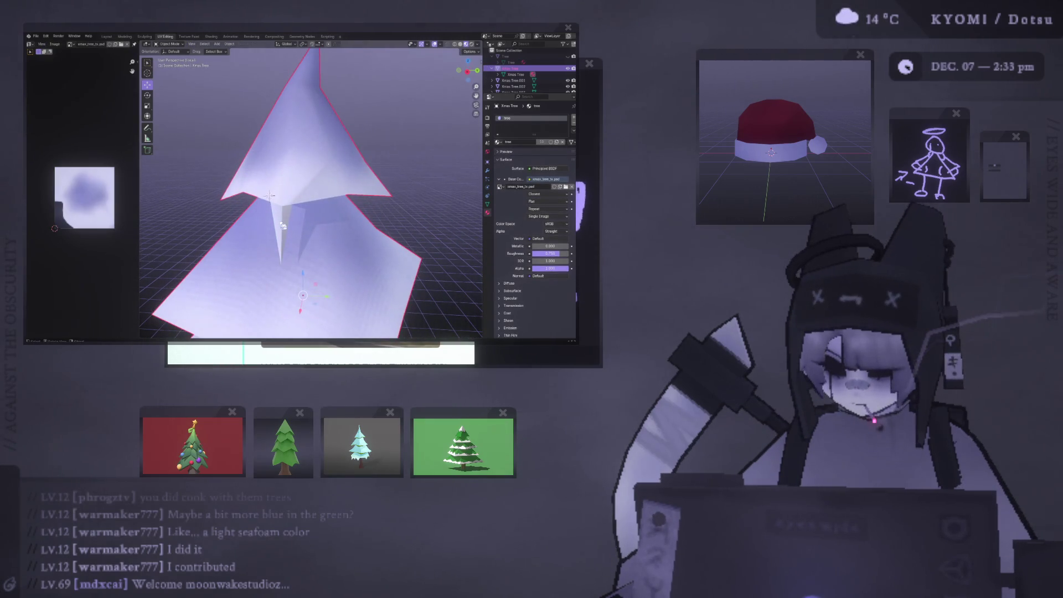
{"action": "key", "text": "Tab"}
{"action": "middle_click_drag", "start_coordinate": [291, 224], "coordinate": [271, 197]}
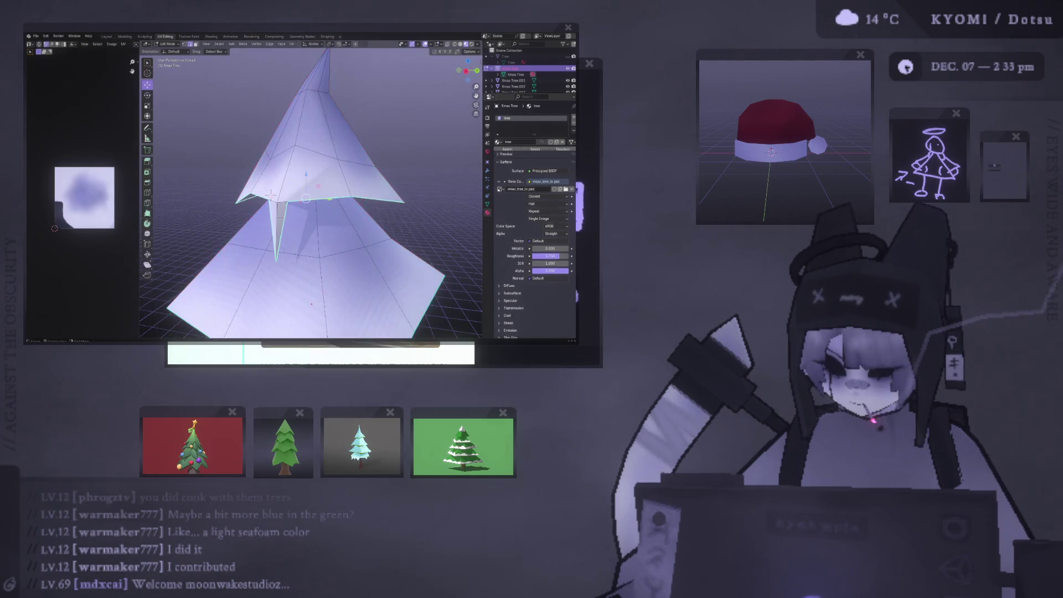
Select the Xmas Tree object, isolate it in local view, and enter Edit Mode.
{"action": "key", "text": "Tab"}
{"action": "middle_click_drag", "start_coordinate": [227, 210], "coordinate": [271, 204]}
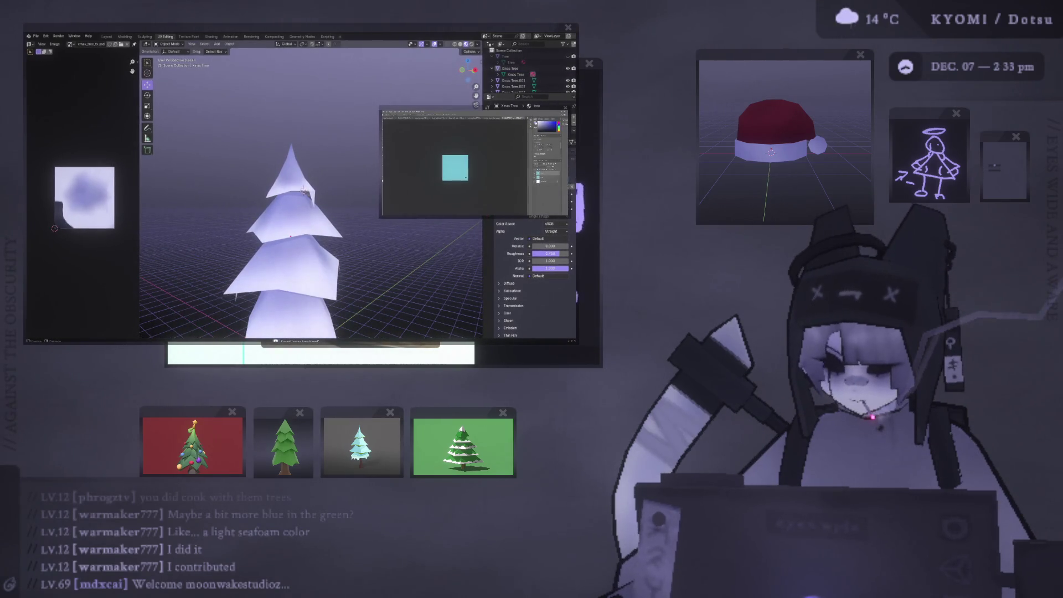
{"action": "left_click", "coordinate": [342, 235]}
{"action": "mouse_move", "coordinate": [261, 231]}
{"action": "middle_mouse_down"}
{"action": "mouse_move", "coordinate": [194, 214]}
{"action": "mouse_move", "coordinate": [194, 113]}
{"action": "middle_mouse_up"}
{"action": "key", "text": "alt+Tab"}
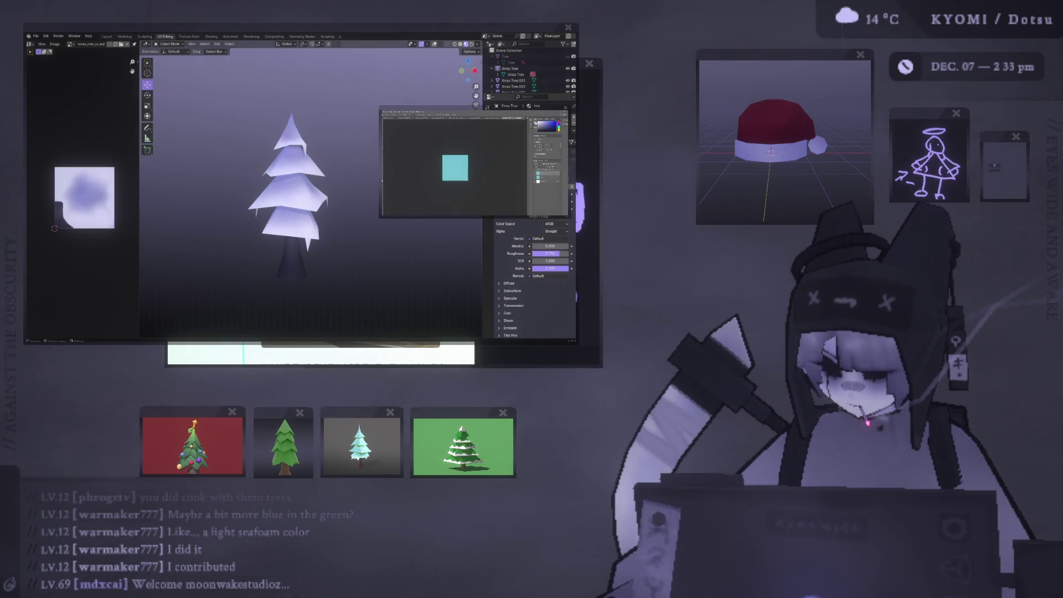
{"action": "key", "text": "alt+Tab"}
{"action": "left_click", "coordinate": [509, 68]}
{"action": "middle_click_drag", "start_coordinate": [409, 100], "coordinate": [398, 159]}
{"action": "key", "text": "KP_Divide"}
{"action": "key", "text": "Tab"}
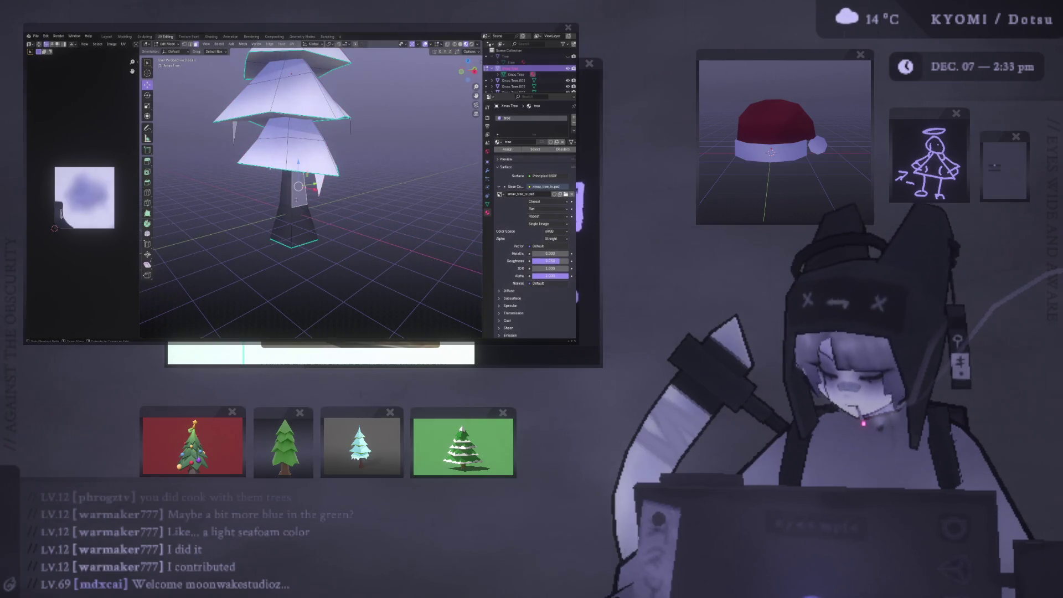
In Right Ortho view, shrink the lower trunk faces with Alt+S to thin the trunk.
{"action": "key", "text": "KP_3"}
{"action": "key", "text": "ctrl+l"}
{"action": "key", "text": "alt+s"}
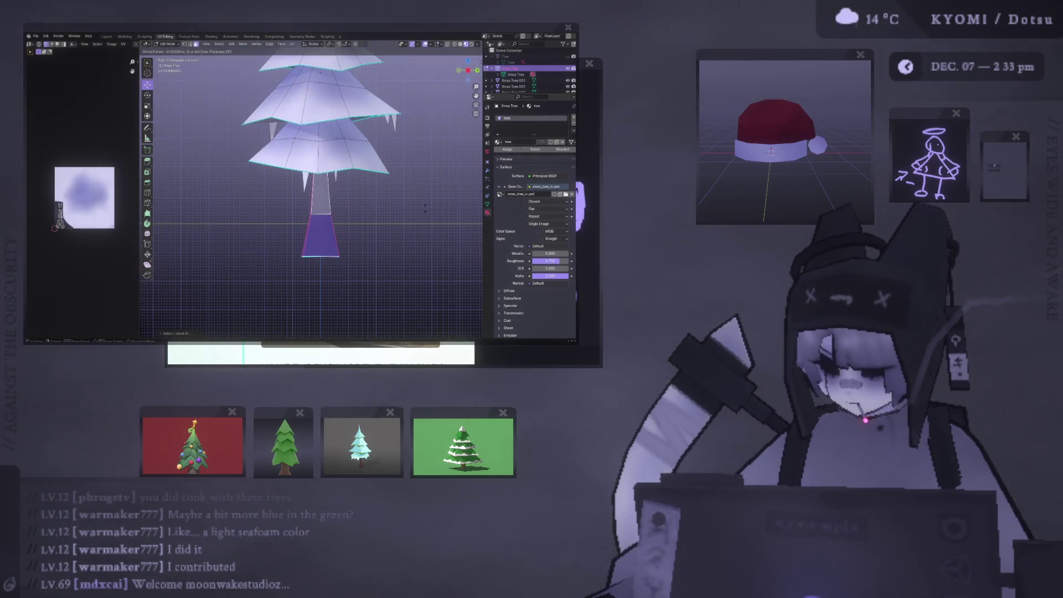
{"action": "left_click", "coordinate": [423, 208]}
{"action": "middle_click_drag", "start_coordinate": [423, 208], "coordinate": [363, 214]}
{"action": "key", "text": "alt+s"}
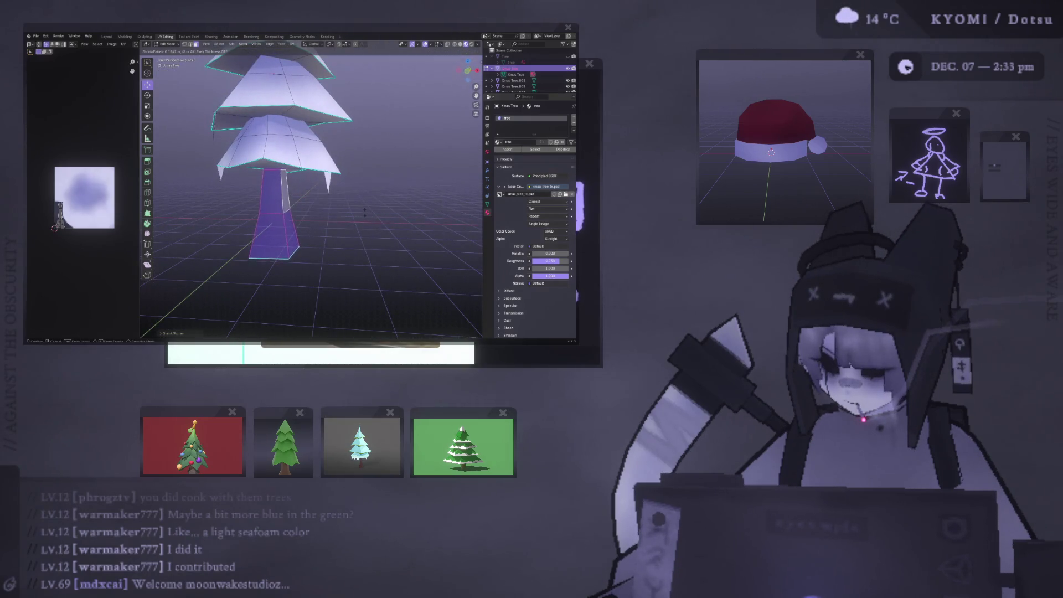
{"action": "left_click", "coordinate": [363, 216]}
Return to Object Mode, deselect the tree, and hide the viewport grid overlay.
{"action": "key", "text": "KP_1"}
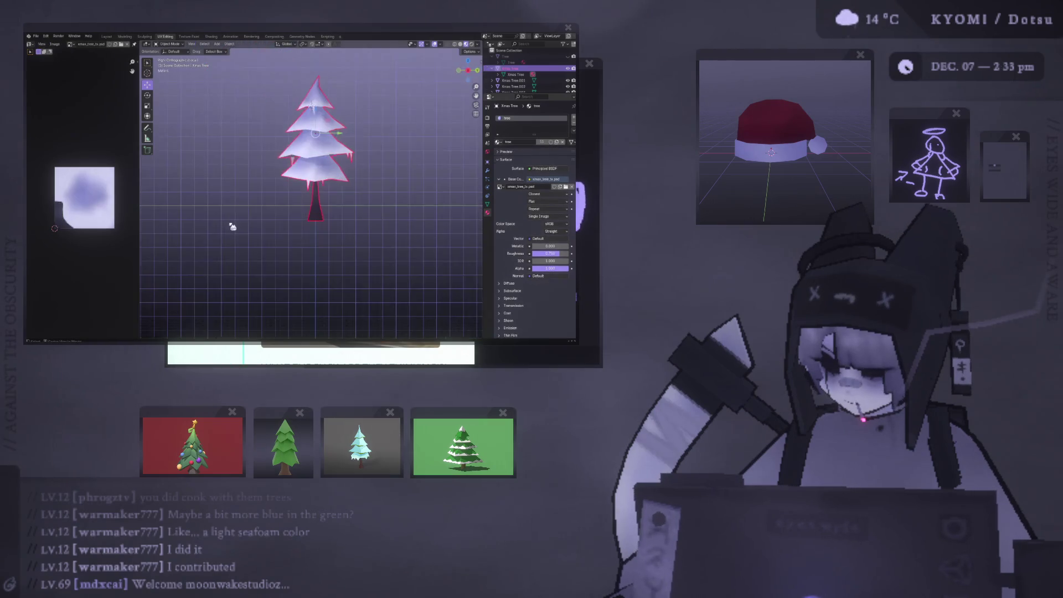
{"action": "middle_click_drag", "start_coordinate": [236, 219], "coordinate": [306, 194]}
{"action": "left_click", "coordinate": [288, 181]}
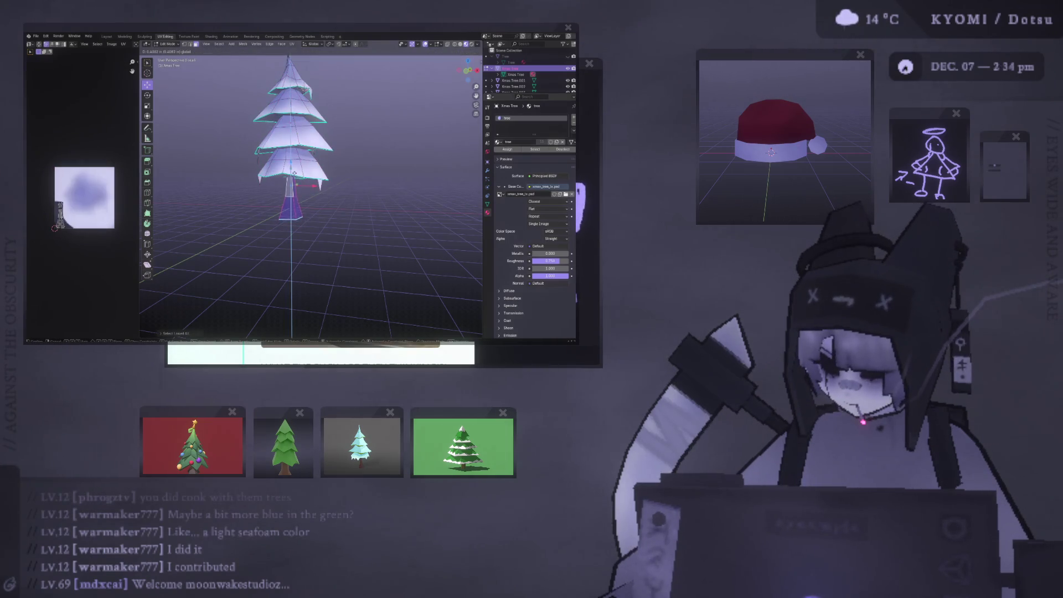
{"action": "key", "text": "Tab"}
{"action": "left_click", "coordinate": [244, 216]}
{"action": "scroll", "coordinate": [233, 215], "scroll_direction": "down", "scroll_amount": 3}
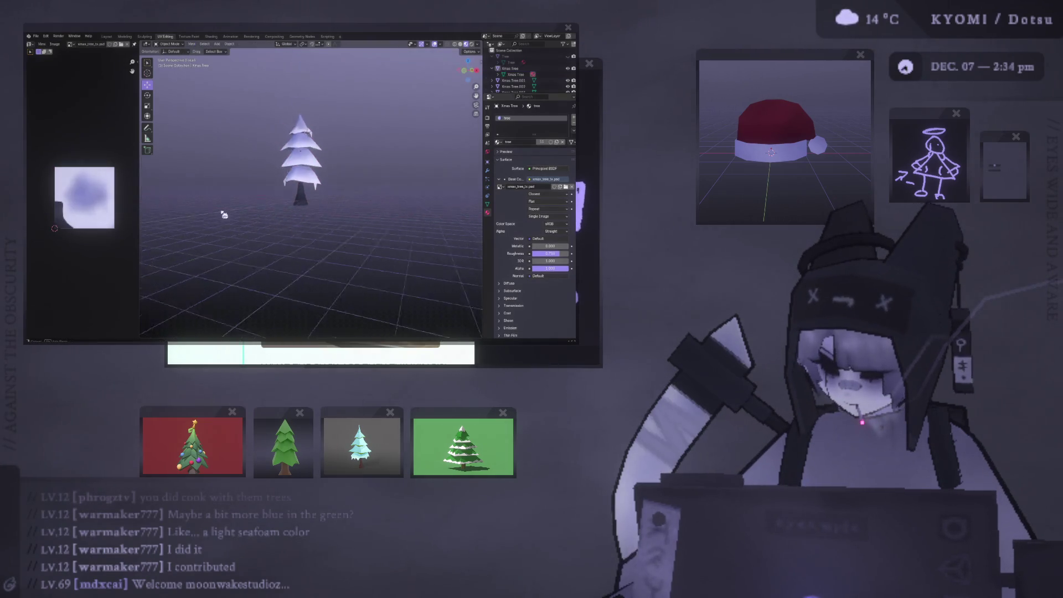
{"action": "left_click", "coordinate": [434, 43]}
Orbit and zoom the overlay-free Blender view for a clean shot of the tree.
{"action": "mouse_move", "coordinate": [310, 182]}
{"action": "middle_mouse_down"}
{"action": "mouse_move", "coordinate": [327, 189]}
{"action": "mouse_move", "coordinate": [247, 125]}
{"action": "mouse_move", "coordinate": [240, 130]}
{"action": "middle_mouse_up"}
{"action": "key", "text": "alt+Tab"}
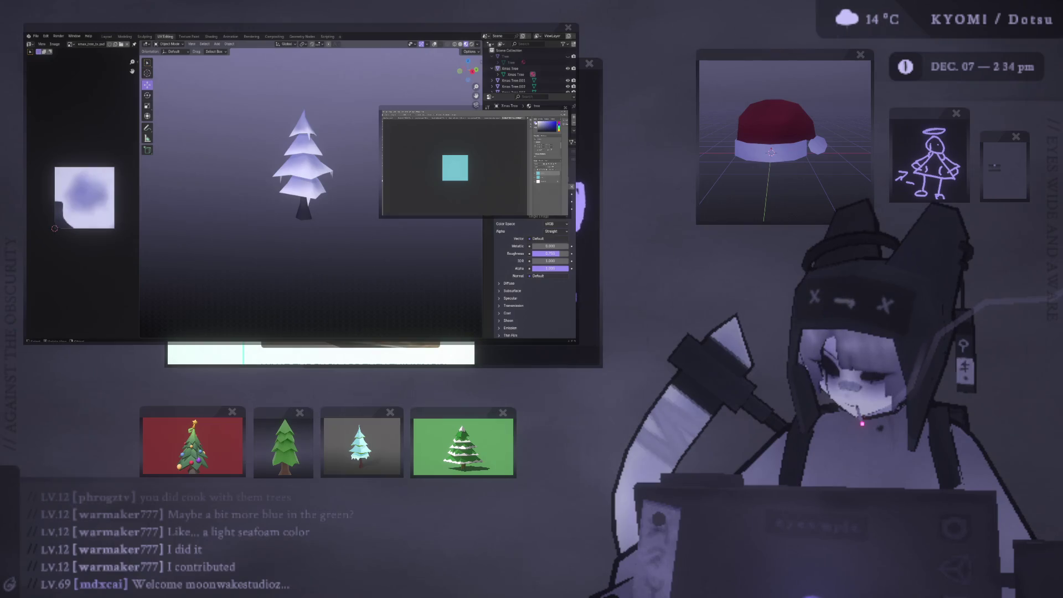
{"action": "key", "text": "alt+Tab"}
{"action": "scroll", "coordinate": [346, 226], "scroll_direction": "up", "scroll_amount": 2}
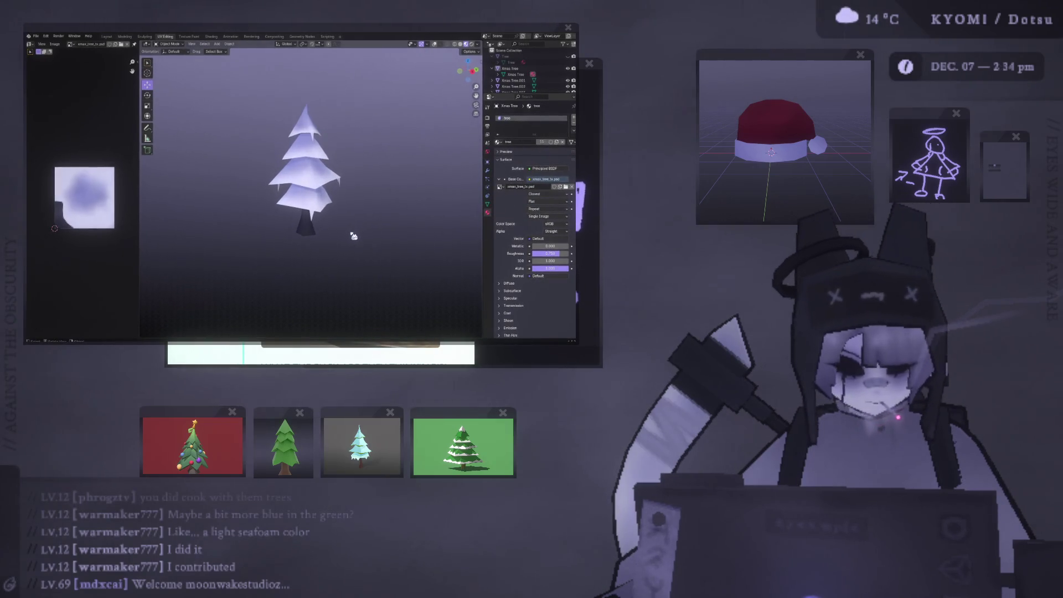
{"action": "scroll", "coordinate": [354, 236], "scroll_direction": "up", "scroll_amount": 1}
Paste the captured tree image into the Photoshop document and fit it to the window.
{"action": "key", "text": "alt+Tab"}
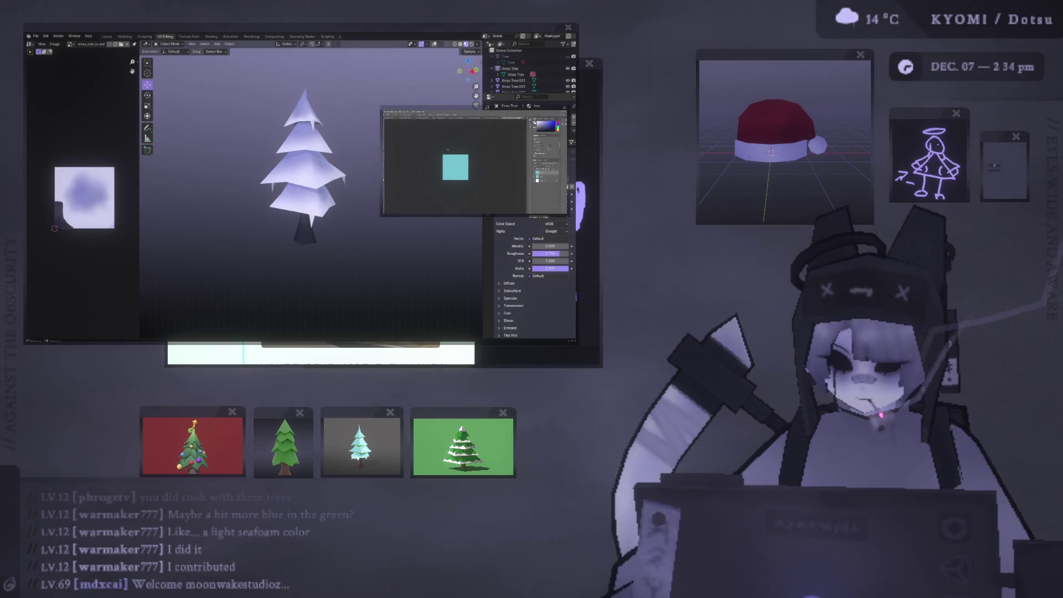
{"action": "key", "text": "ctrl+v"}
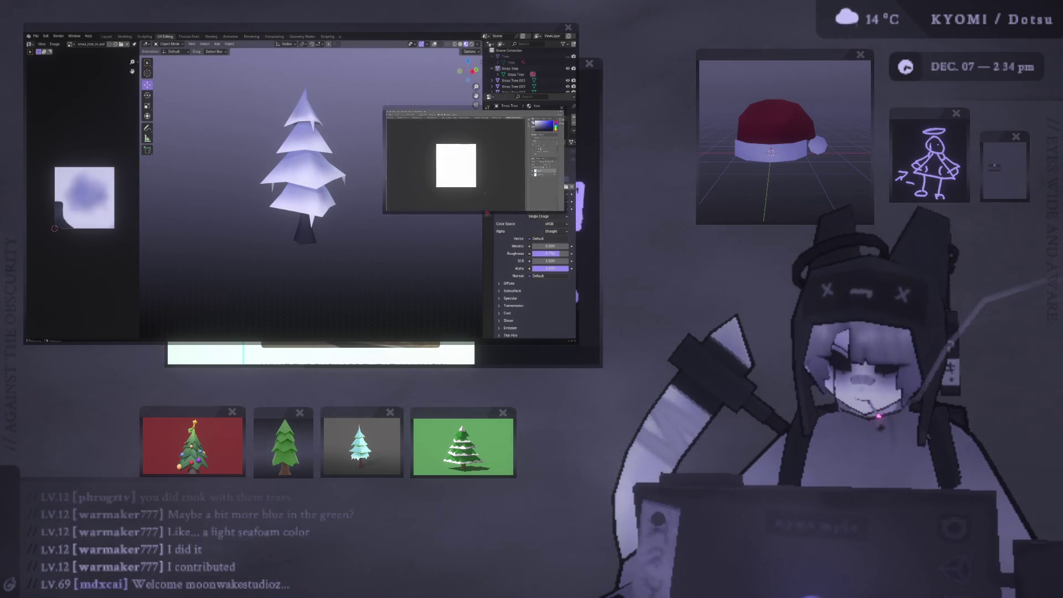
{"action": "key", "text": "ctrl+0"}
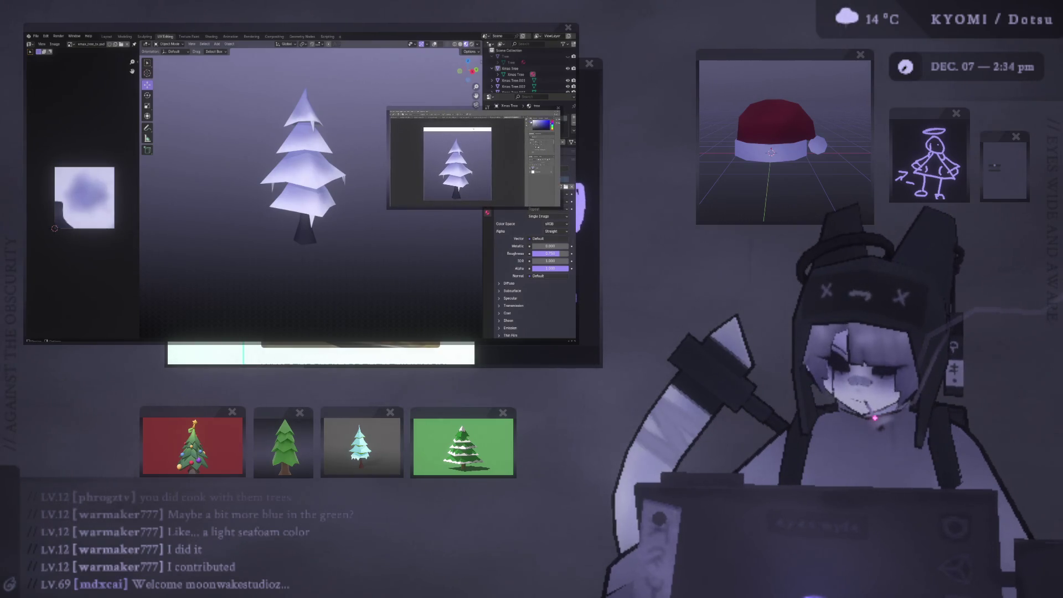
{"action": "key", "text": "ctrl+minus"}
{"action": "key", "text": "Tab"}
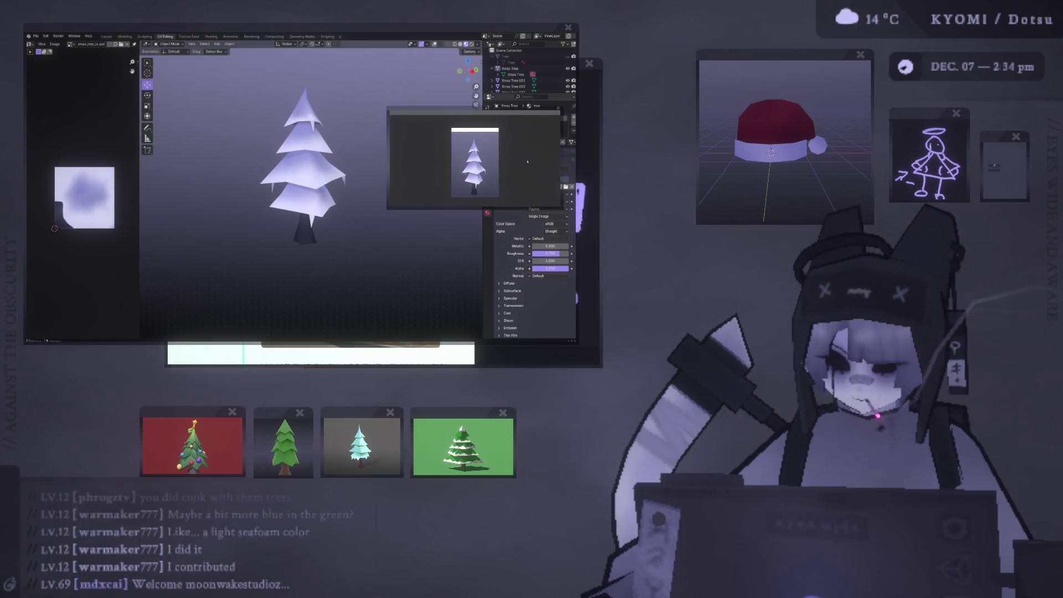
{"action": "key", "text": "f"}
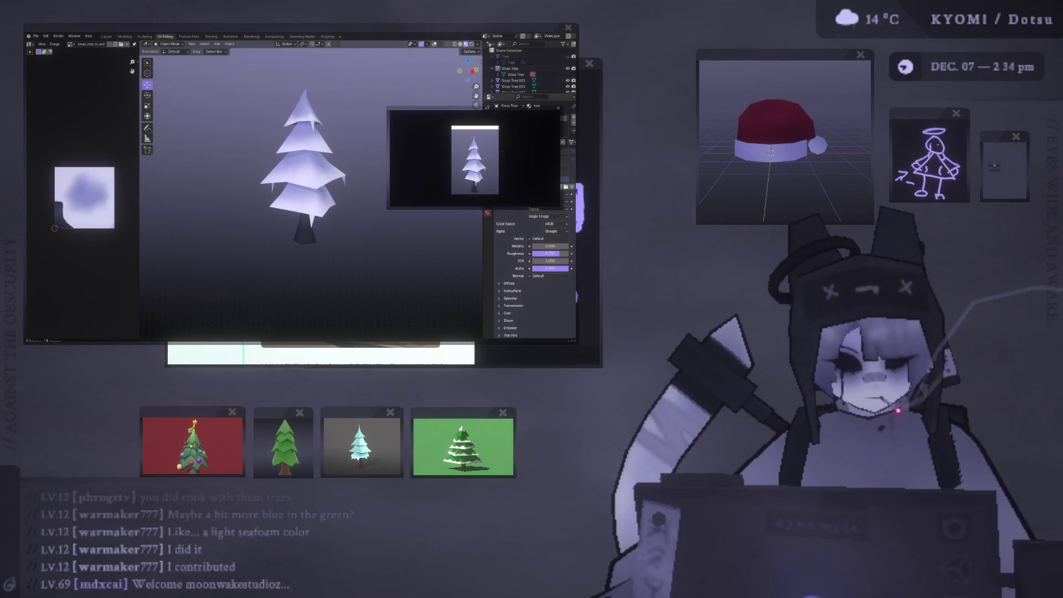
{"action": "key", "text": "f"}
{"action": "key", "text": "Tab"}
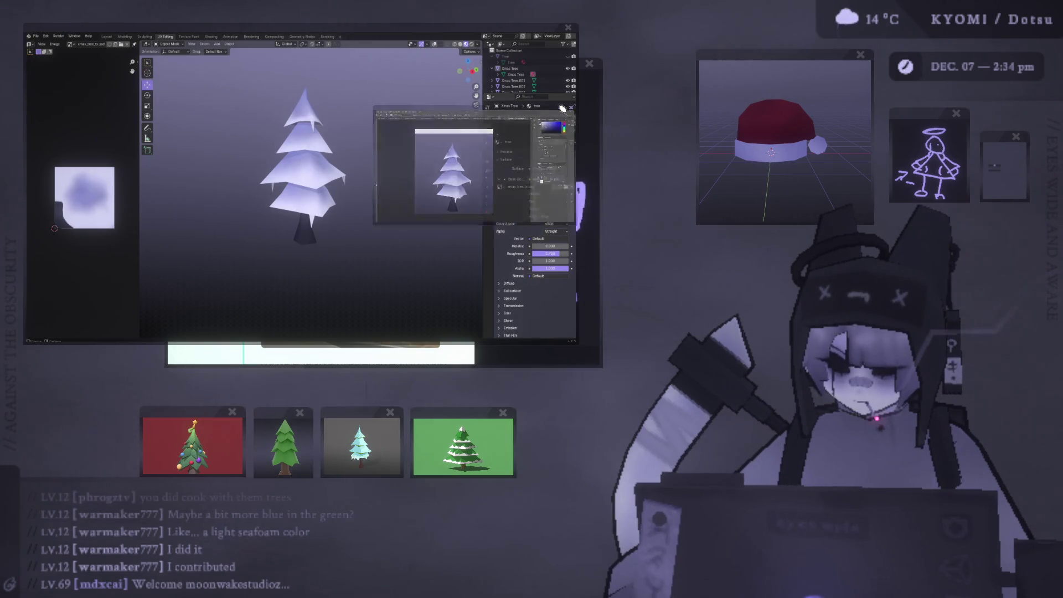
{"action": "left_click", "coordinate": [560, 113]}
{"action": "left_click", "coordinate": [760, 569]}
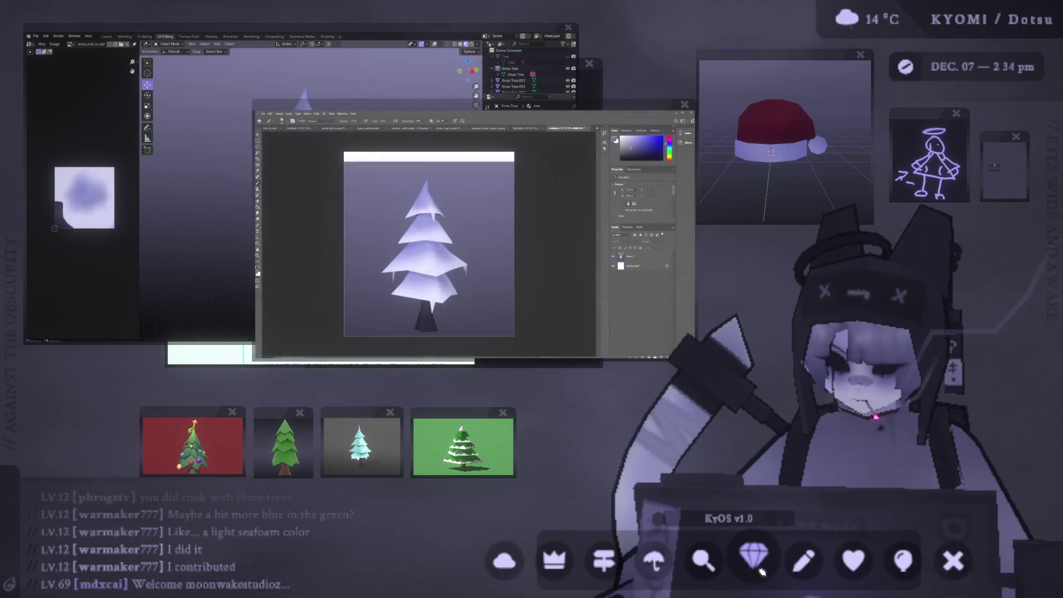
Fill the white strip at the top of the Photoshop canvas with purple.
{"action": "left_click", "coordinate": [341, 129]}
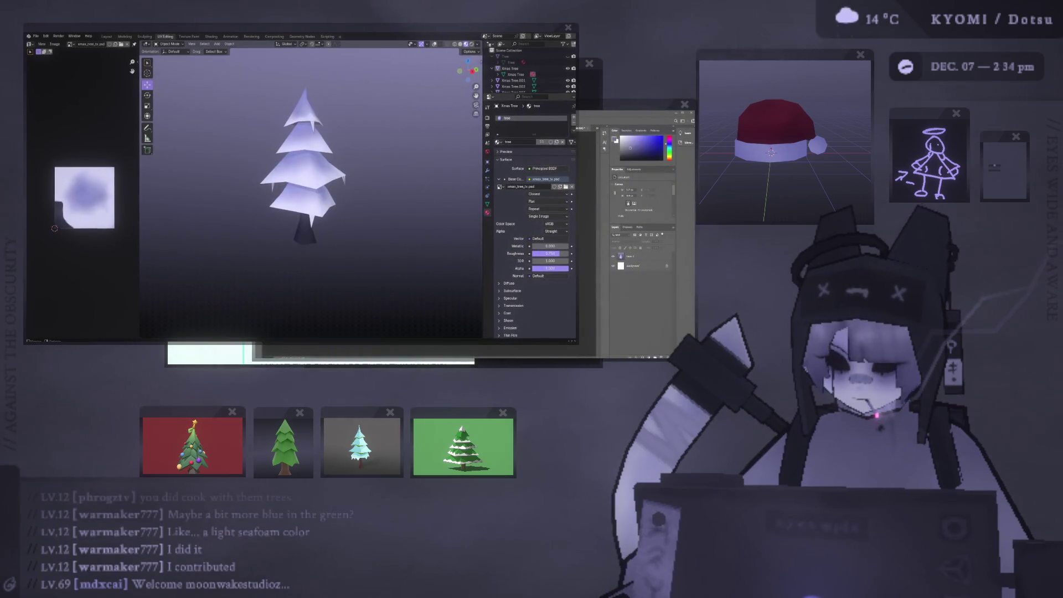
{"action": "key", "text": "alt+Tab"}
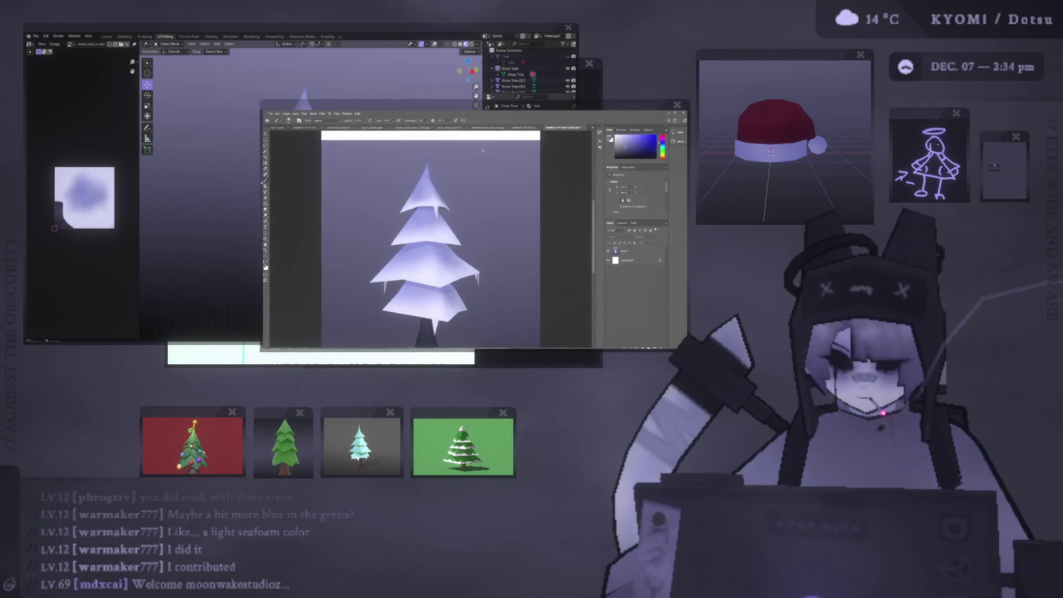
{"action": "scroll", "coordinate": [434, 171], "scroll_direction": "up", "scroll_amount": 3, "text": "alt"}
{"action": "left_click", "coordinate": [461, 149]}
Sample a tree colour with the Brush, add a new layer, and paint a dark smudge.
{"action": "left_click", "coordinate": [265, 203]}
{"action": "scroll", "coordinate": [439, 251], "scroll_direction": "down", "scroll_amount": 1}
{"action": "scroll", "coordinate": [439, 251], "scroll_direction": "down", "scroll_amount": 1, "text": "alt"}
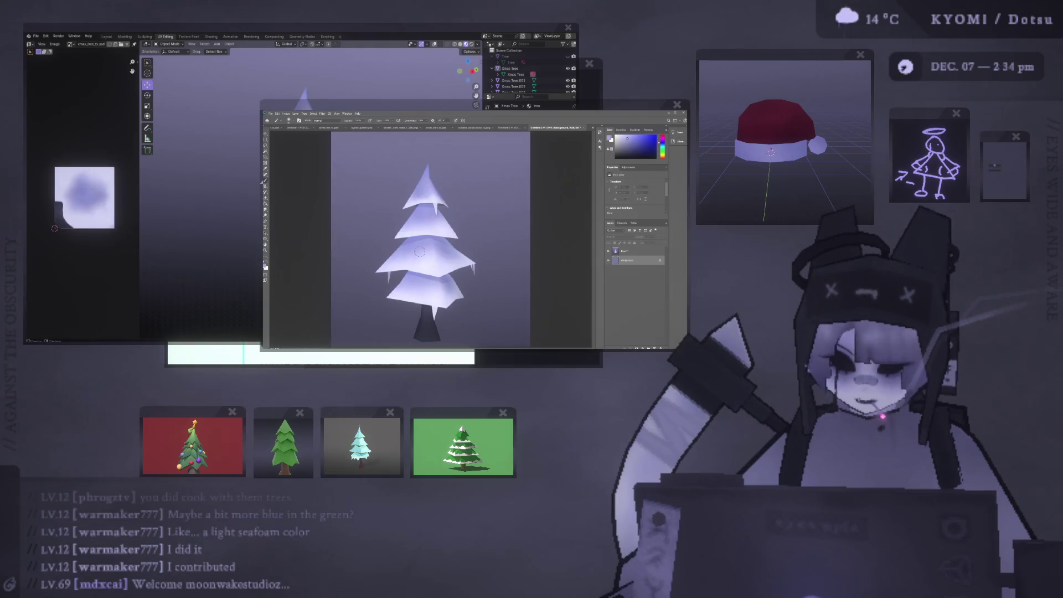
{"action": "scroll", "coordinate": [432, 251], "scroll_direction": "down", "scroll_amount": 1, "text": "alt"}
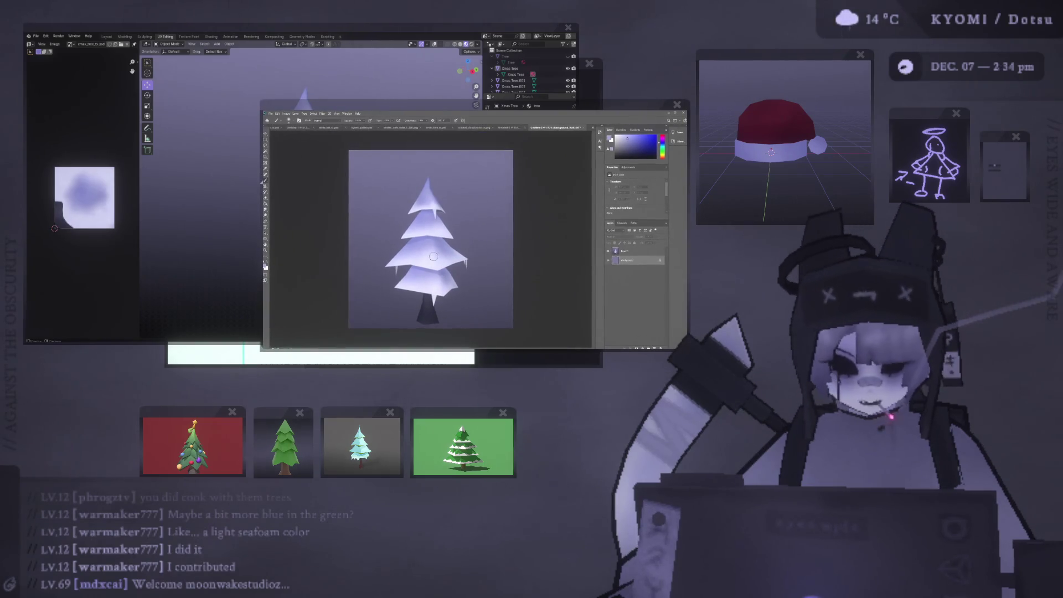
{"action": "left_click", "coordinate": [440, 260], "text": "alt"}
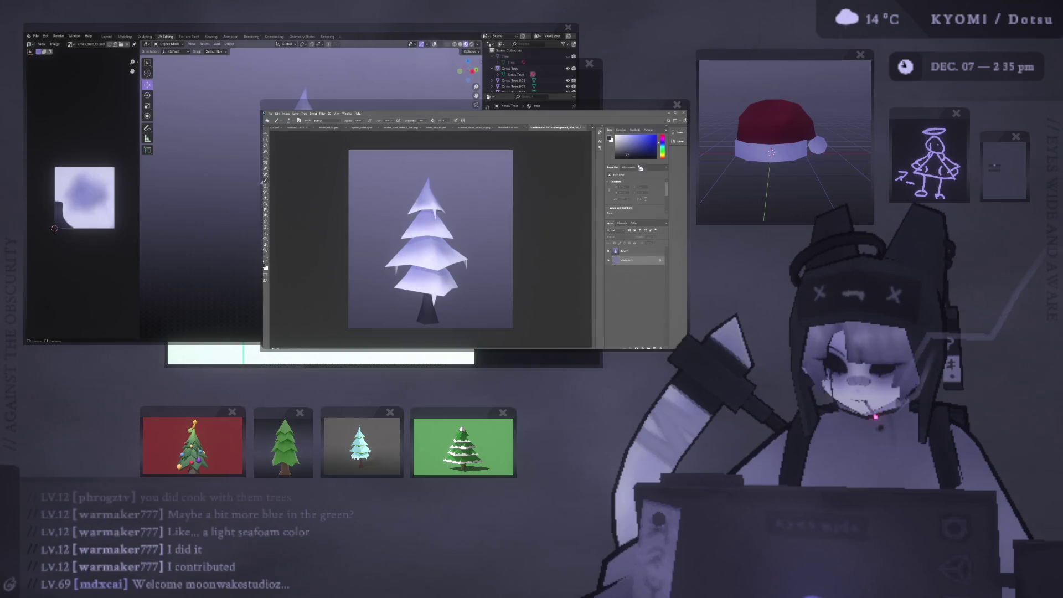
{"action": "key", "text": "ctrl+shift+alt+n"}
{"action": "left_click", "coordinate": [401, 238]}
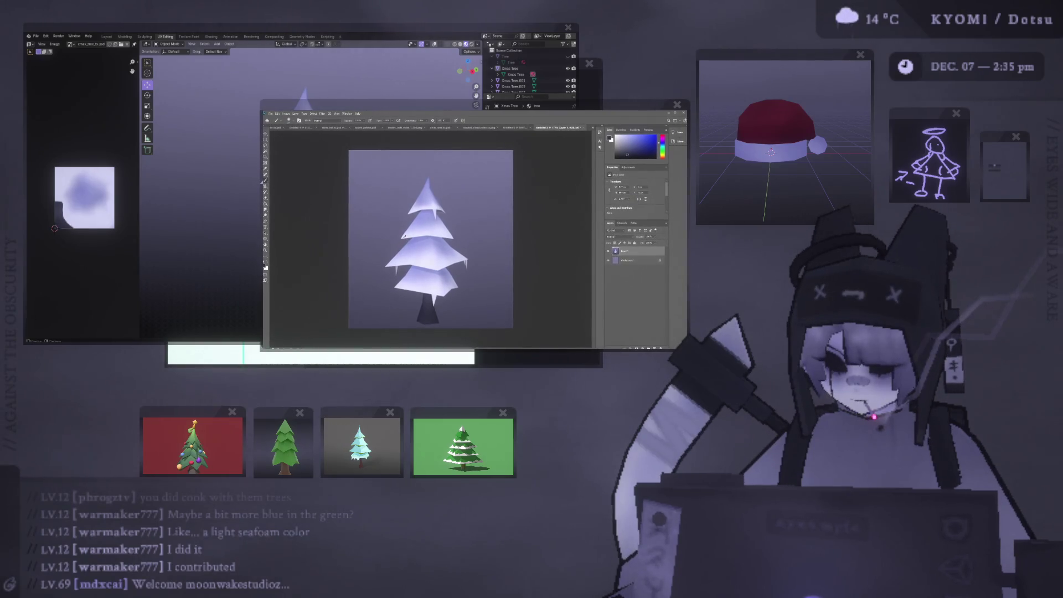
{"action": "key", "text": "ctrl+0"}
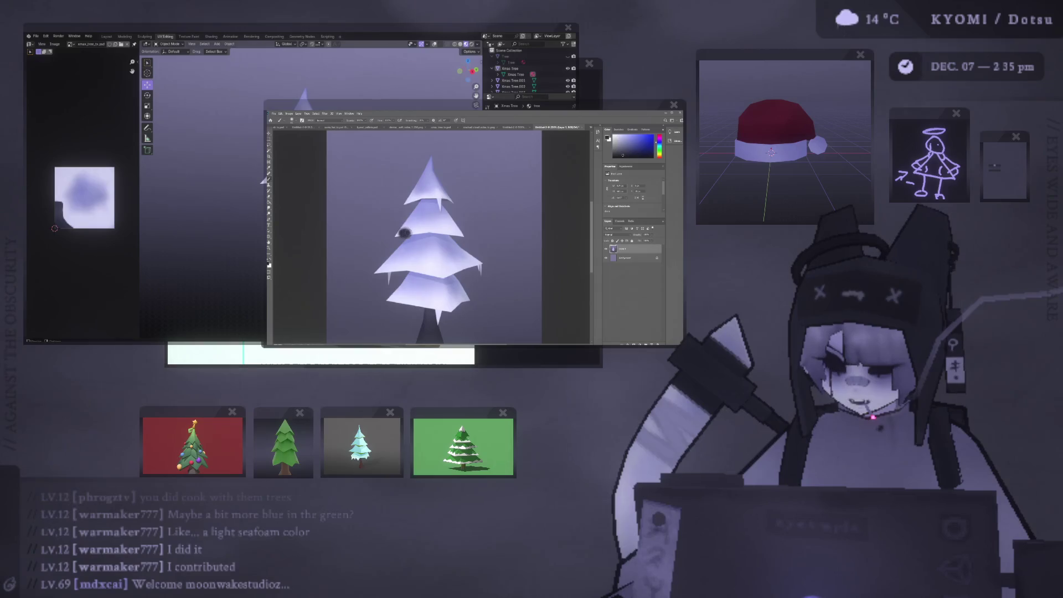
{"action": "left_click_drag", "start_coordinate": [407, 233], "coordinate": [415, 234]}
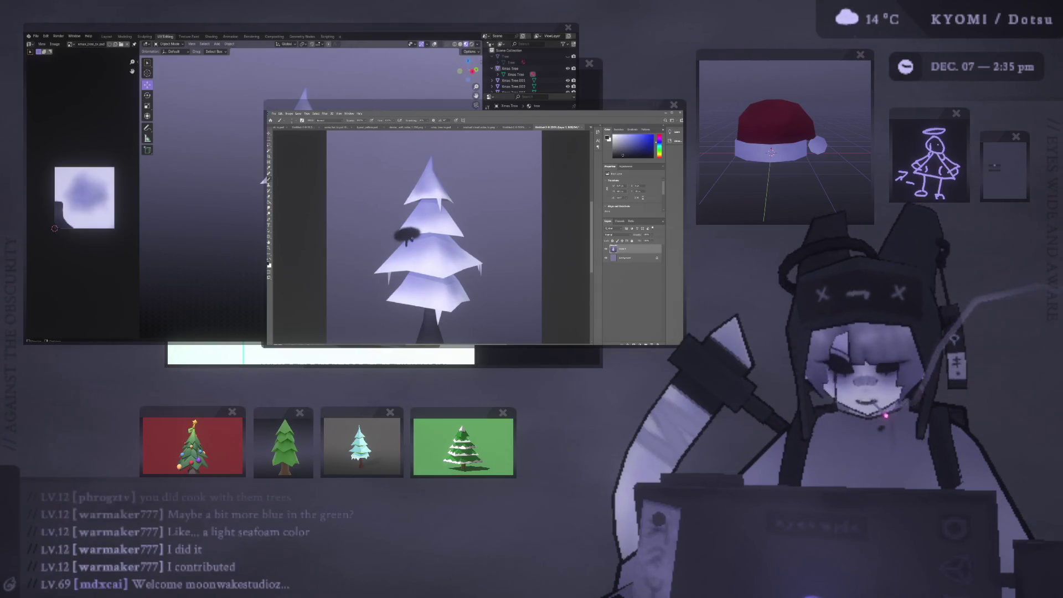
Rotate the canvas view and paint a short dark stroke under the lower tier, redoing the first attempt.
{"action": "left_click_drag", "start_coordinate": [412, 238], "coordinate": [469, 256]}
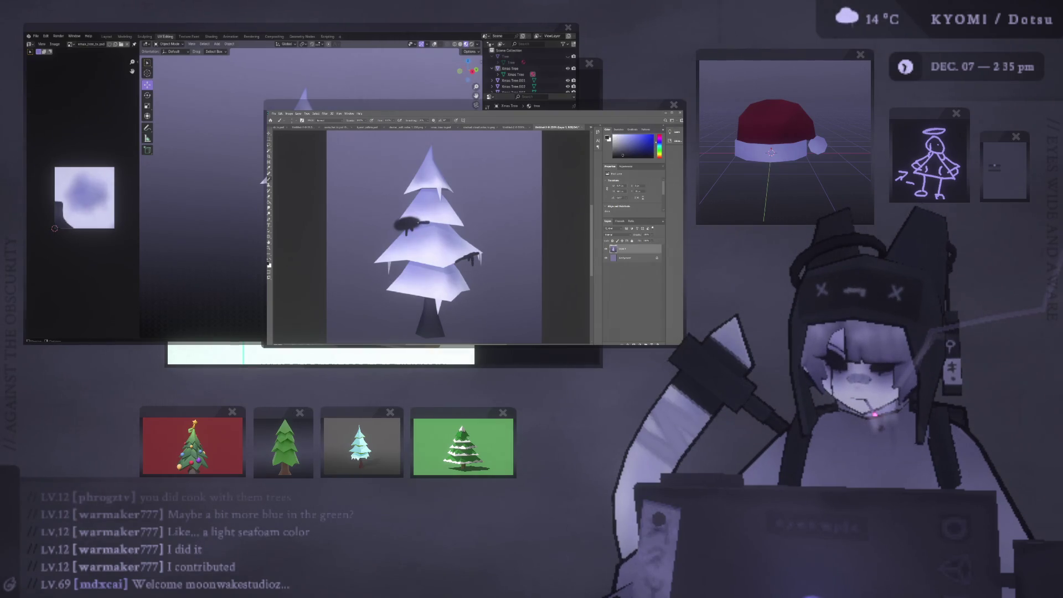
{"action": "left_click_drag", "start_coordinate": [408, 222], "coordinate": [408, 211]}
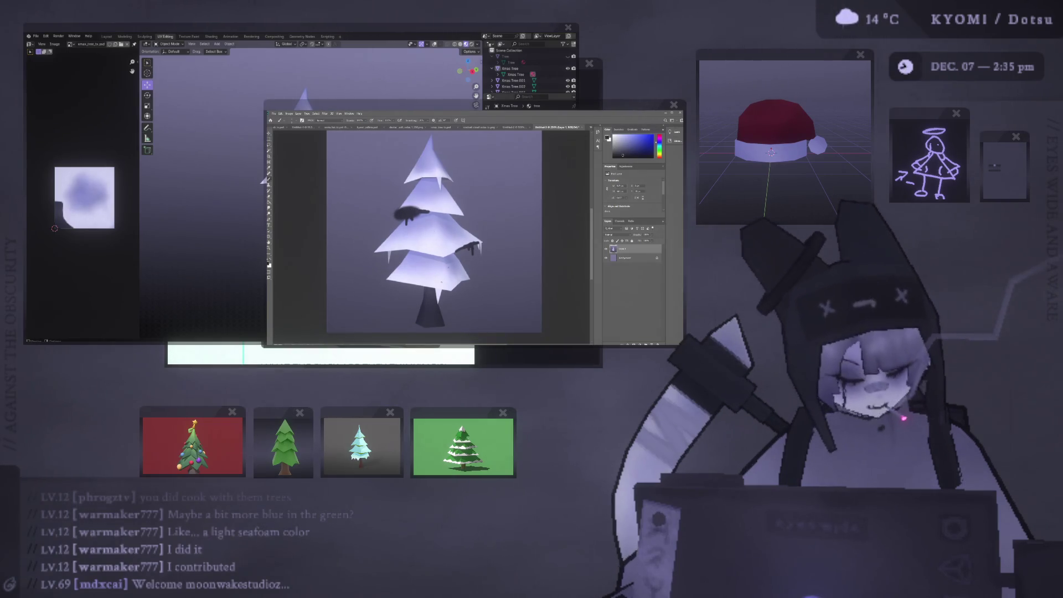
{"action": "left_click_drag", "start_coordinate": [392, 278], "coordinate": [406, 280]}
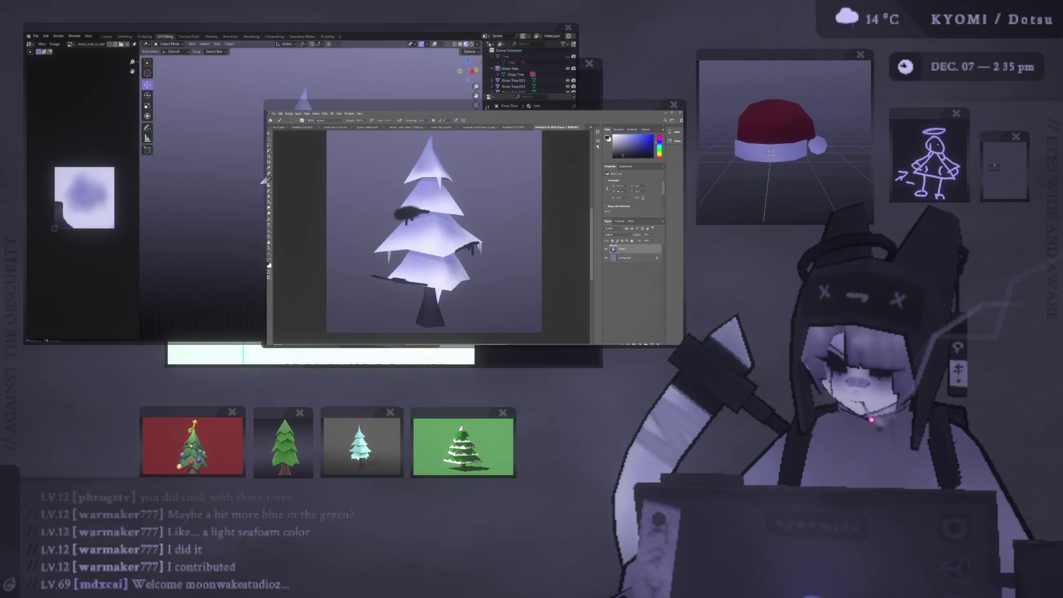
{"action": "key", "text": "ctrl+z"}
{"action": "left_click_drag", "start_coordinate": [389, 279], "coordinate": [410, 280]}
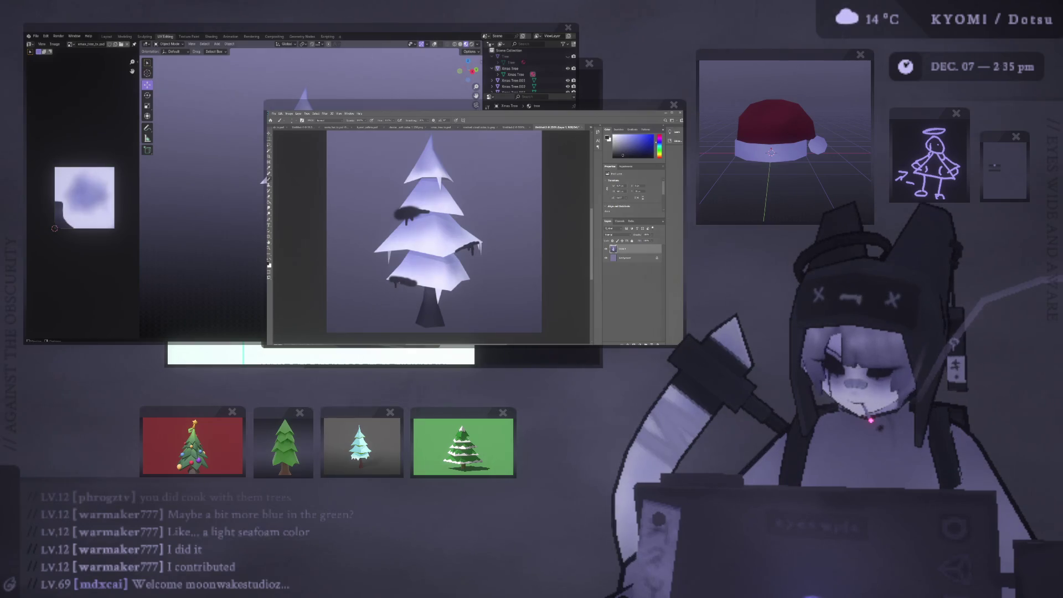
Undo the curly stroke at the tree tip and add another layer above Layer 1.
{"action": "scroll", "coordinate": [434, 227], "scroll_direction": "down", "scroll_amount": 5, "text": "alt"}
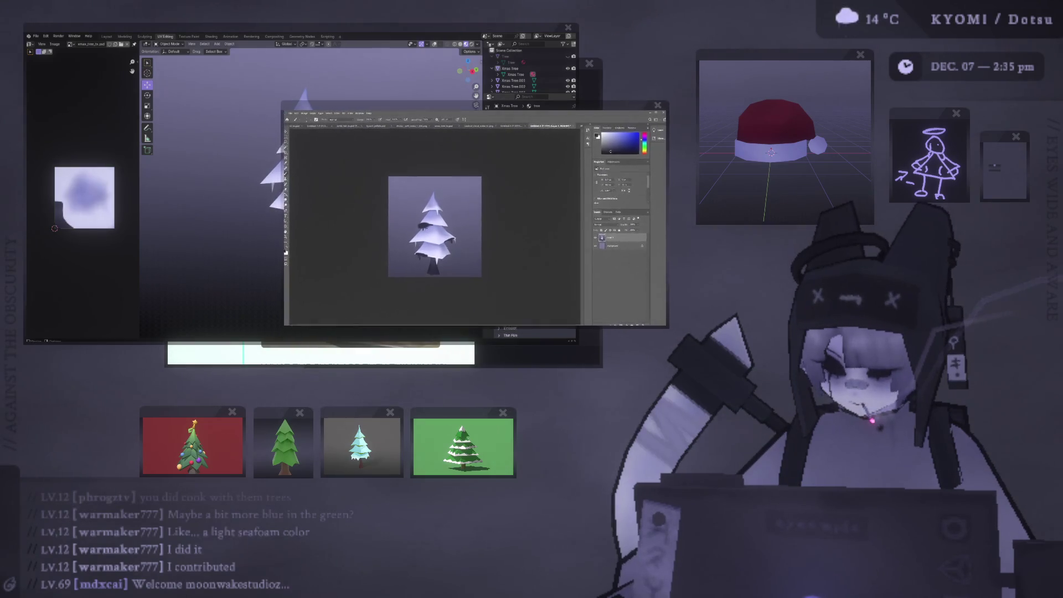
{"action": "scroll", "coordinate": [449, 224], "scroll_direction": "up", "scroll_amount": 2, "text": "alt"}
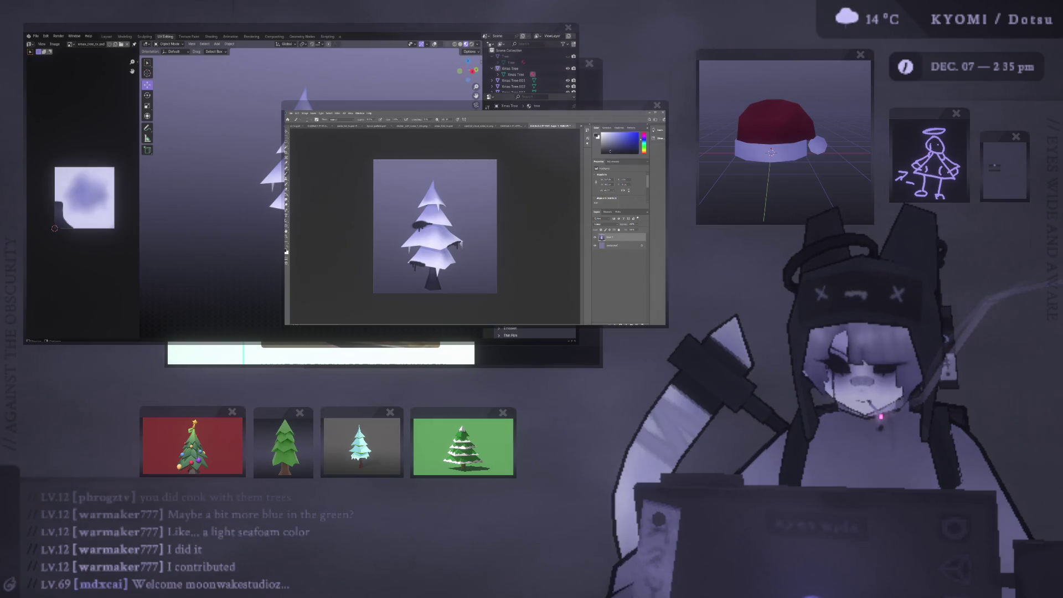
{"action": "scroll", "coordinate": [436, 163], "scroll_direction": "up", "scroll_amount": 3, "text": "alt"}
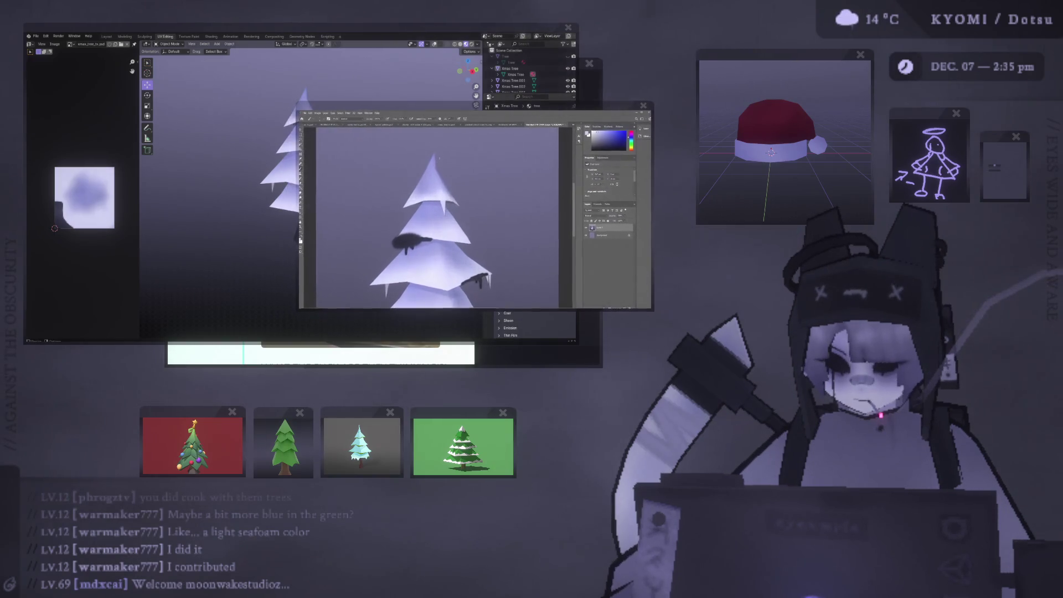
{"action": "scroll", "coordinate": [431, 181], "scroll_direction": "up", "scroll_amount": 1}
{"action": "scroll", "coordinate": [431, 181], "scroll_direction": "up", "scroll_amount": 2}
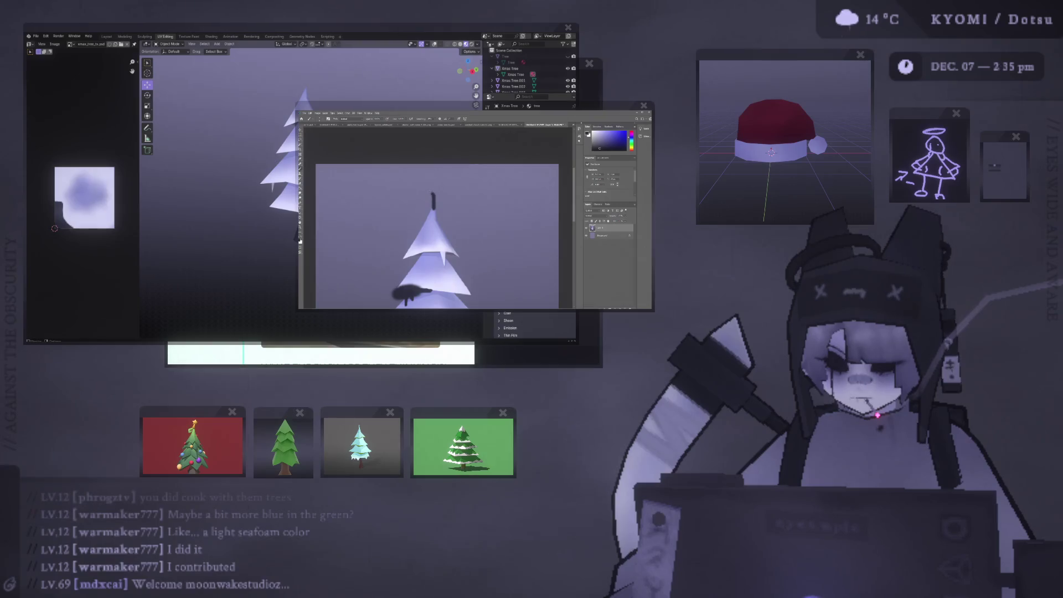
{"action": "key", "text": "ctrl+z"}
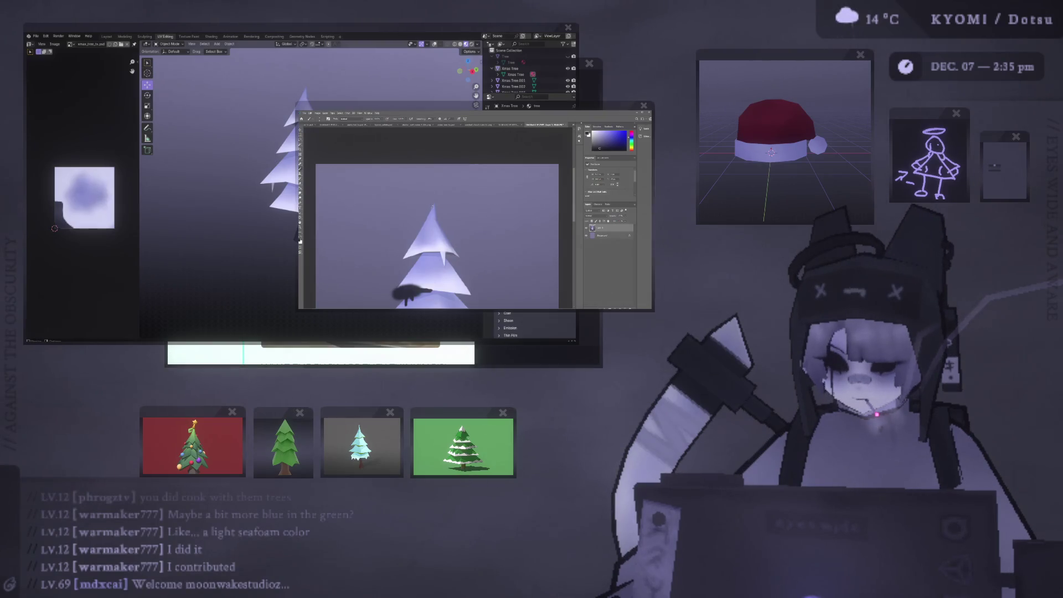
{"action": "key", "text": "ctrl+shift+alt+n"}
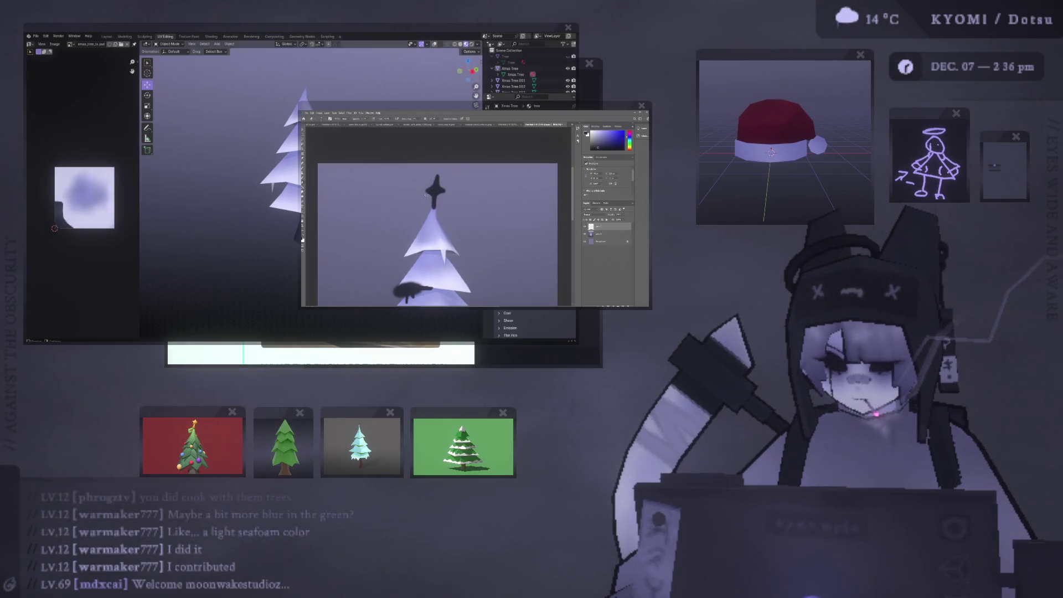
Paste the tree render as its own layer and align it with the canvas edges.
{"action": "key", "text": "ctrl+minus"}
{"action": "key", "text": "ctrl+minus"}
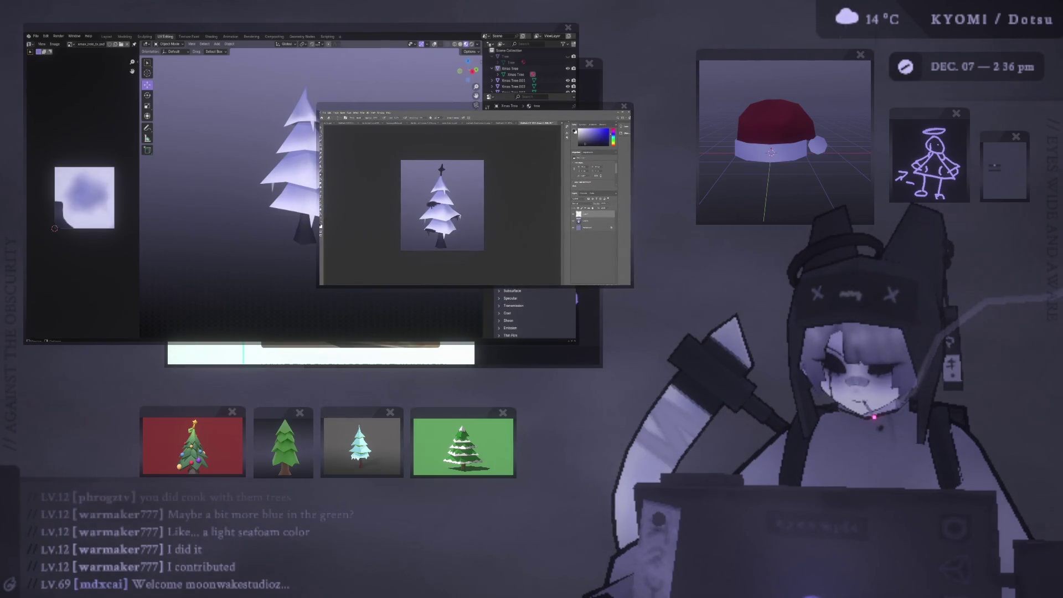
{"action": "key", "text": "ctrl+v"}
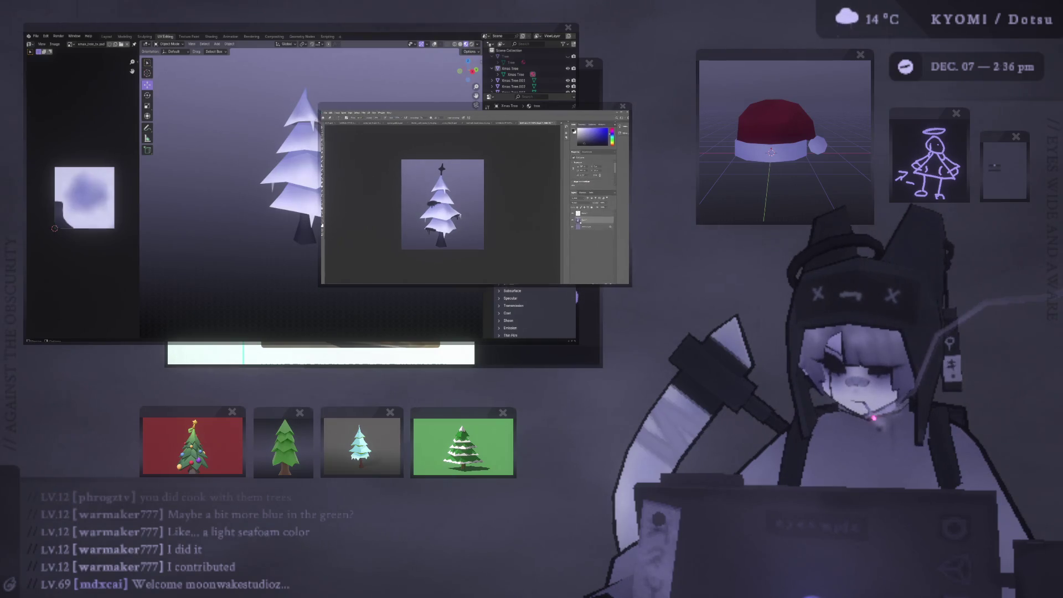
{"action": "left_click_drag", "start_coordinate": [469, 199], "coordinate": [464, 210]}
{"action": "left_click", "coordinate": [512, 193]}
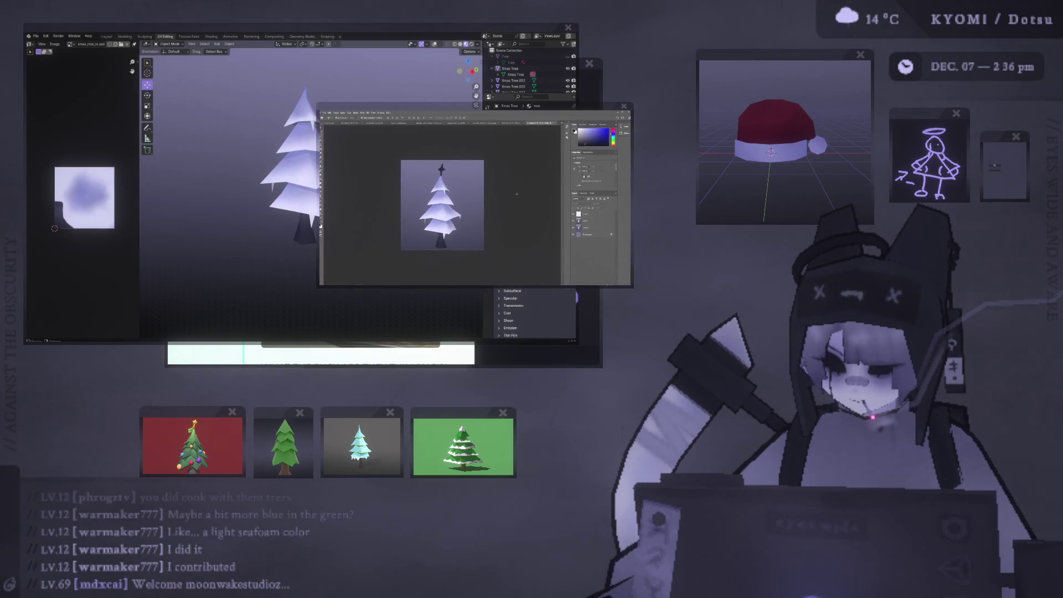
Add a new empty layer and sample the pale lavender from the tree top with the Brush.
{"action": "key", "text": "ctrl+j"}
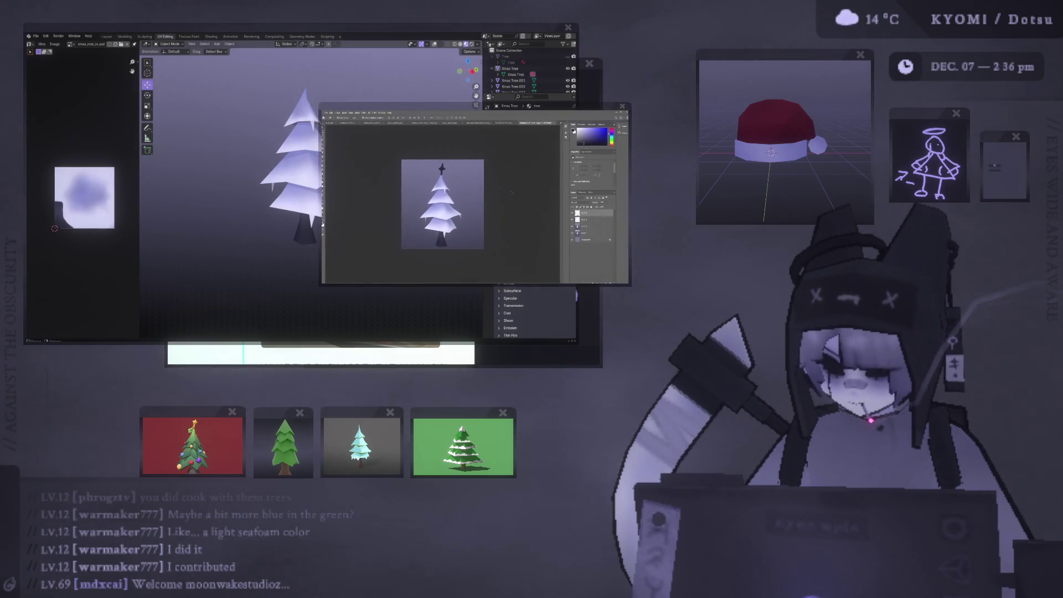
{"action": "key", "text": "b"}
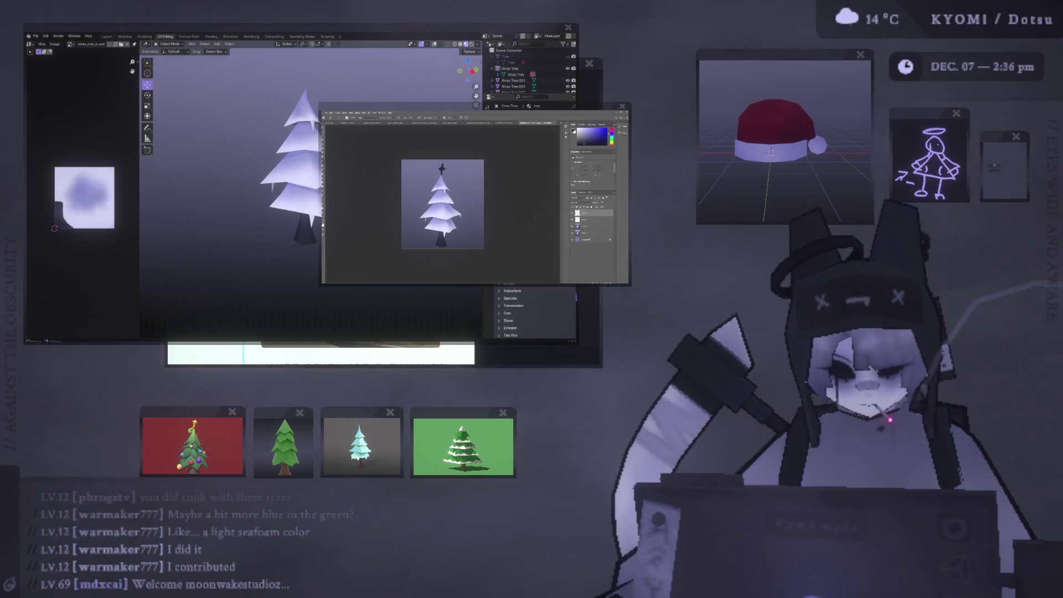
{"action": "left_click", "coordinate": [622, 106]}
{"action": "left_click", "coordinate": [725, 579]}
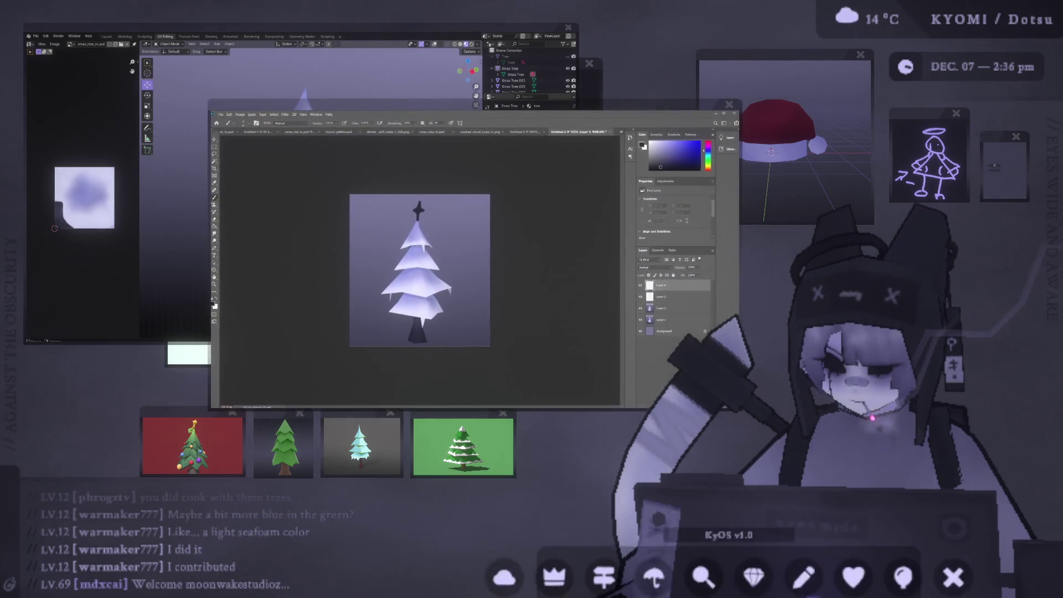
{"action": "left_click", "coordinate": [423, 238], "text": "alt"}
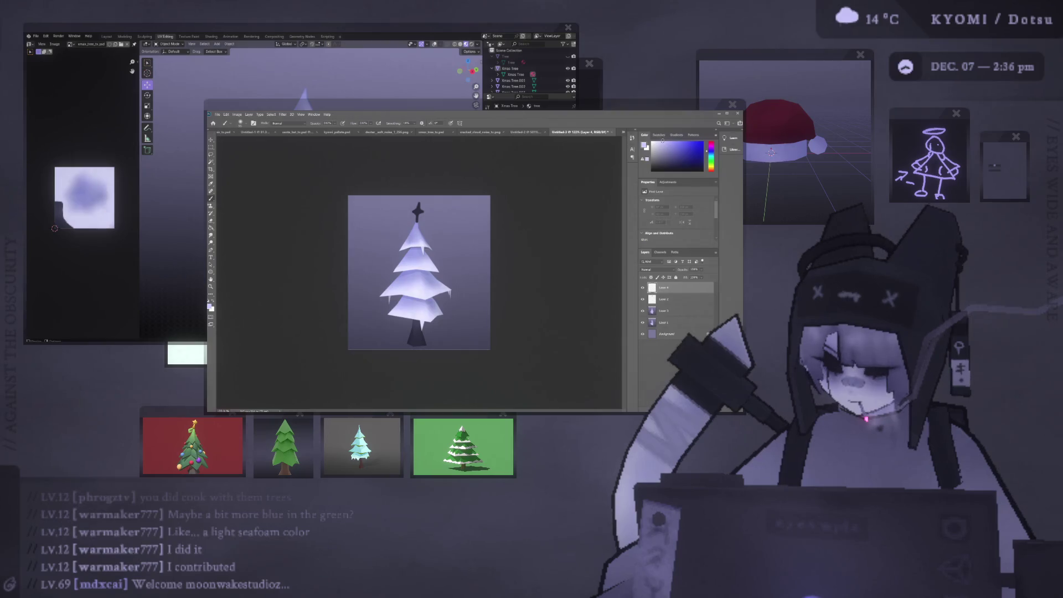
Dab soft pale glows on the top, upper-left, middle and lower tiers.
{"action": "key", "text": "ctrl+0"}
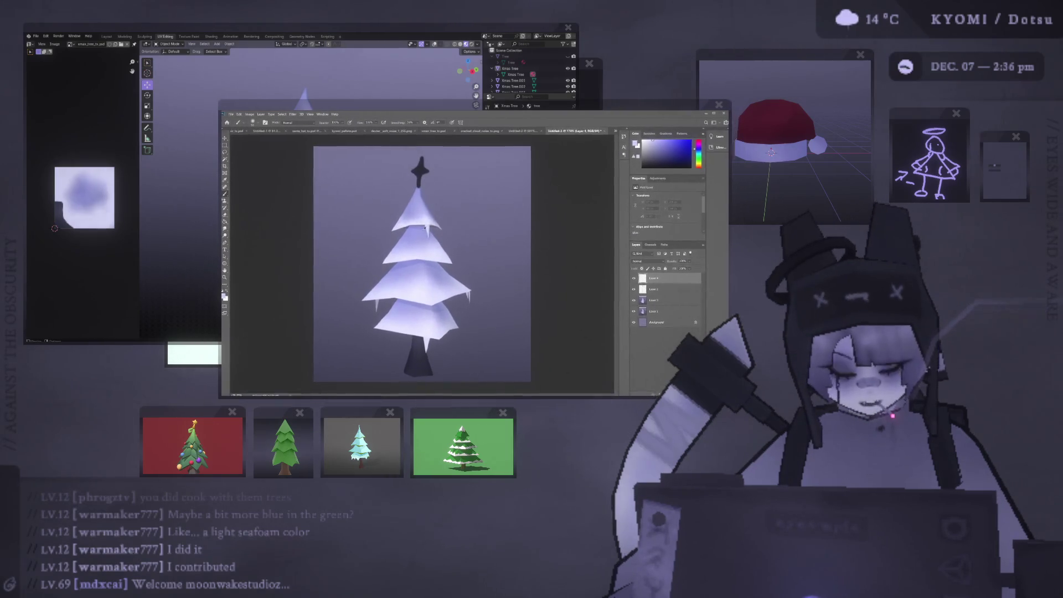
{"action": "left_click", "coordinate": [431, 252]}
{"action": "left_click", "coordinate": [437, 256]}
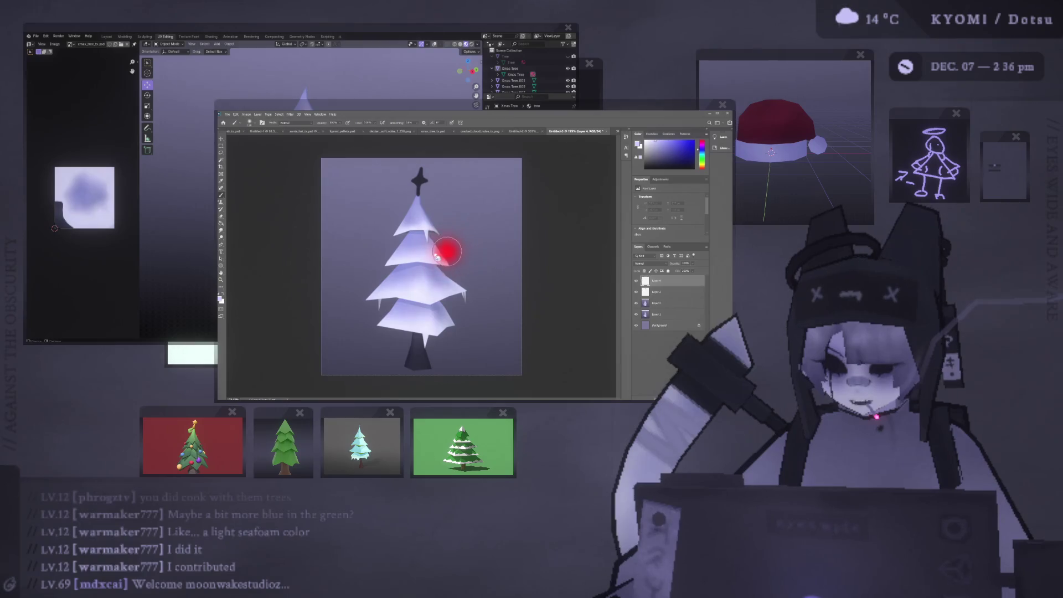
{"action": "left_click", "coordinate": [447, 276]}
{"action": "left_click", "coordinate": [382, 276]}
{"action": "left_click", "coordinate": [389, 318]}
{"action": "left_click", "coordinate": [443, 327]}
{"action": "left_click", "coordinate": [399, 240]}
{"action": "left_click", "coordinate": [433, 210]}
{"action": "scroll", "coordinate": [371, 227], "scroll_direction": "down", "scroll_amount": 3, "text": "alt"}
{"action": "scroll", "coordinate": [372, 226], "scroll_direction": "down", "scroll_amount": 2, "text": "alt"}
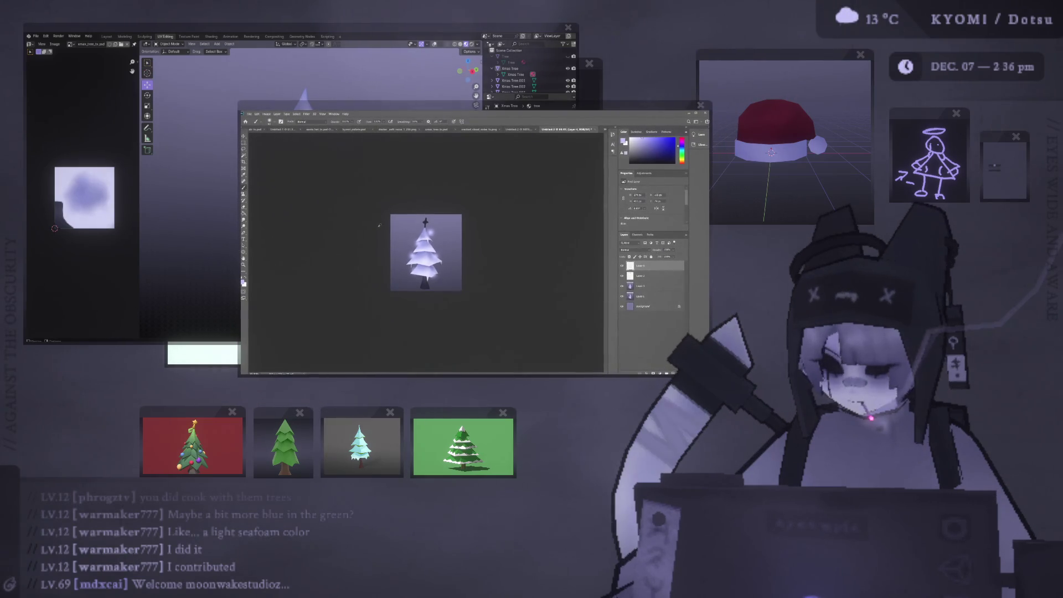
{"action": "scroll", "coordinate": [378, 226], "scroll_direction": "up", "scroll_amount": 4, "text": "alt"}
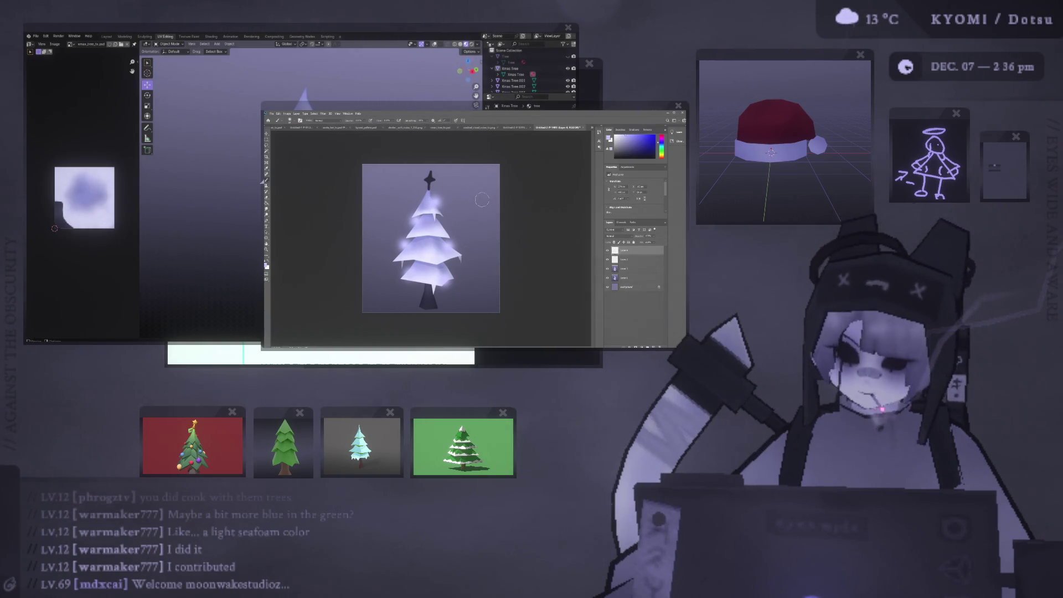
Shift the colour to pink, undo the white glows, and test magenta-pink dots on four tiers.
{"action": "left_click_drag", "start_coordinate": [662, 141], "coordinate": [662, 136]}
{"action": "key", "text": "ctrl+z"}
{"action": "key", "text": "ctrl+z"}
{"action": "key", "text": "ctrl+z"}
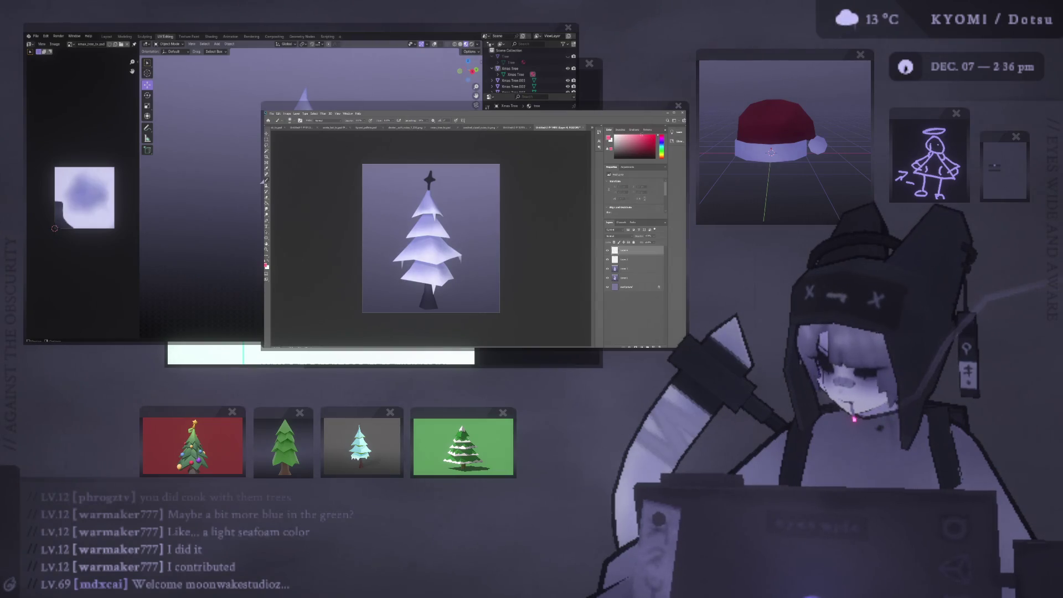
{"action": "left_click_drag", "start_coordinate": [662, 142], "coordinate": [662, 137]}
{"action": "left_click", "coordinate": [439, 208]}
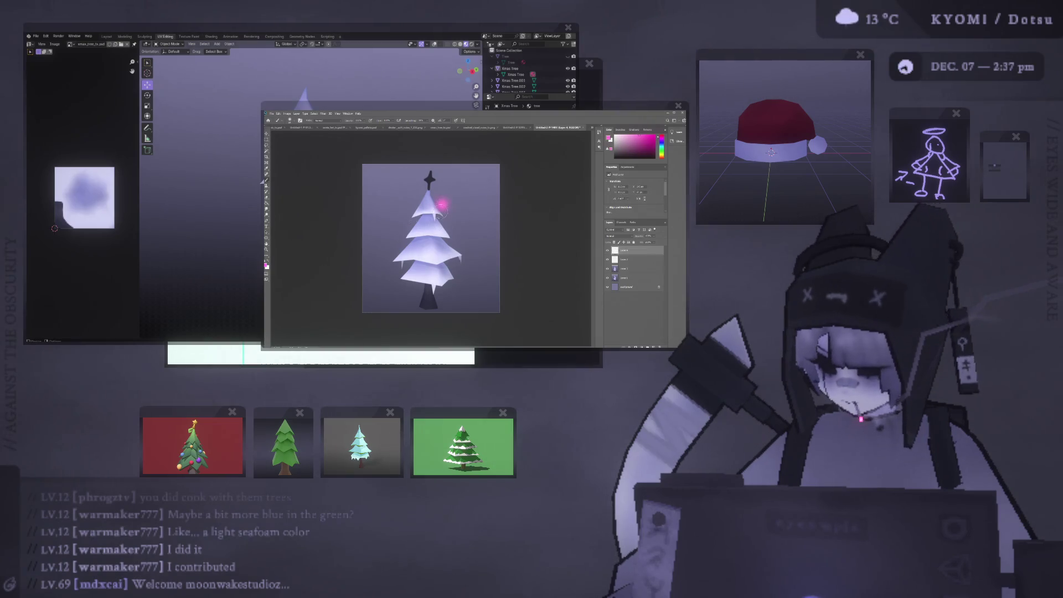
{"action": "left_click", "coordinate": [414, 227]}
{"action": "left_click", "coordinate": [451, 245]}
{"action": "left_click", "coordinate": [411, 270]}
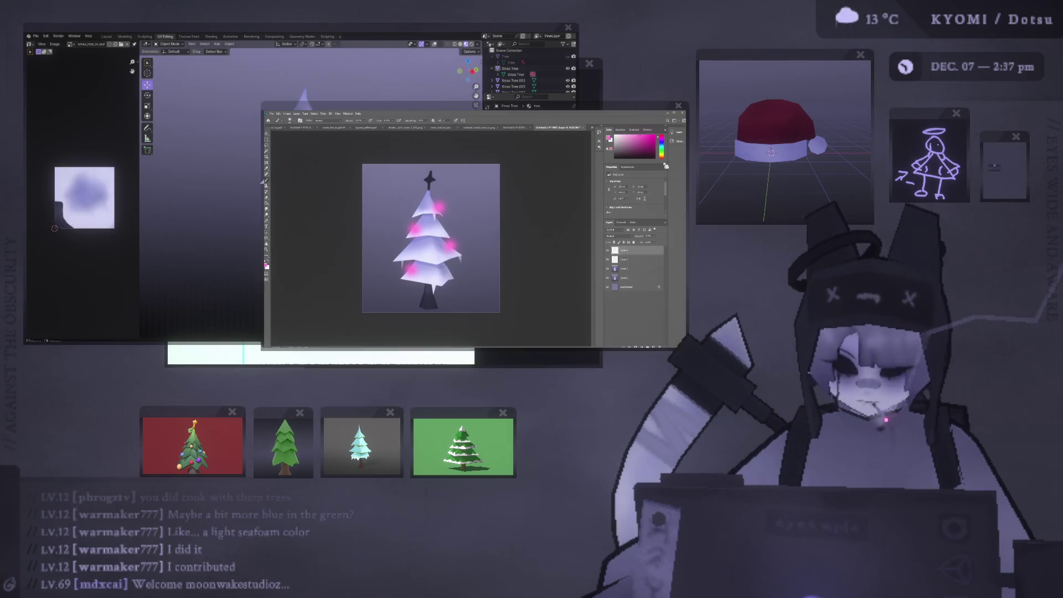
Choose a redder pink, removing the magenta dots and the redder test dot.
{"action": "left_click_drag", "start_coordinate": [662, 141], "coordinate": [661, 138]}
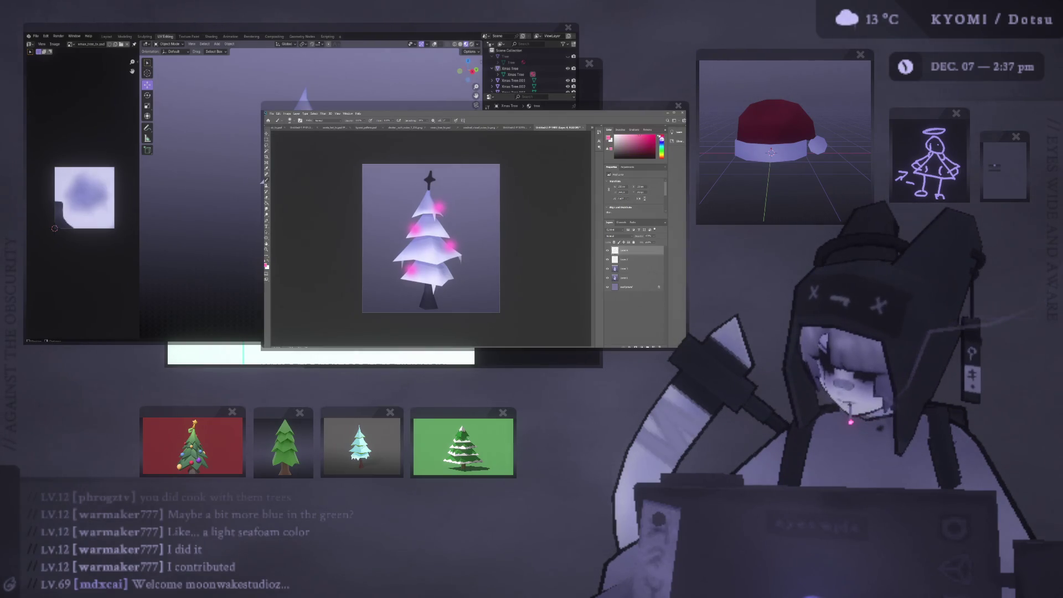
{"action": "key", "text": "ctrl+z"}
{"action": "key", "text": "ctrl+z"}
{"action": "key", "text": "ctrl+z"}
{"action": "left_click", "coordinate": [452, 244]}
{"action": "key", "text": "ctrl+z"}
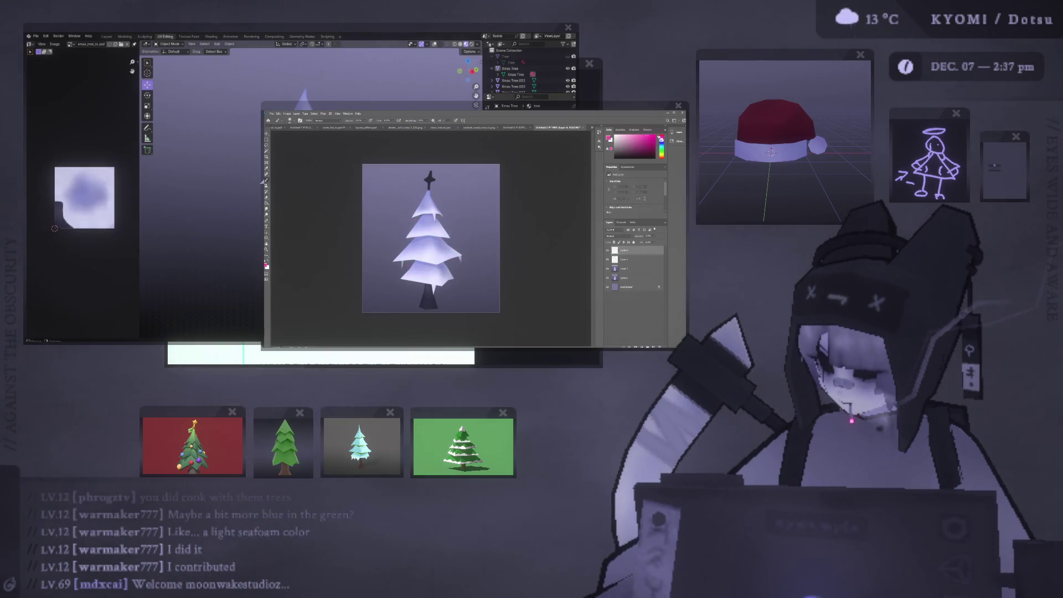
Place five pink ornament dots on the upper, left, right, lower-left and middle tiers.
{"action": "left_click", "coordinate": [436, 205]}
{"action": "left_click", "coordinate": [414, 226]}
{"action": "left_click", "coordinate": [452, 244]}
{"action": "left_click", "coordinate": [413, 271]}
{"action": "left_click", "coordinate": [425, 247]}
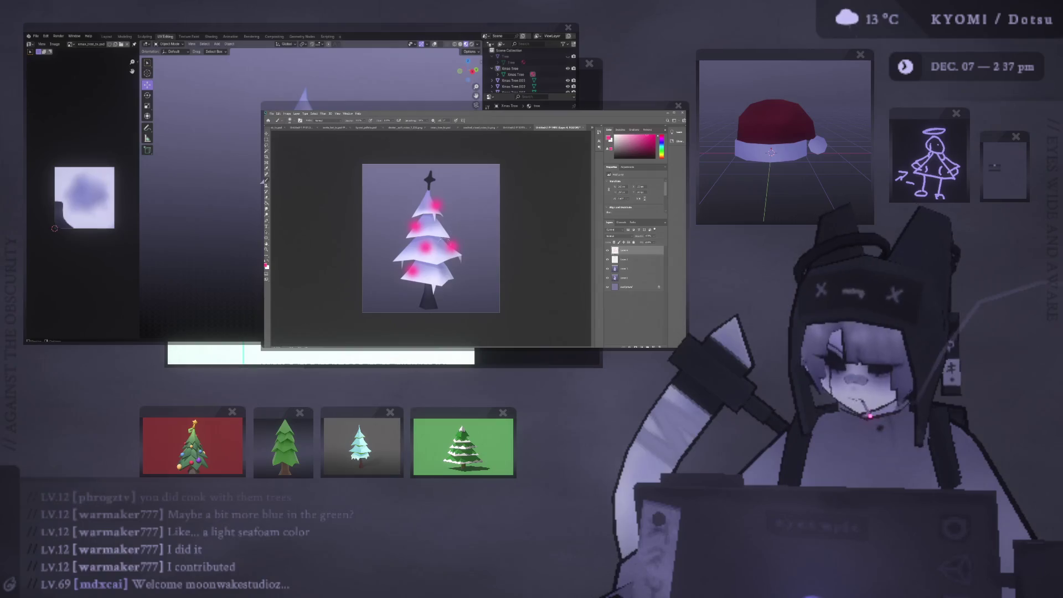
Sample the background colour, add a new layer, and draw a short dark garland between the middle ornaments.
{"action": "left_click", "coordinate": [447, 207], "text": "alt"}
{"action": "left_click", "coordinate": [624, 260]}
{"action": "key", "text": "ctrl+shift+alt+n"}
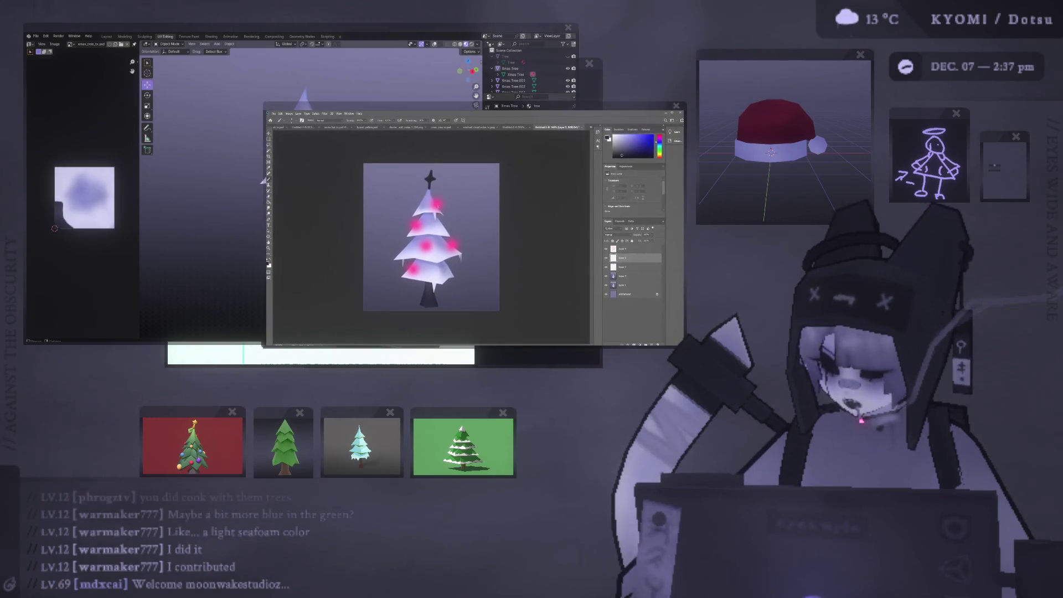
{"action": "left_click_drag", "start_coordinate": [435, 208], "coordinate": [419, 223]}
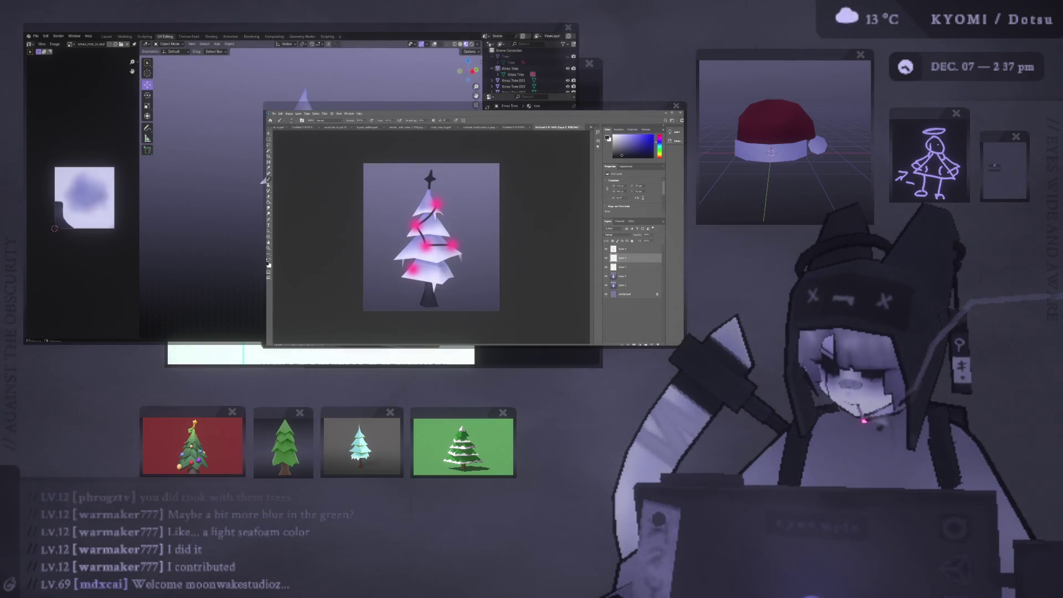
{"action": "key", "text": "ctrl+z"}
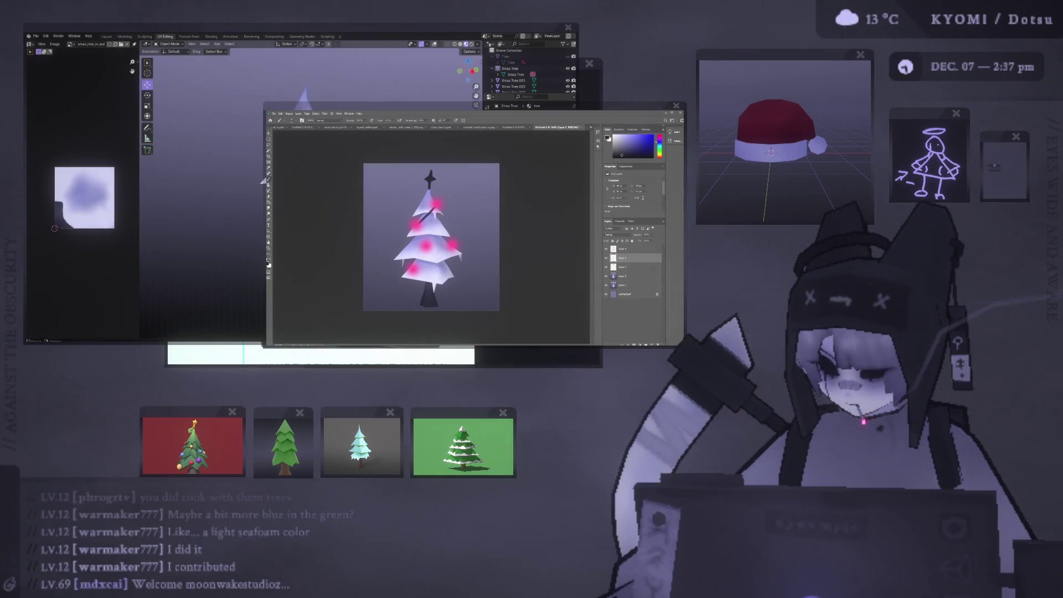
{"action": "left_click_drag", "start_coordinate": [427, 246], "coordinate": [450, 247]}
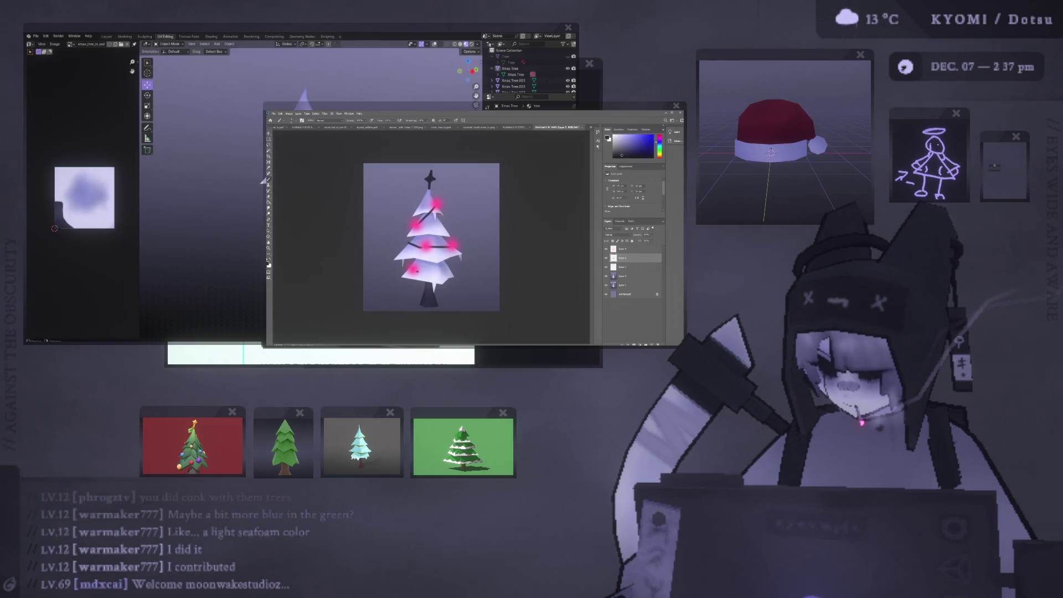
{"action": "key", "text": "ctrl+minus"}
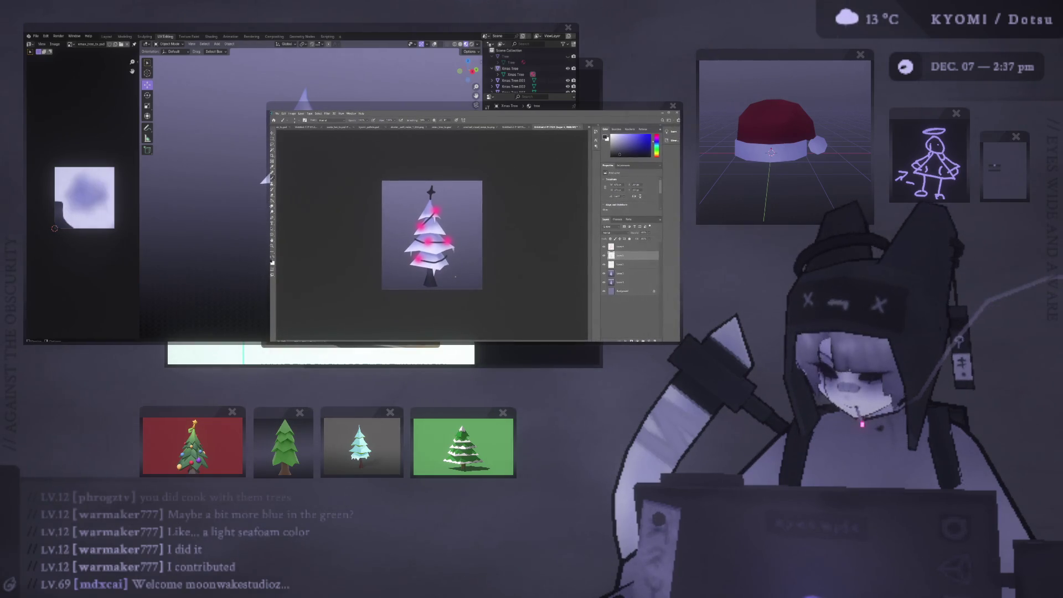
Delete the garland layer, then test and undo a red dot beside the star.
{"action": "key", "text": "ctrl+plus"}
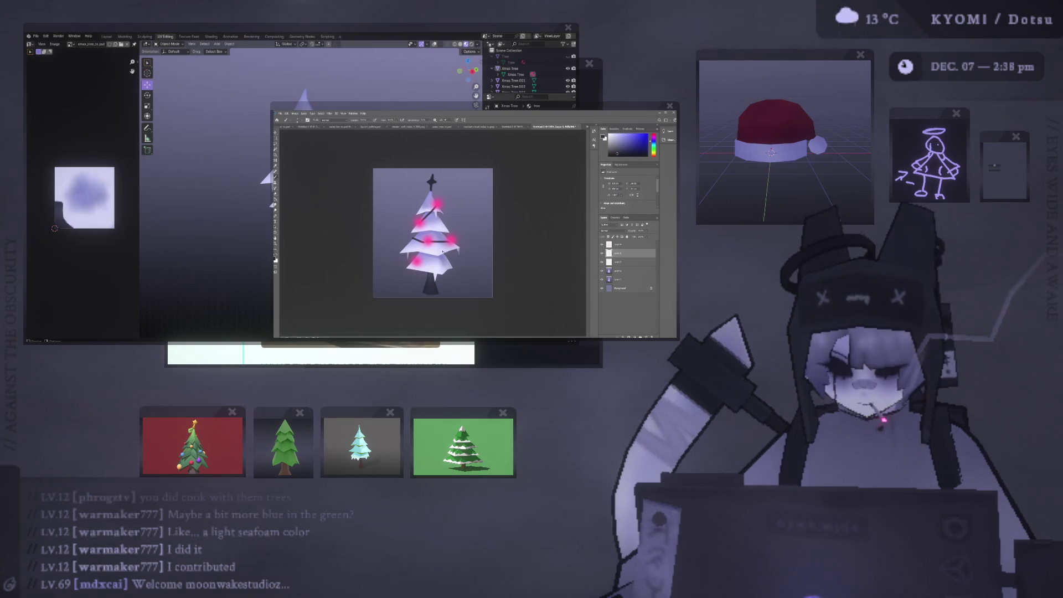
{"action": "key", "text": "Delete"}
{"action": "scroll", "coordinate": [442, 252], "scroll_direction": "up", "scroll_amount": 3, "text": "alt"}
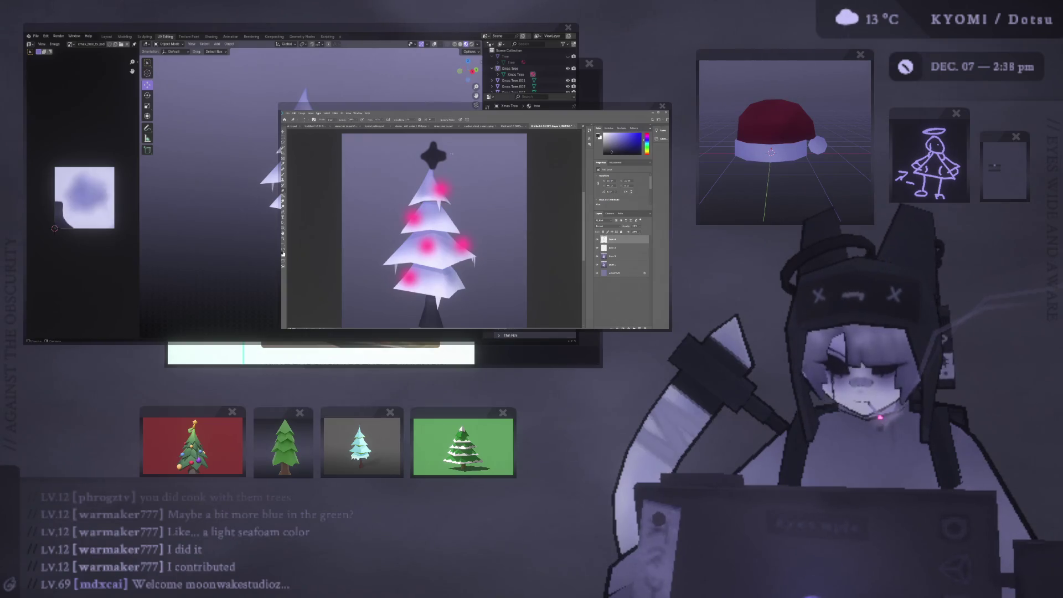
{"action": "left_click", "coordinate": [450, 152]}
{"action": "key", "text": "ctrl+z"}
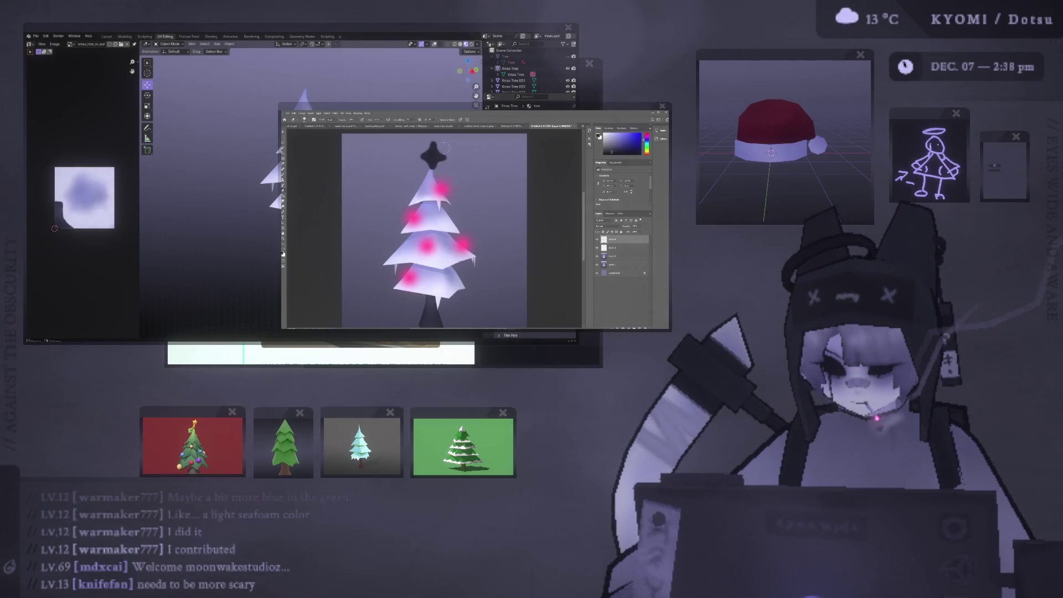
{"action": "key", "text": "ctrl+minus"}
{"action": "key", "text": "ctrl+minus"}
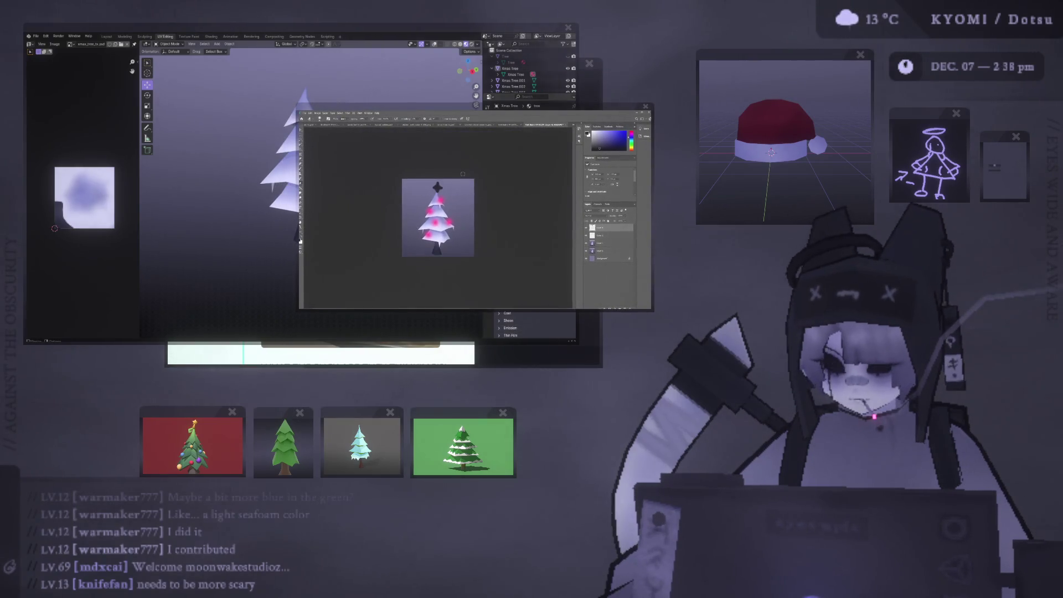
Compare with and without the ornaments, then paint dark over the upper and left ornaments.
{"action": "key", "text": "ctrl+plus"}
{"action": "key", "text": "ctrl+plus"}
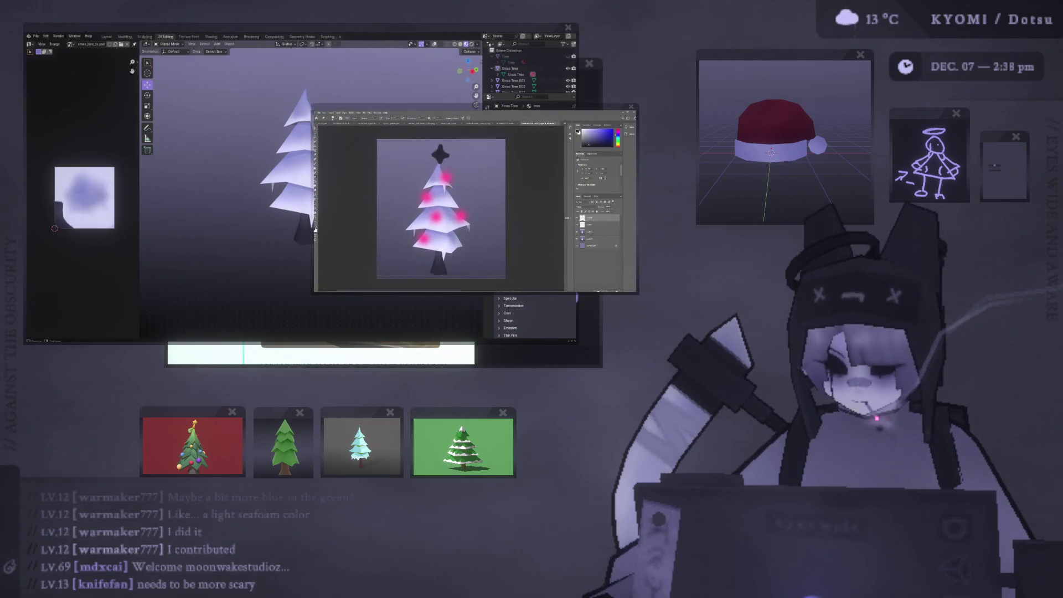
{"action": "key", "text": "ctrl+z"}
{"action": "key", "text": "ctrl+shift+z"}
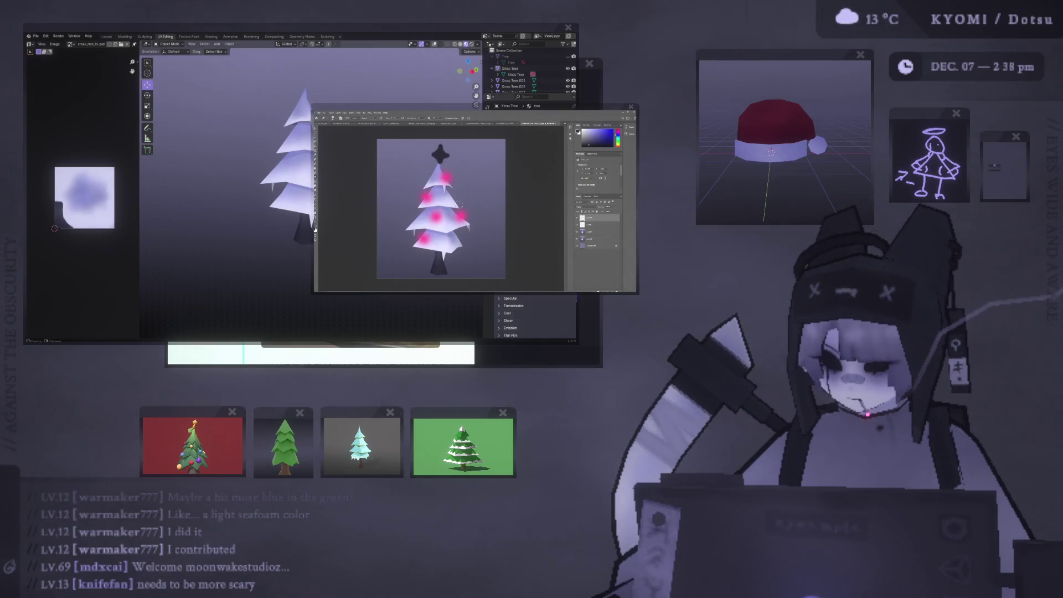
{"action": "right_click_drag", "start_coordinate": [489, 202], "coordinate": [498, 203], "text": "alt"}
{"action": "mouse_move", "coordinate": [446, 179]}
{"action": "left_mouse_down"}
{"action": "mouse_move", "coordinate": [428, 197]}
{"action": "mouse_move", "coordinate": [424, 243]}
{"action": "left_mouse_up"}
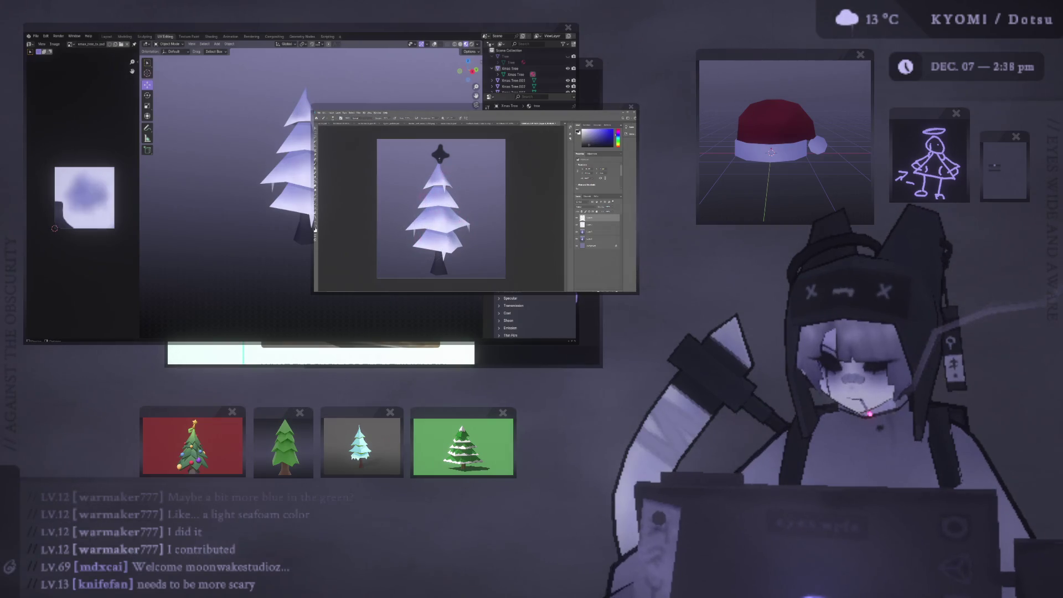
{"action": "right_click_drag", "start_coordinate": [446, 166], "coordinate": [450, 166], "text": "alt"}
{"action": "left_click", "coordinate": [443, 194]}
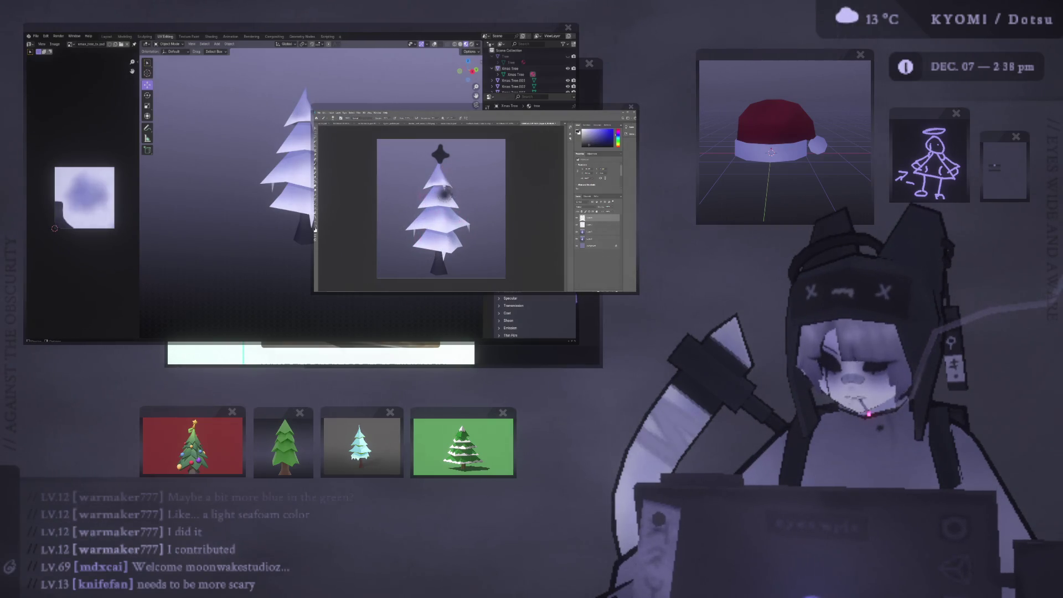
{"action": "left_click_drag", "start_coordinate": [444, 194], "coordinate": [454, 196]}
{"action": "key", "text": "ctrl+z"}
{"action": "key", "text": "ctrl+z"}
{"action": "key", "text": "ctrl+z"}
Paint a dark soft glow around the star, undoing a misplaced dab.
{"action": "right_click_drag", "start_coordinate": [453, 187], "coordinate": [451, 187], "text": "alt"}
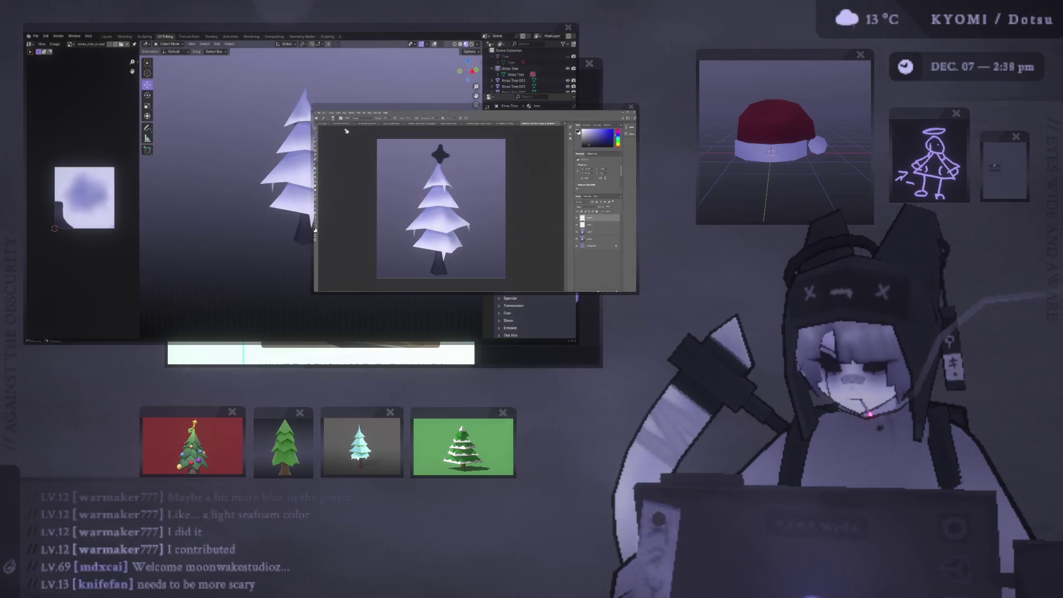
{"action": "left_click", "coordinate": [454, 197]}
{"action": "key", "text": "ctrl+z"}
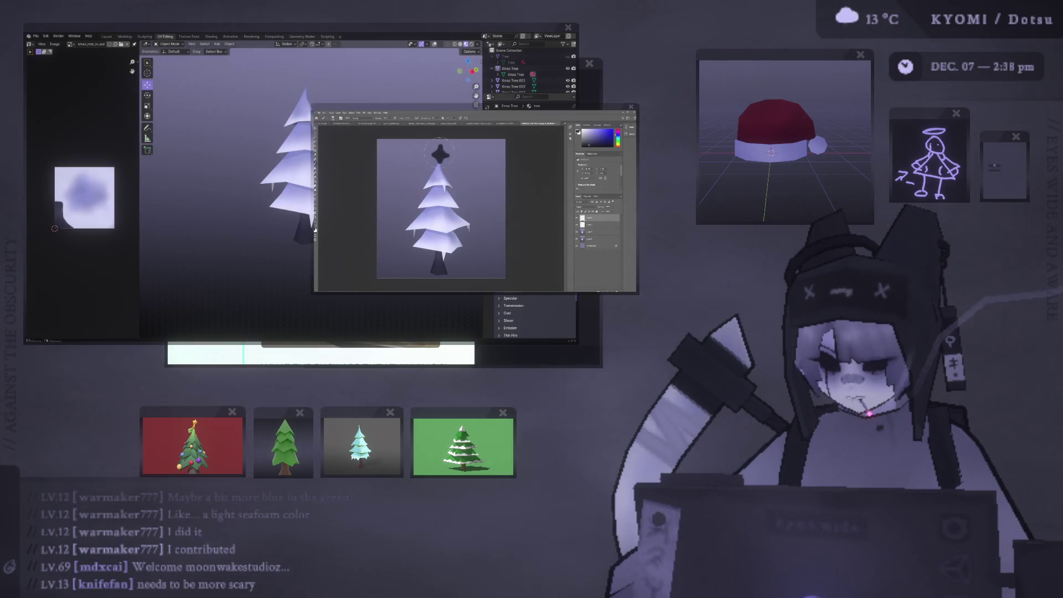
{"action": "left_click", "coordinate": [440, 154]}
With a smaller brush, paint dark spots on the upper tier, undoing the last three extra spots.
{"action": "right_click_drag", "start_coordinate": [455, 195], "coordinate": [451, 195], "text": "alt"}
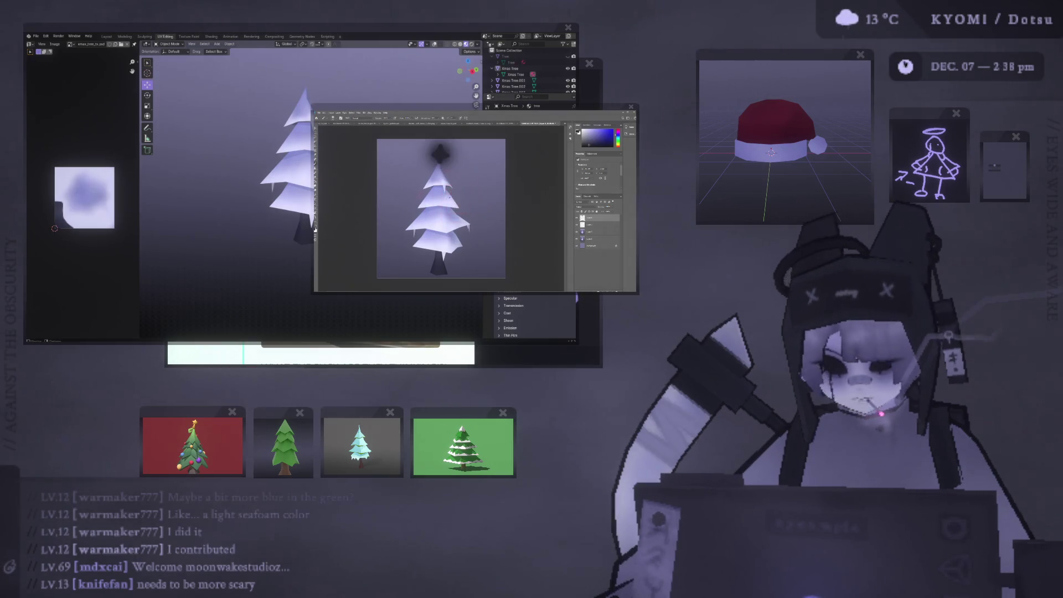
{"action": "left_click", "coordinate": [451, 195]}
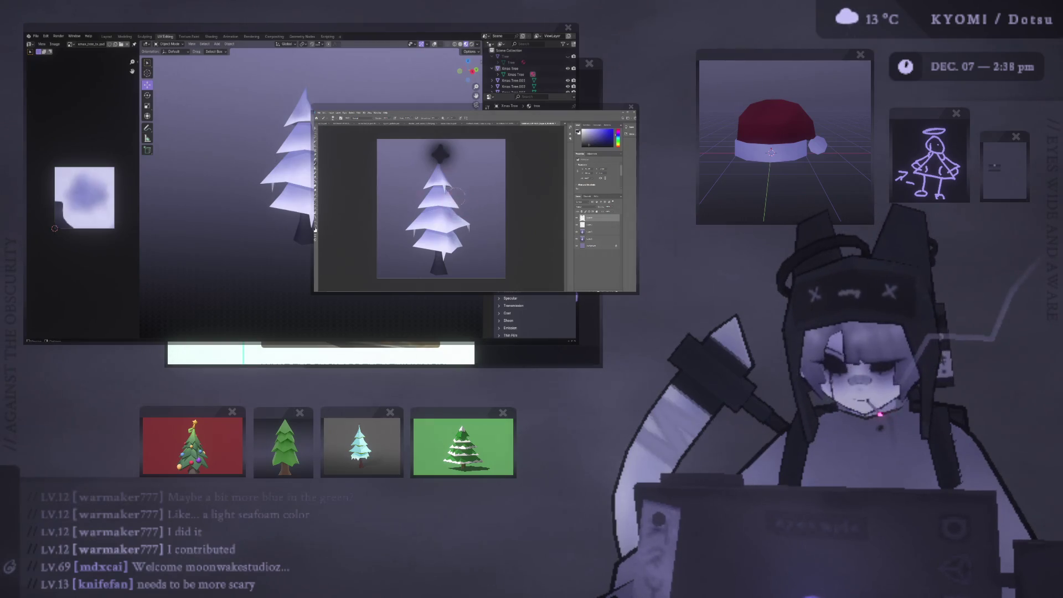
{"action": "left_click", "coordinate": [454, 197]}
{"action": "left_click", "coordinate": [422, 215]}
{"action": "left_click", "coordinate": [459, 242]}
{"action": "left_click", "coordinate": [425, 180]}
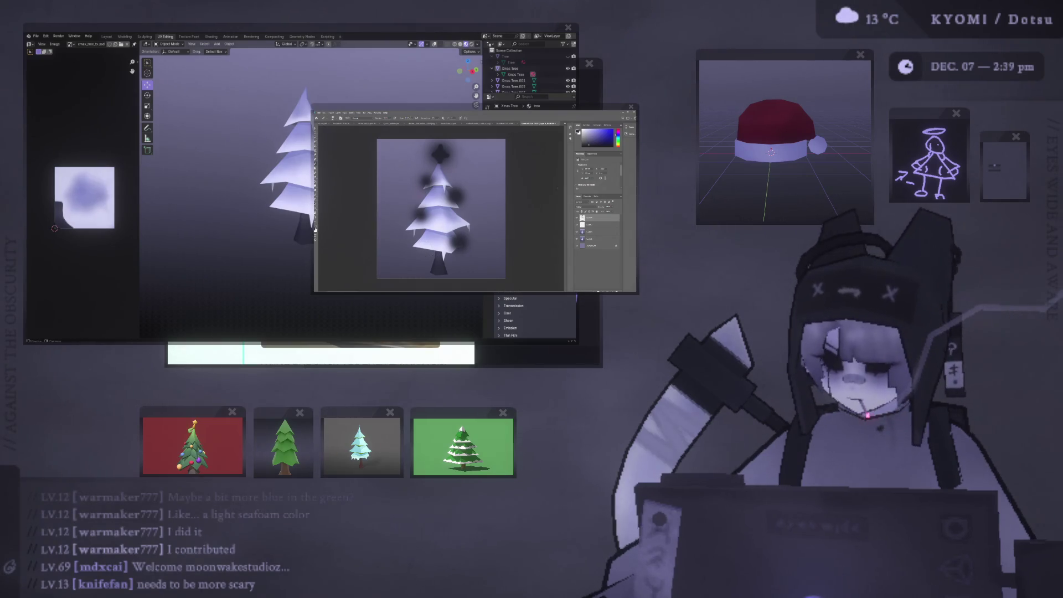
{"action": "key", "text": "ctrl+z"}
{"action": "key", "text": "ctrl+z"}
{"action": "key", "text": "ctrl+z"}
{"action": "key", "text": "ctrl+z"}
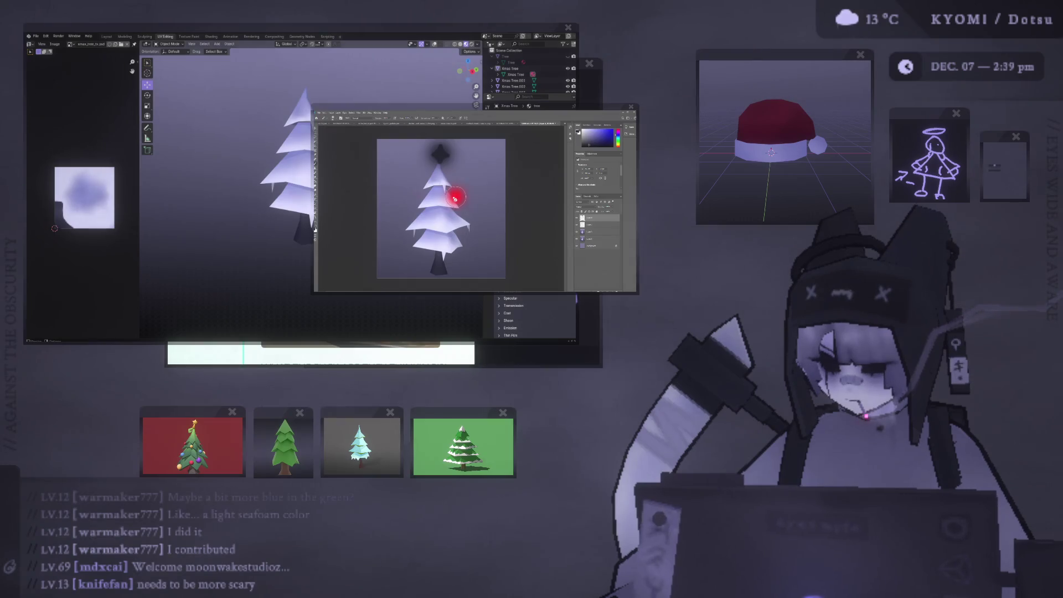
Dab ten dark soft spots across the tree's top, middle and bottom tiers.
{"action": "left_click", "coordinate": [452, 197]}
{"action": "left_click", "coordinate": [438, 201]}
{"action": "left_click", "coordinate": [424, 214]}
{"action": "left_click", "coordinate": [442, 221]}
{"action": "left_click", "coordinate": [455, 224]}
{"action": "left_click", "coordinate": [431, 241]}
{"action": "left_click", "coordinate": [420, 245]}
{"action": "left_click", "coordinate": [446, 183]}
{"action": "left_click", "coordinate": [437, 180]}
{"action": "left_click", "coordinate": [425, 173]}
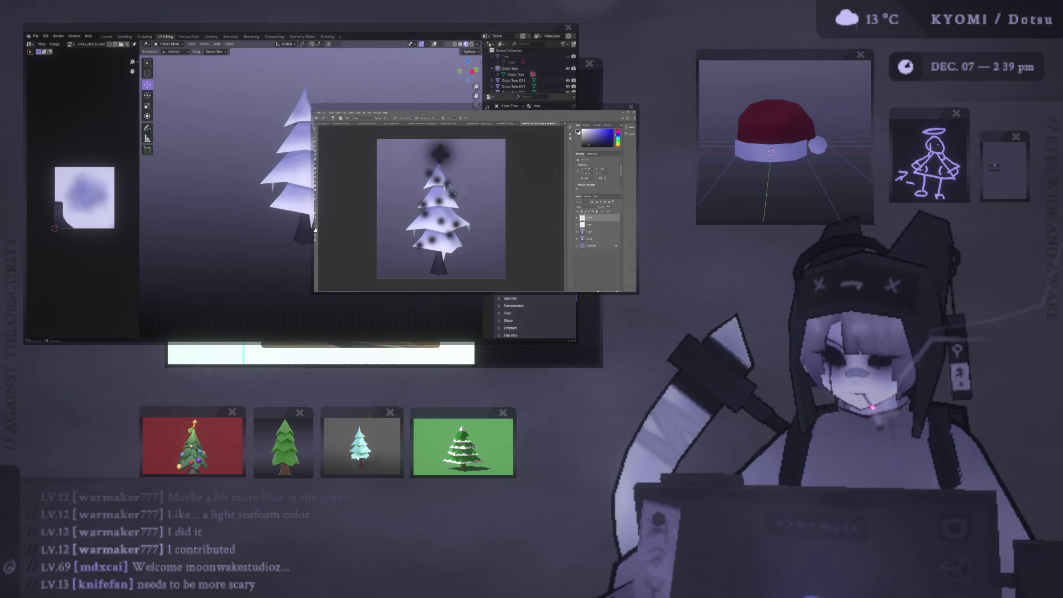
{"action": "left_click", "coordinate": [577, 218]}
{"action": "left_click", "coordinate": [577, 218]}
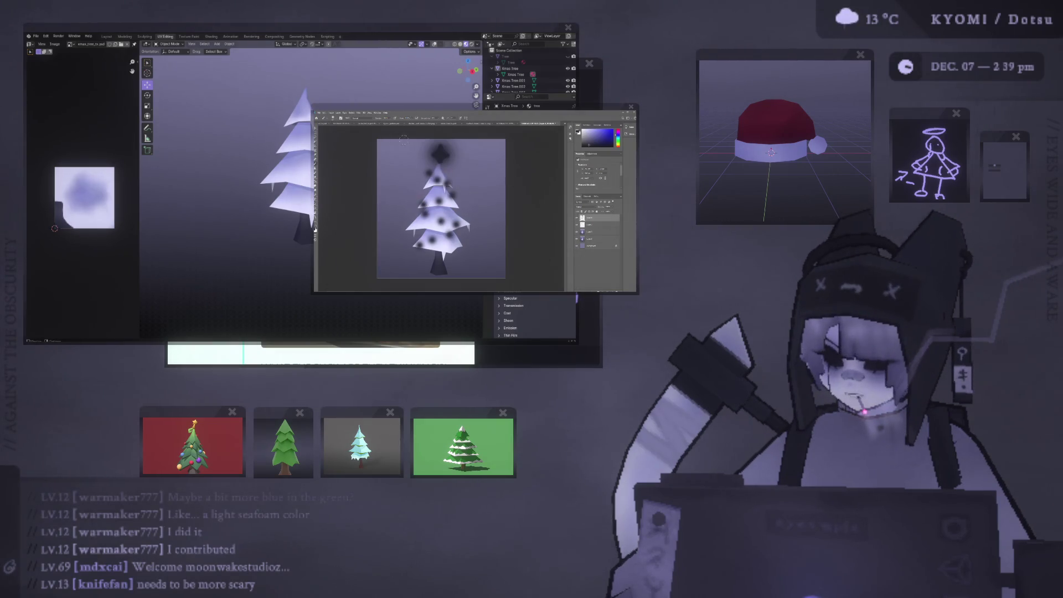
Erase the dark glow around the star and repaint it on a new layer.
{"action": "key", "text": "e"}
{"action": "left_click", "coordinate": [440, 147]}
{"action": "key", "text": "b"}
{"action": "left_click", "coordinate": [441, 153]}
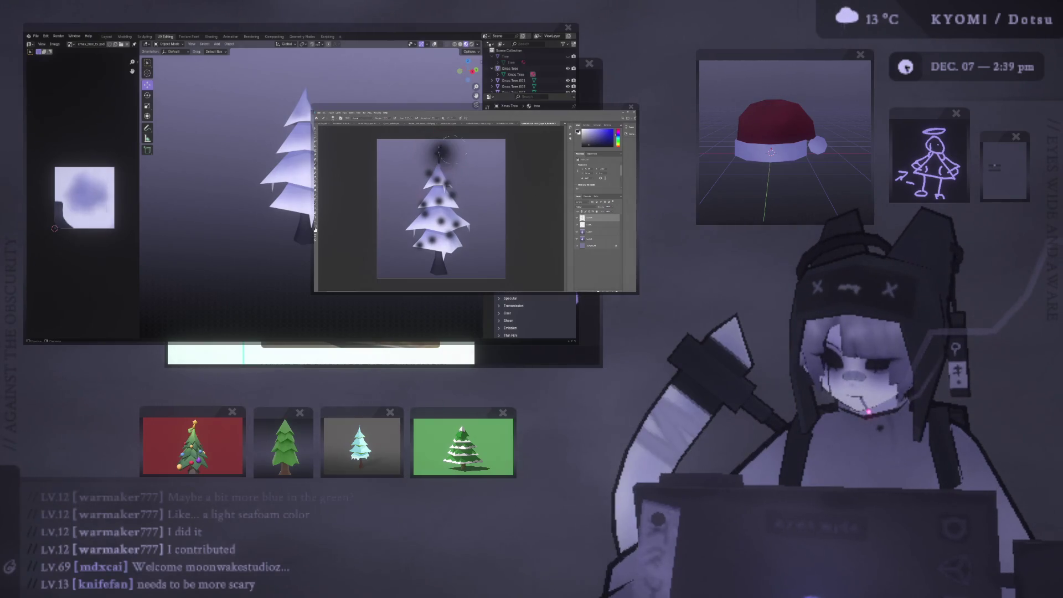
{"action": "key", "text": "ctrl+z"}
{"action": "key", "text": "ctrl+j"}
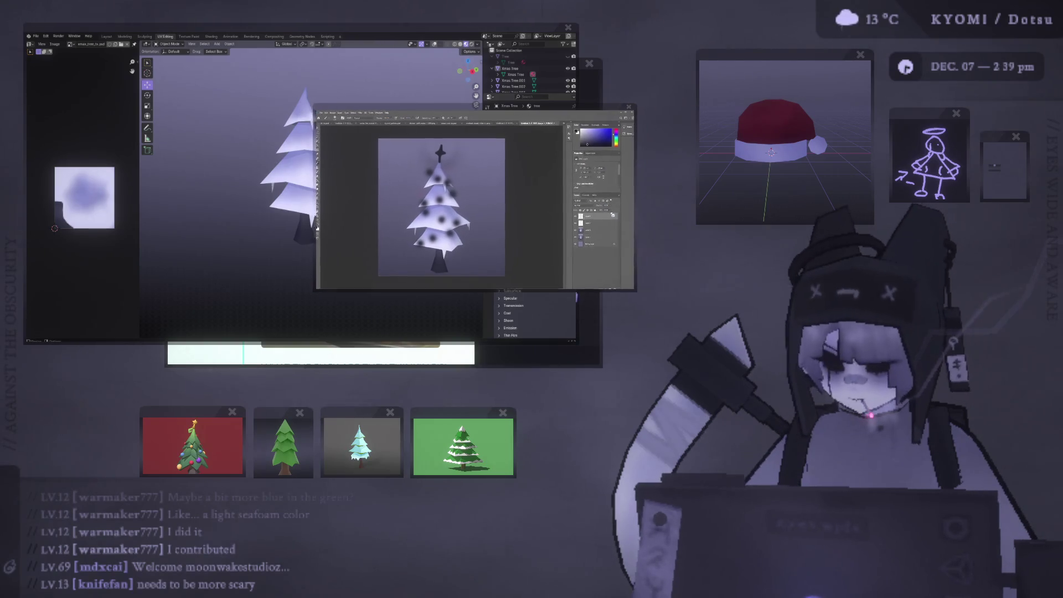
{"action": "left_click", "coordinate": [441, 156]}
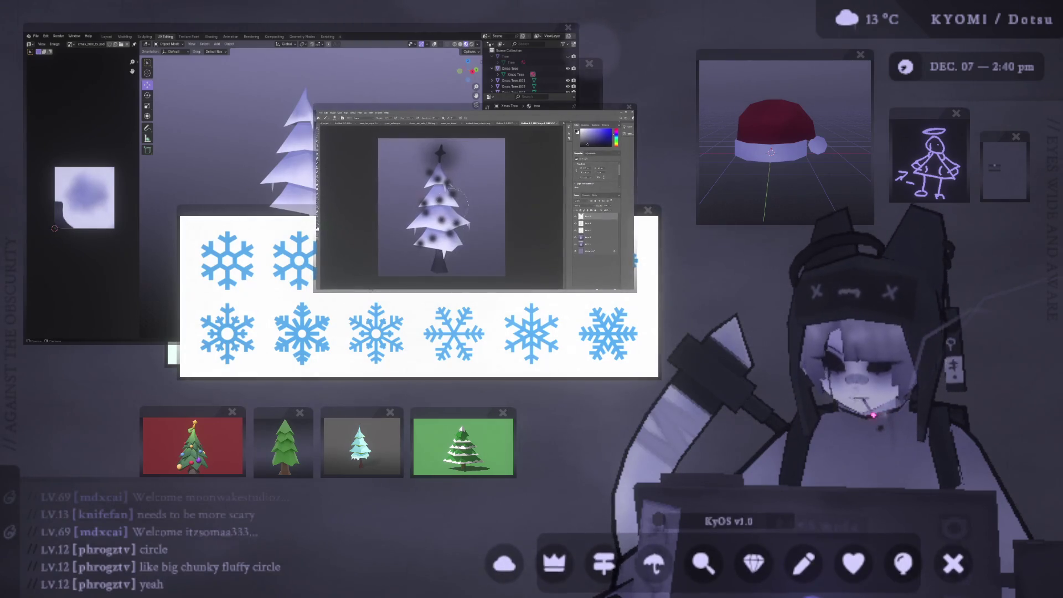
Try a dark smudge and large bright circles beside the tree top, undoing each.
{"action": "left_click_drag", "start_coordinate": [459, 166], "coordinate": [484, 168]}
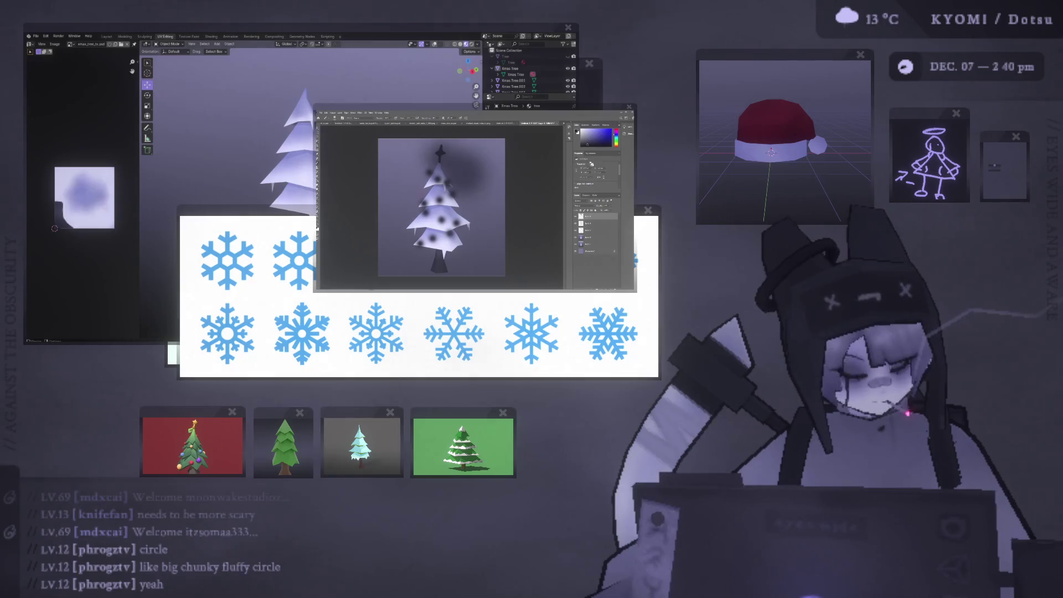
{"action": "key", "text": "ctrl+z"}
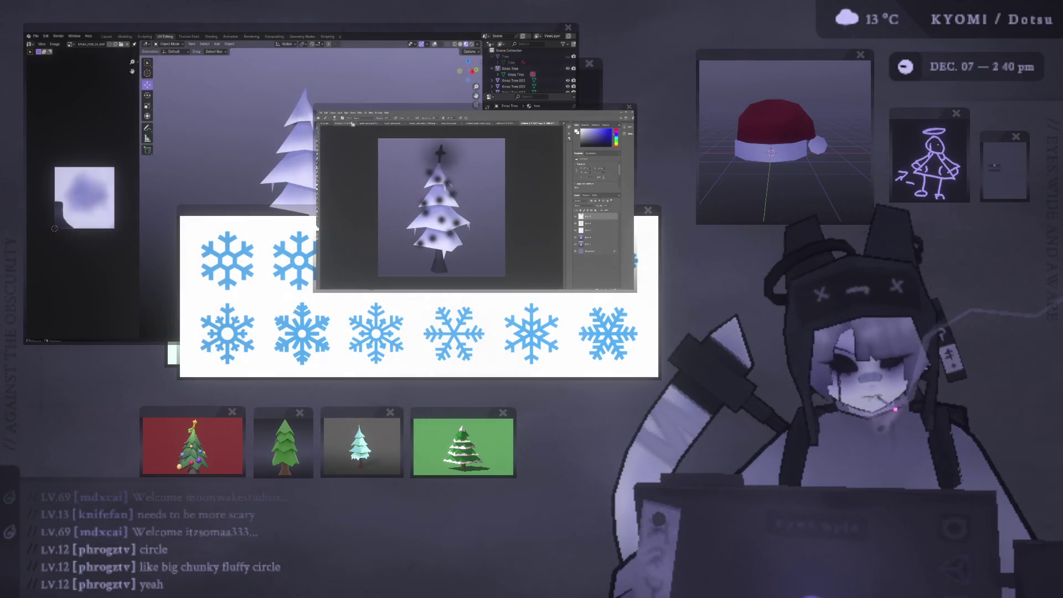
{"action": "left_click", "coordinate": [474, 177]}
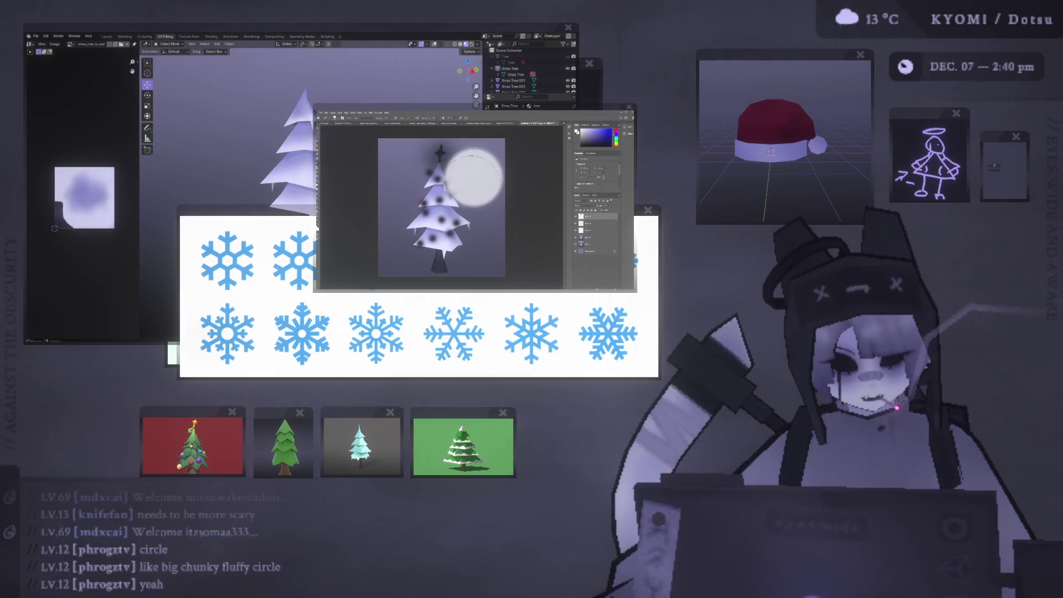
{"action": "key", "text": "ctrl+z"}
{"action": "left_click", "coordinate": [427, 179]}
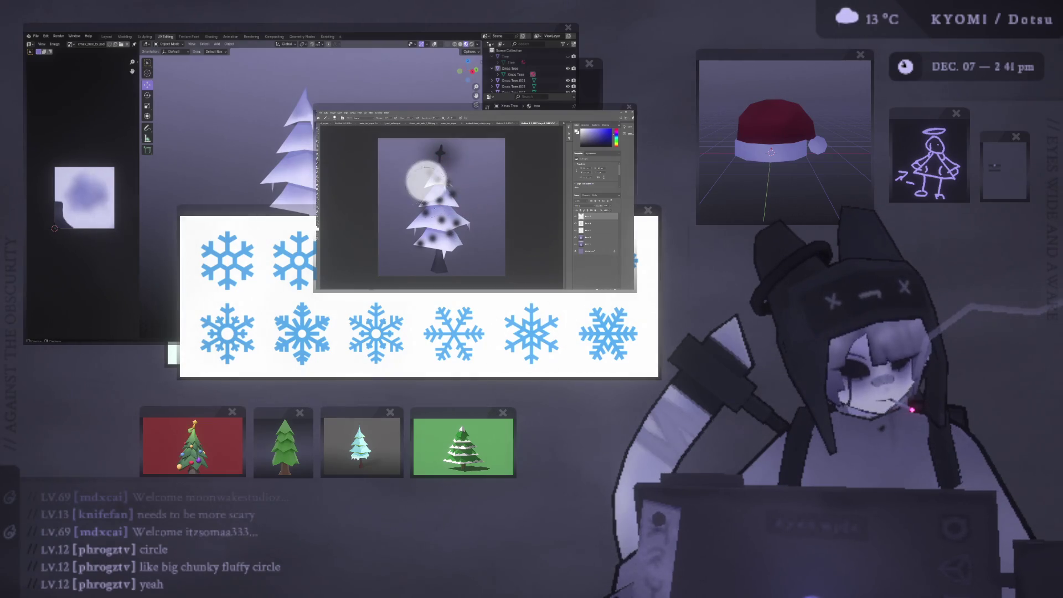
{"action": "key", "text": "ctrl+z"}
Paint five small bright circles around the tree, then undo them.
{"action": "left_click", "coordinate": [407, 161]}
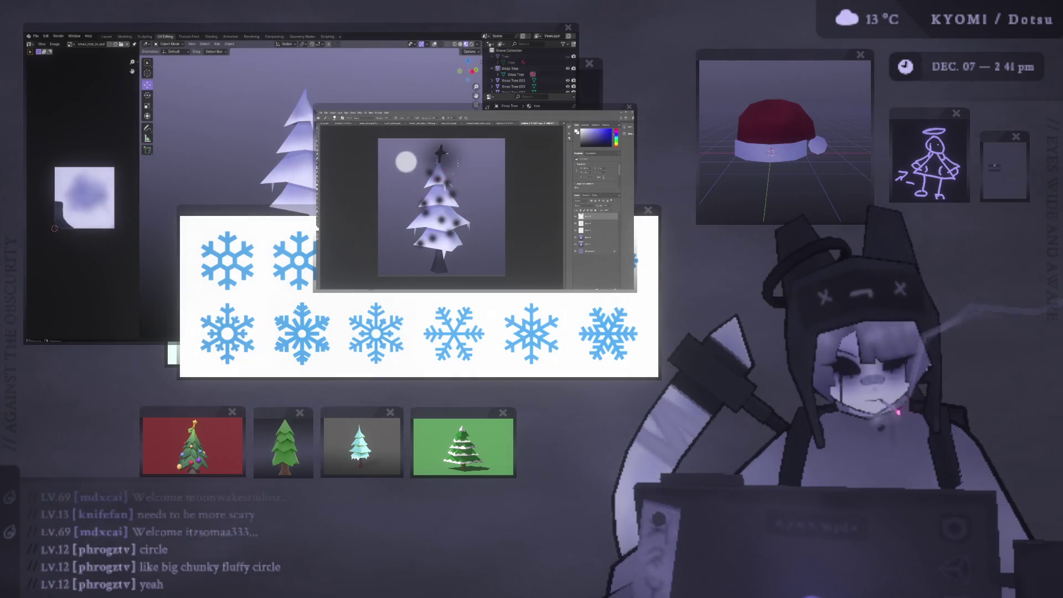
{"action": "left_click", "coordinate": [463, 165]}
{"action": "left_click", "coordinate": [404, 207]}
{"action": "left_click", "coordinate": [487, 213]}
{"action": "left_click", "coordinate": [392, 261]}
{"action": "key", "text": "ctrl+z"}
{"action": "key", "text": "ctrl+z"}
{"action": "key", "text": "ctrl+z"}
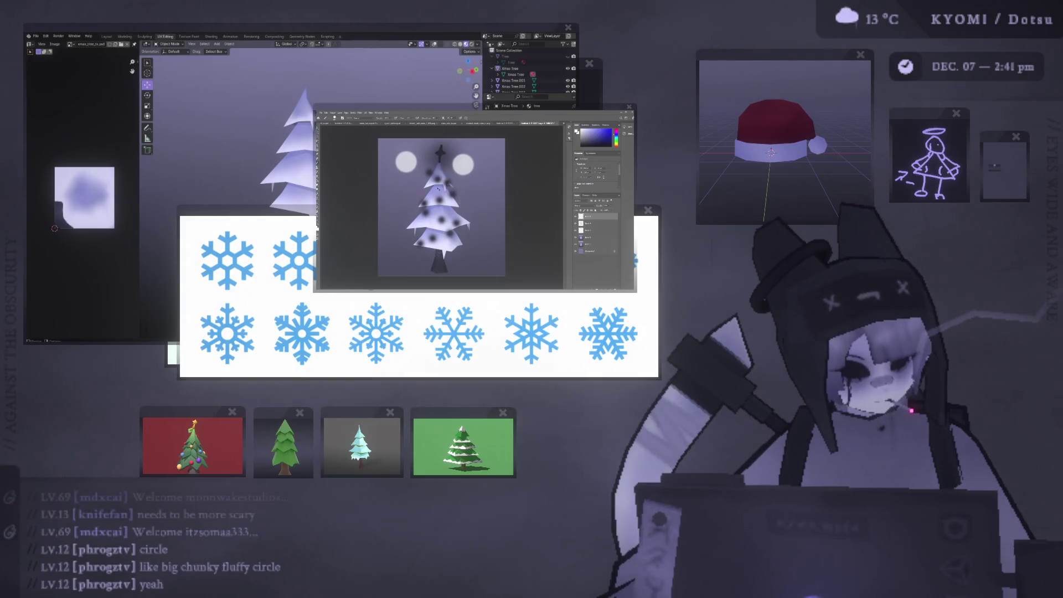
Add white snow dots near the top left and right, undoing the extras.
{"action": "left_click", "coordinate": [400, 167]}
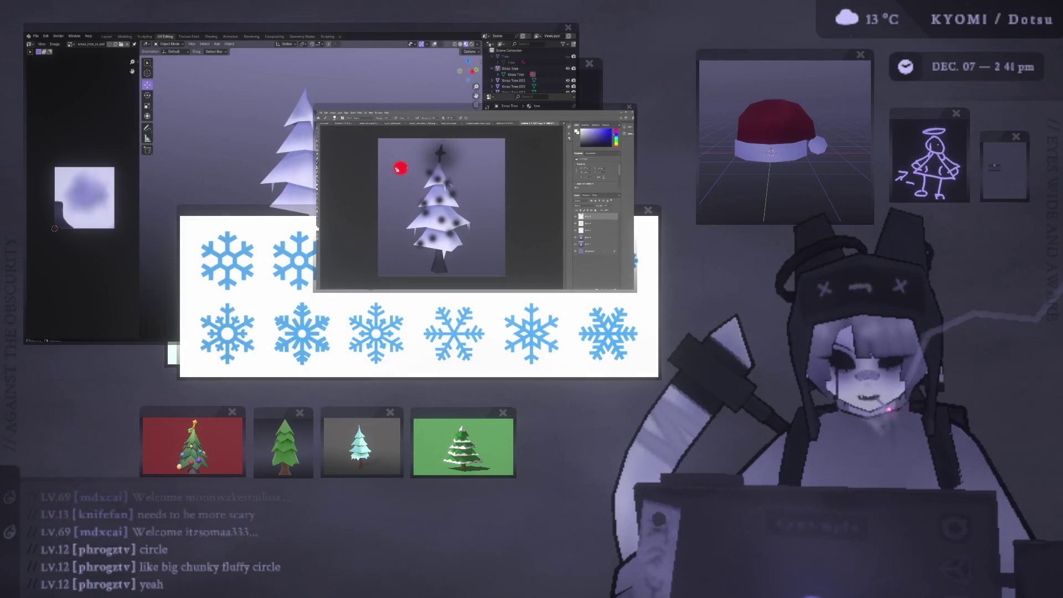
{"action": "left_click", "coordinate": [384, 148]}
{"action": "left_click", "coordinate": [402, 148]}
{"action": "left_click", "coordinate": [387, 184]}
{"action": "left_click", "coordinate": [472, 168]}
{"action": "key", "text": "ctrl+z"}
{"action": "key", "text": "ctrl+z"}
{"action": "key", "text": "ctrl+z"}
{"action": "key", "text": "ctrl+z"}
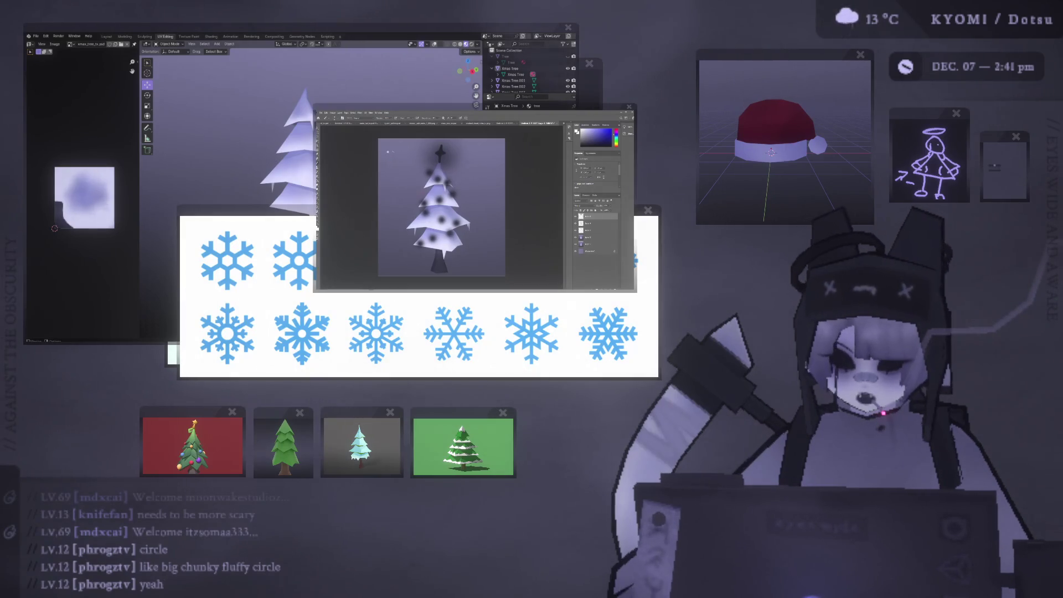
Scatter more white snow dots around the tree, then undo them all.
{"action": "left_click", "coordinate": [487, 151]}
{"action": "left_click", "coordinate": [391, 178]}
{"action": "left_click", "coordinate": [396, 195]}
{"action": "left_click", "coordinate": [470, 193]}
{"action": "left_click", "coordinate": [494, 182]}
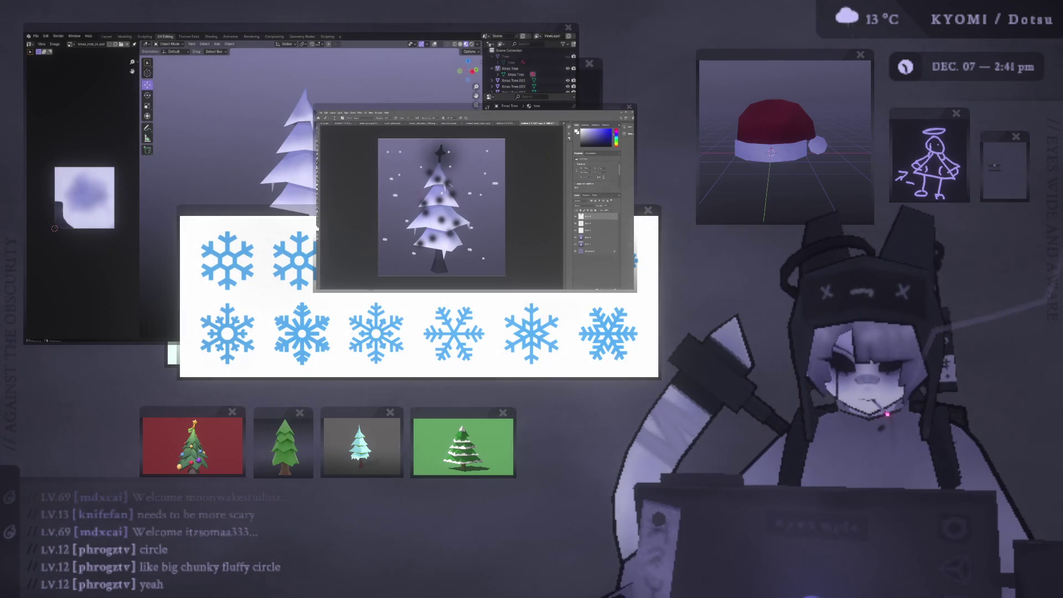
{"action": "left_click", "coordinate": [489, 239]}
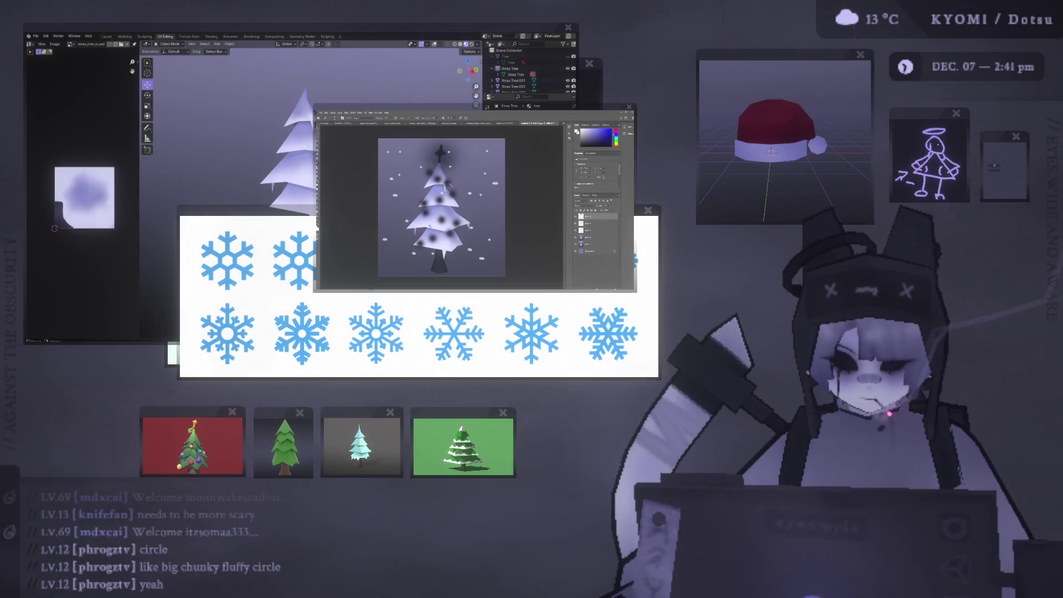
{"action": "key", "text": "ctrl+z"}
{"action": "key", "text": "ctrl+z"}
{"action": "key", "text": "ctrl+z"}
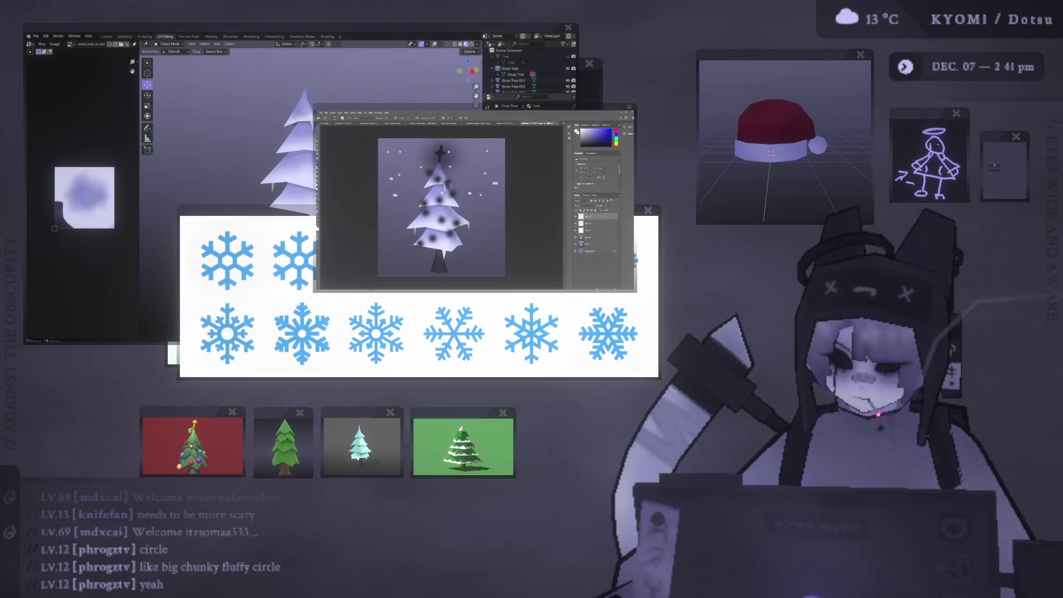
{"action": "left_click", "coordinate": [485, 173]}
{"action": "key", "text": "ctrl+z"}
{"action": "key", "text": "ctrl+z"}
{"action": "key", "text": "ctrl+z"}
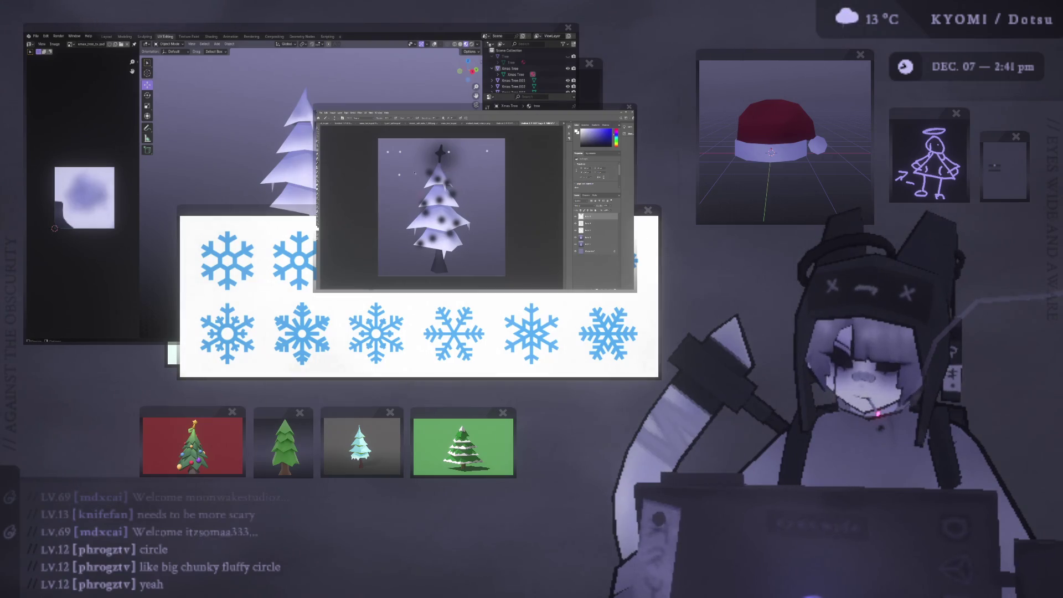
Enlarge the brush and try a white moon at the upper left, undoing it.
{"action": "right_click_drag", "start_coordinate": [406, 178], "coordinate": [412, 179], "text": "alt"}
{"action": "left_click", "coordinate": [414, 182]}
{"action": "key", "text": "ctrl+z"}
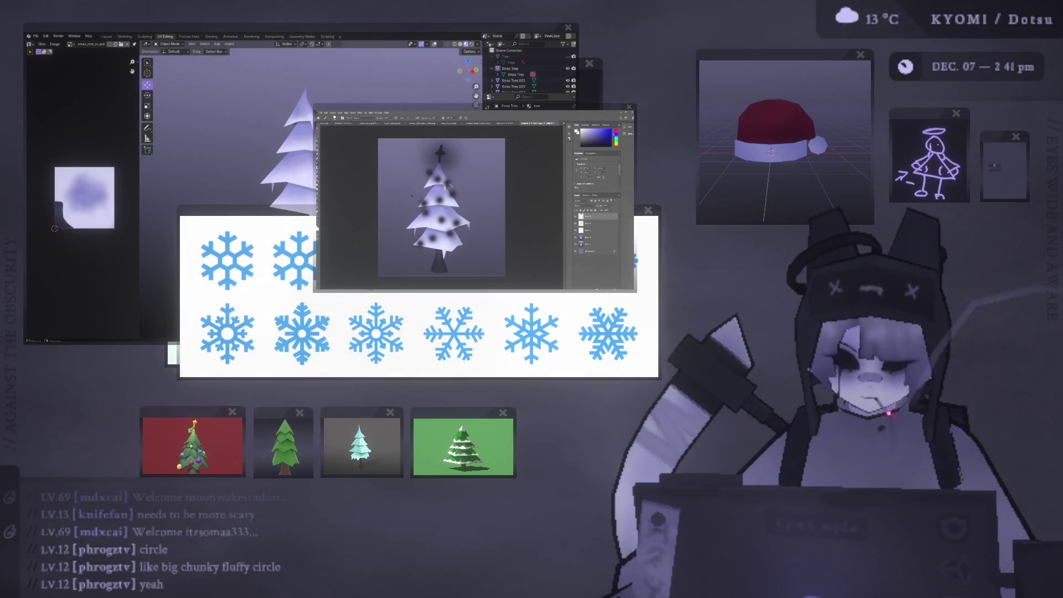
{"action": "left_click", "coordinate": [402, 162]}
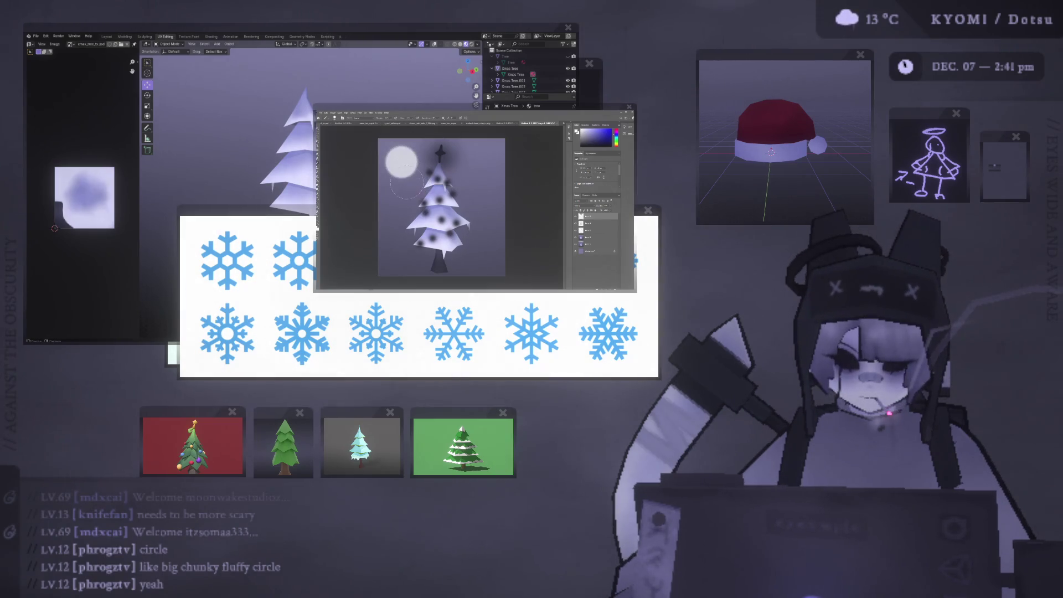
{"action": "key", "text": "ctrl+z"}
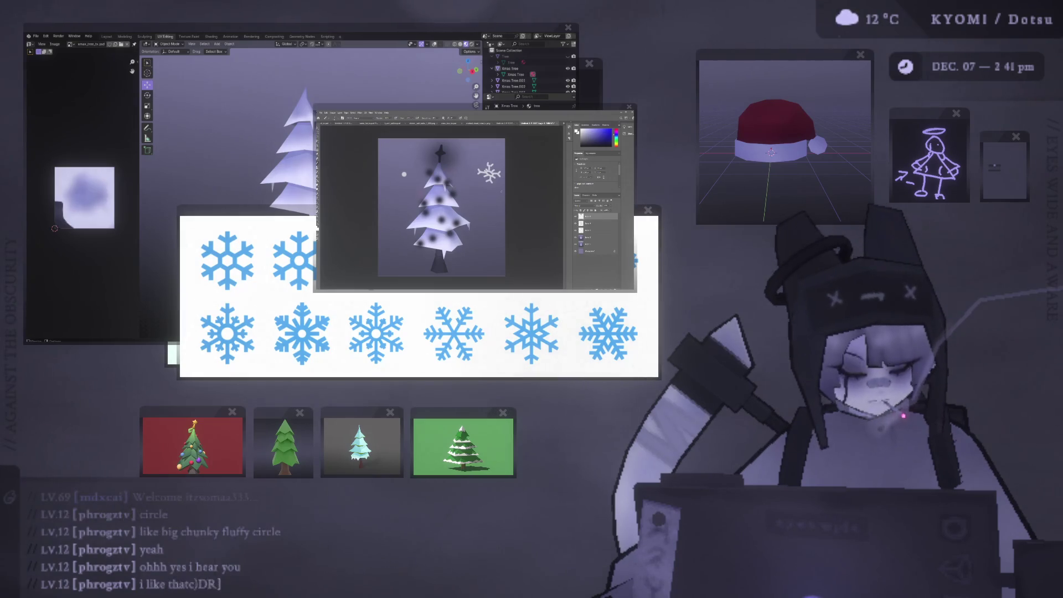
Undo the test snowflake on the tree painting and start a new document.
{"action": "key", "text": "b"}
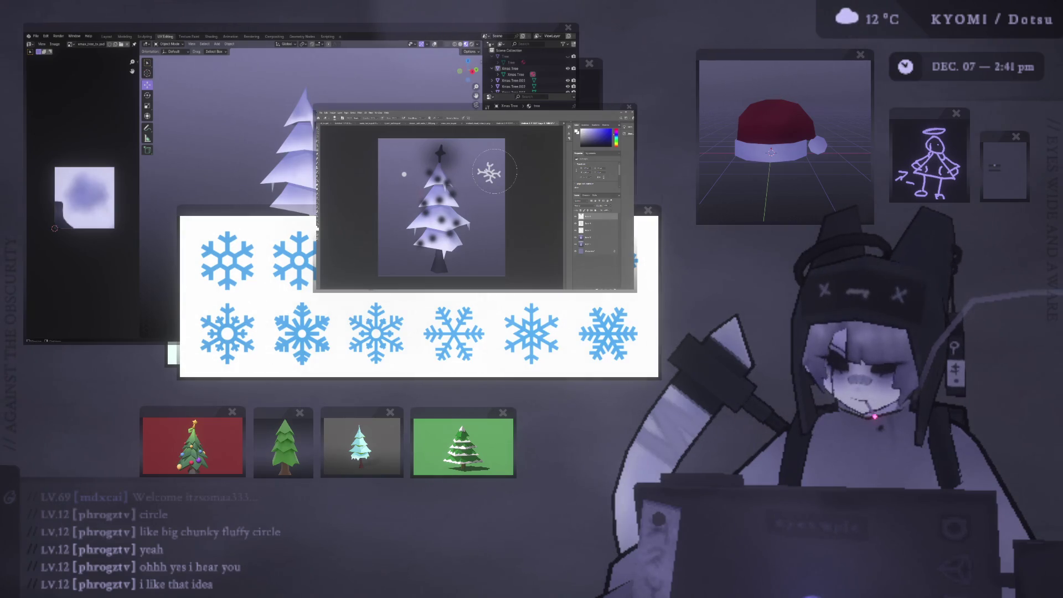
{"action": "key", "text": "ctrl+z"}
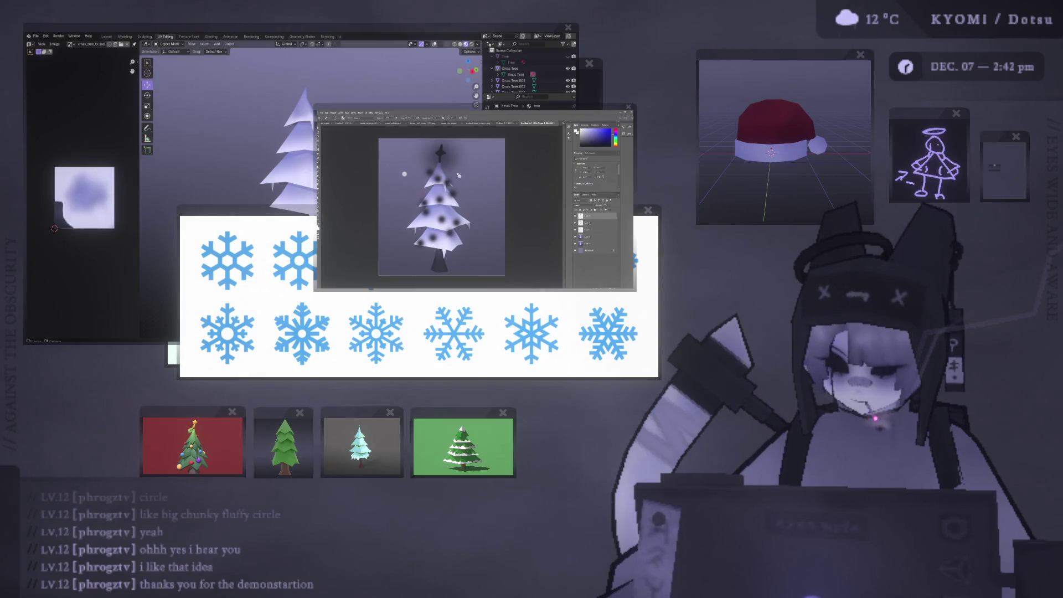
{"action": "key", "text": "ctrl+n"}
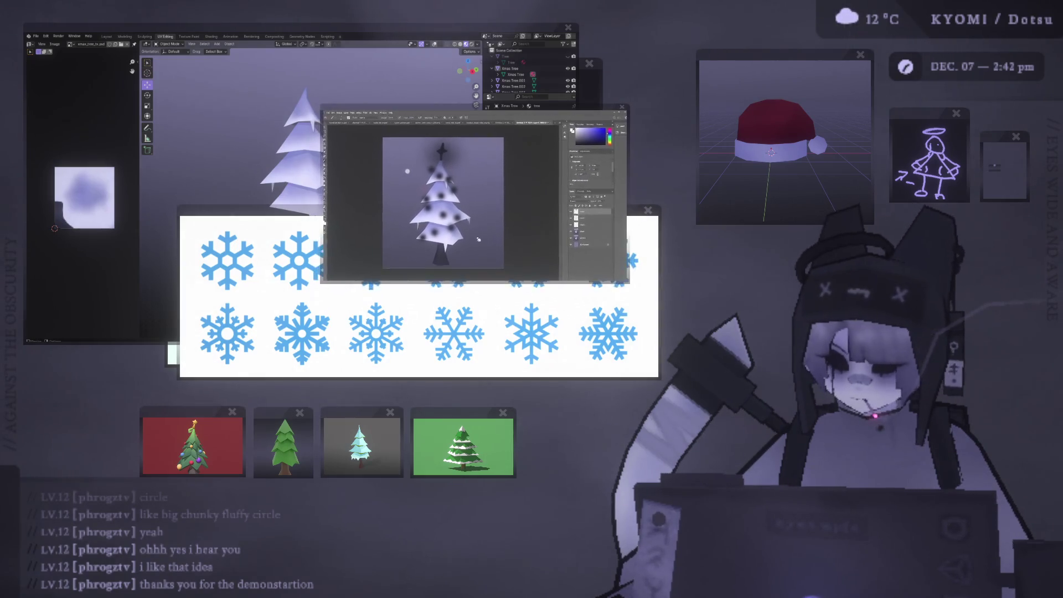
Confirm the new blank square document and zoom in on it.
{"action": "key", "text": "Return"}
{"action": "key", "text": "ctrl+plus"}
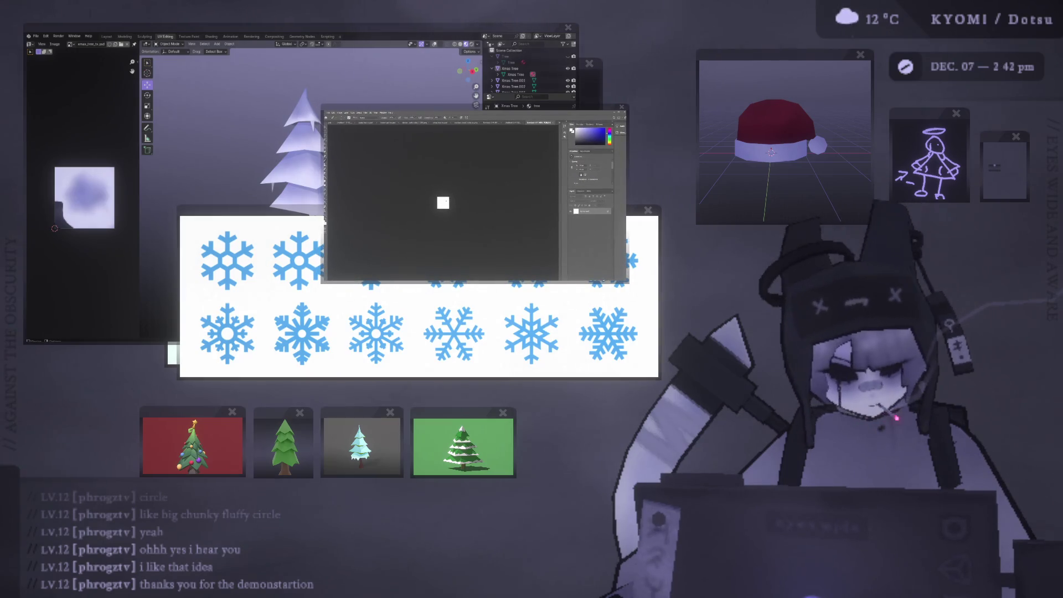
{"action": "key", "text": "ctrl+plus"}
{"action": "key", "text": "ctrl+plus"}
{"action": "key", "text": "ctrl+plus"}
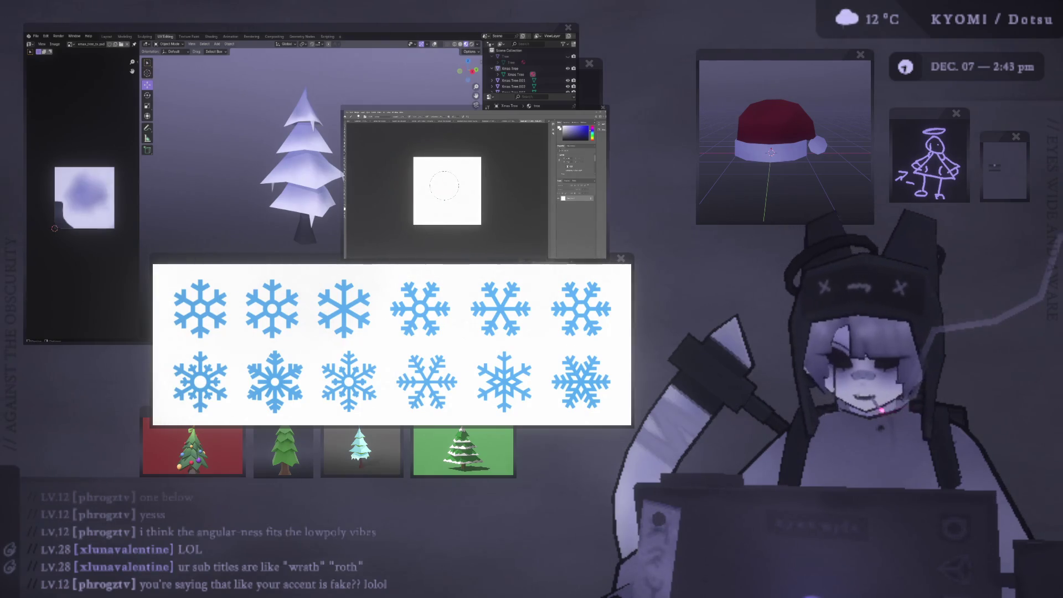
Try black dabs at the canvas centre with a larger brush, undoing them.
{"action": "left_click", "coordinate": [444, 192]}
{"action": "right_click_drag", "start_coordinate": [443, 192], "coordinate": [450, 176], "text": "alt"}
{"action": "left_click", "coordinate": [449, 190]}
{"action": "key", "text": "ctrl+z"}
{"action": "left_click", "coordinate": [447, 190]}
{"action": "key", "text": "ctrl+z"}
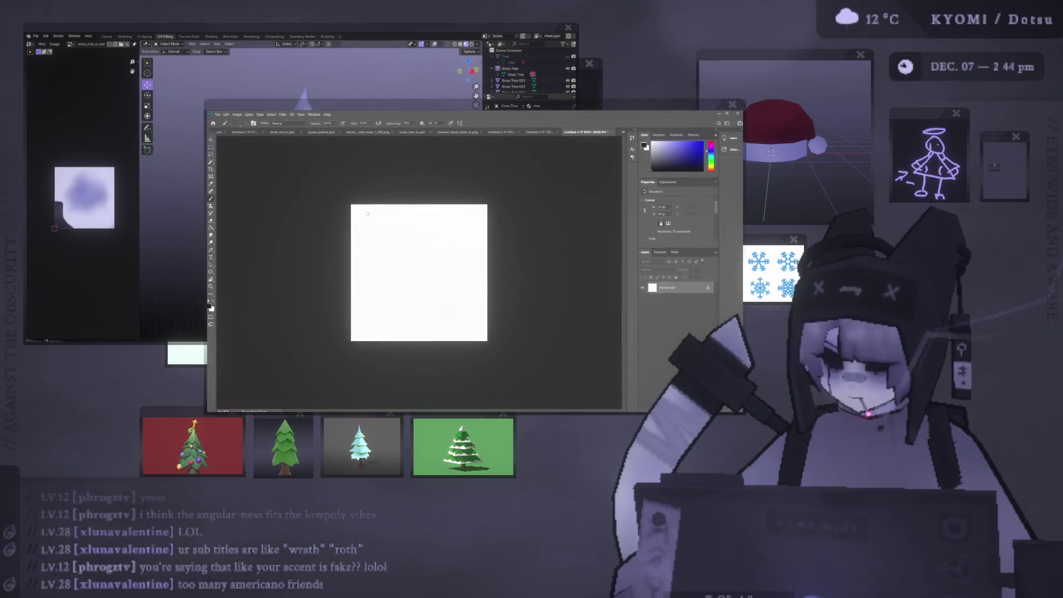
Add a new empty layer above Background and erase the test stroke.
{"action": "mouse_move", "coordinate": [425, 239]}
{"action": "left_mouse_down"}
{"action": "mouse_move", "coordinate": [370, 259]}
{"action": "mouse_move", "coordinate": [428, 287]}
{"action": "left_mouse_up"}
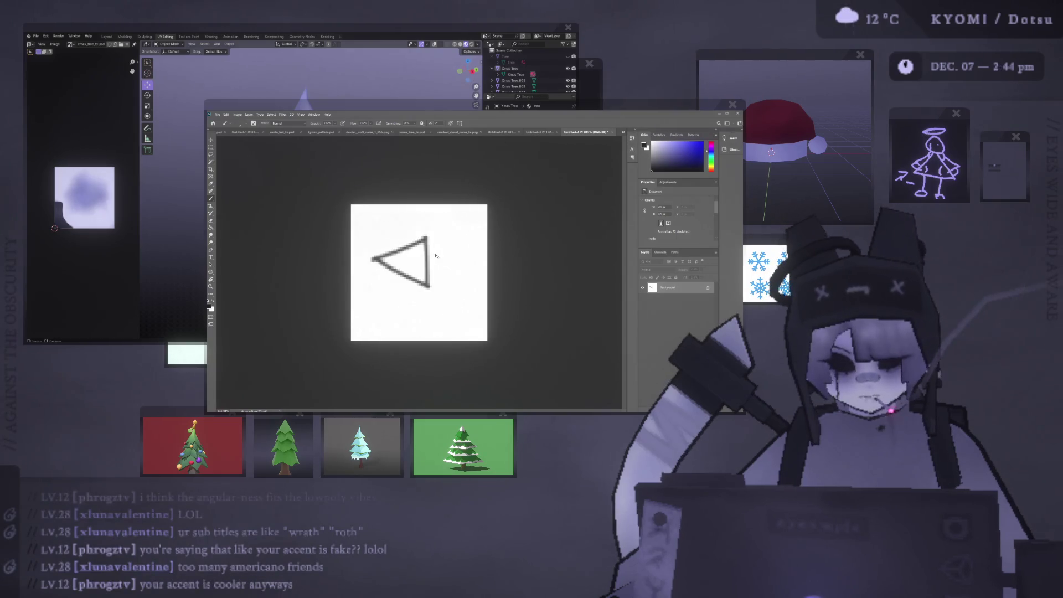
{"action": "key", "text": "ctrl+shift+alt+n"}
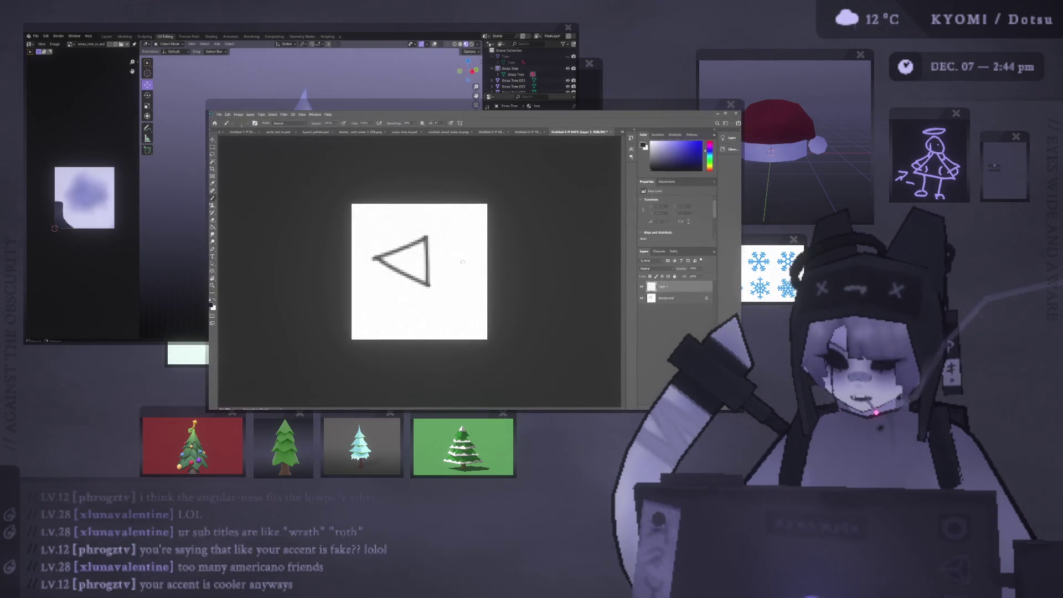
{"action": "key", "text": "e"}
{"action": "key", "text": "alt+bracketleft"}
{"action": "left_click", "coordinate": [430, 300]}
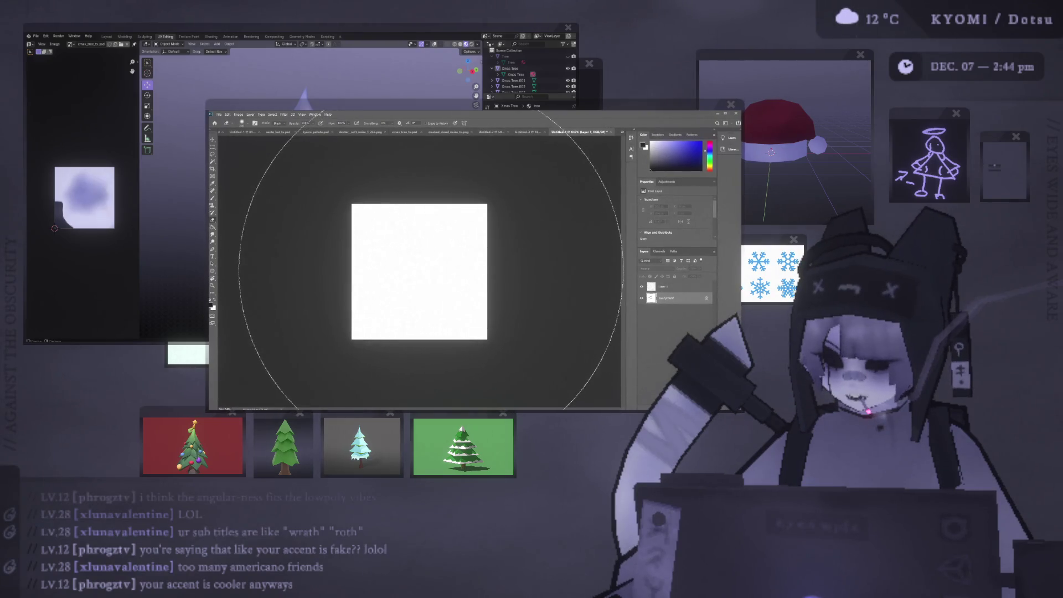
{"action": "right_click_drag", "start_coordinate": [465, 264], "coordinate": [354, 275], "text": "alt"}
{"action": "right_click_drag", "start_coordinate": [421, 266], "coordinate": [252, 275], "text": "alt"}
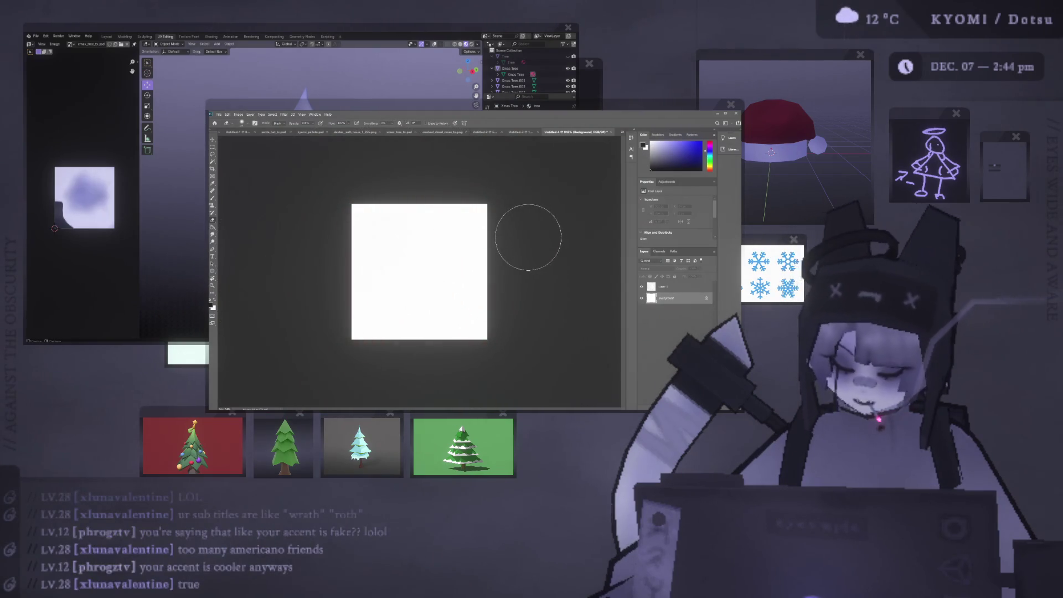
Fill the Background with grey and test white strokes on it, undoing them.
{"action": "key", "text": "b"}
{"action": "key", "text": "g"}
{"action": "left_click", "coordinate": [451, 244]}
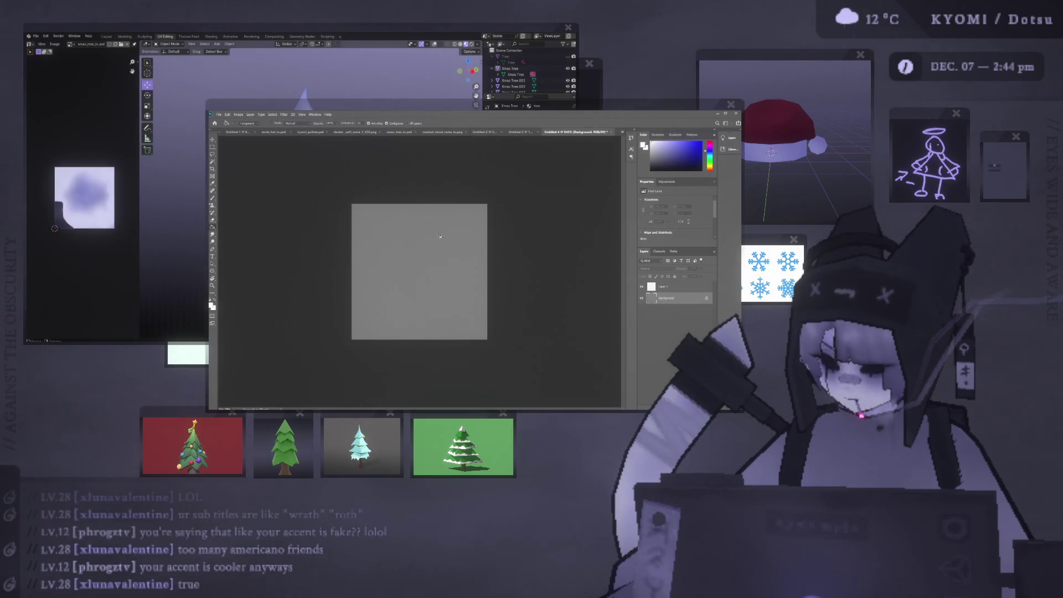
{"action": "key", "text": "b"}
{"action": "left_click_drag", "start_coordinate": [403, 239], "coordinate": [422, 264]}
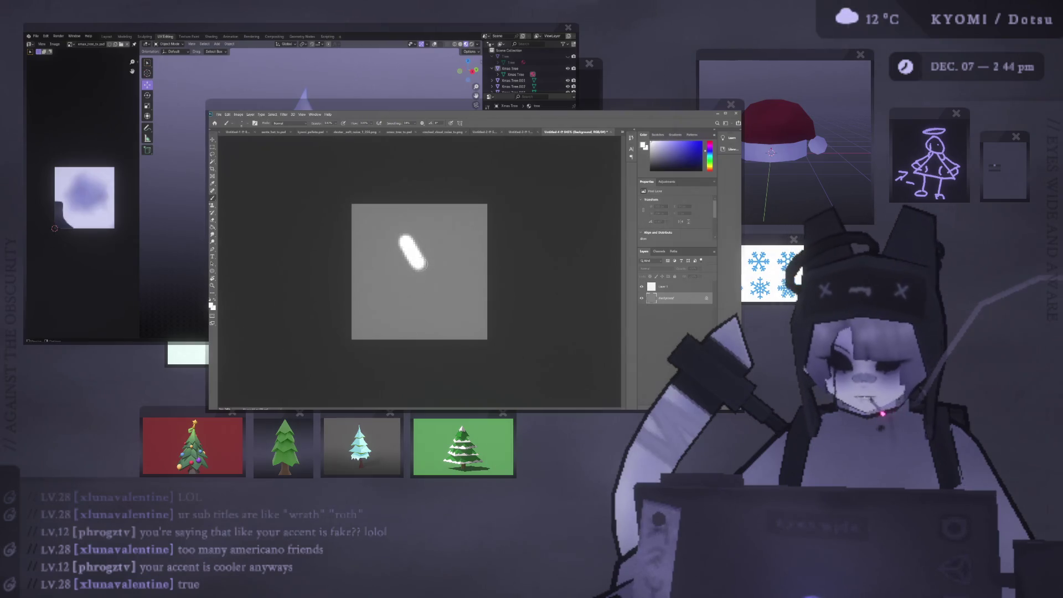
{"action": "key", "text": "ctrl+z"}
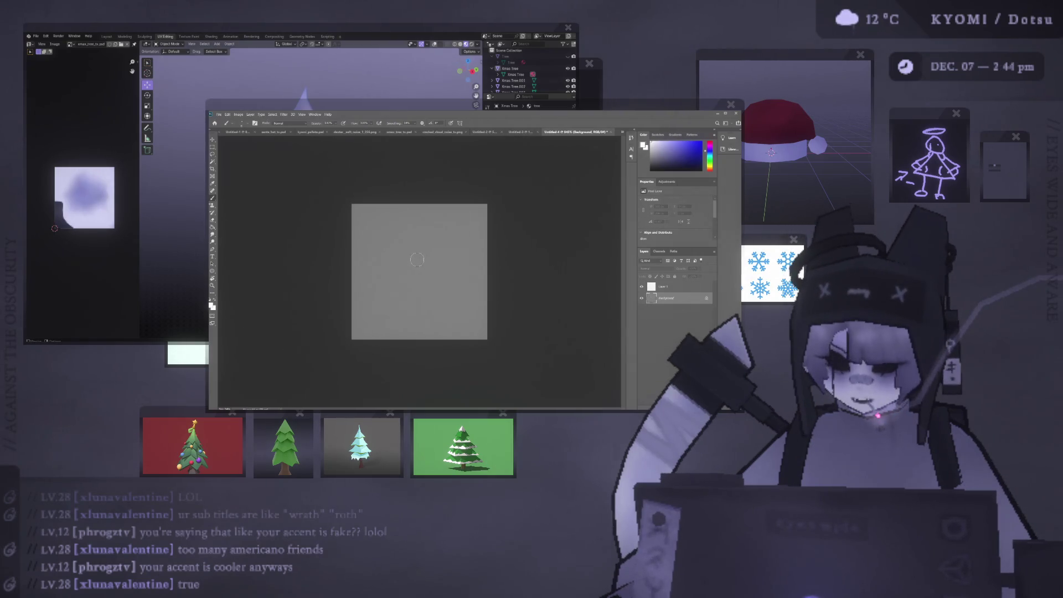
{"action": "left_click_drag", "start_coordinate": [370, 219], "coordinate": [389, 236]}
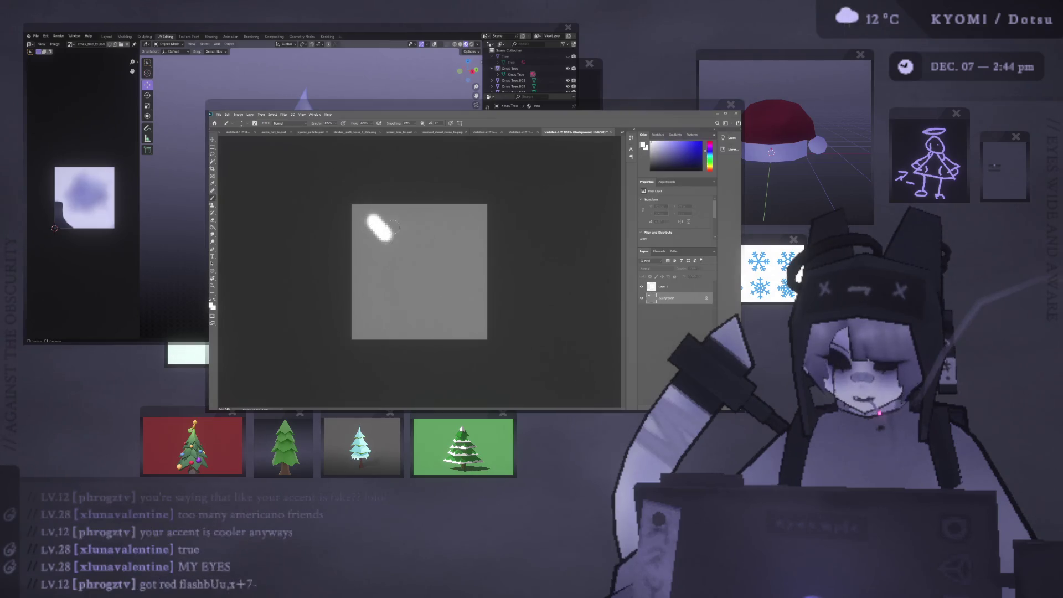
{"action": "key", "text": "ctrl+z"}
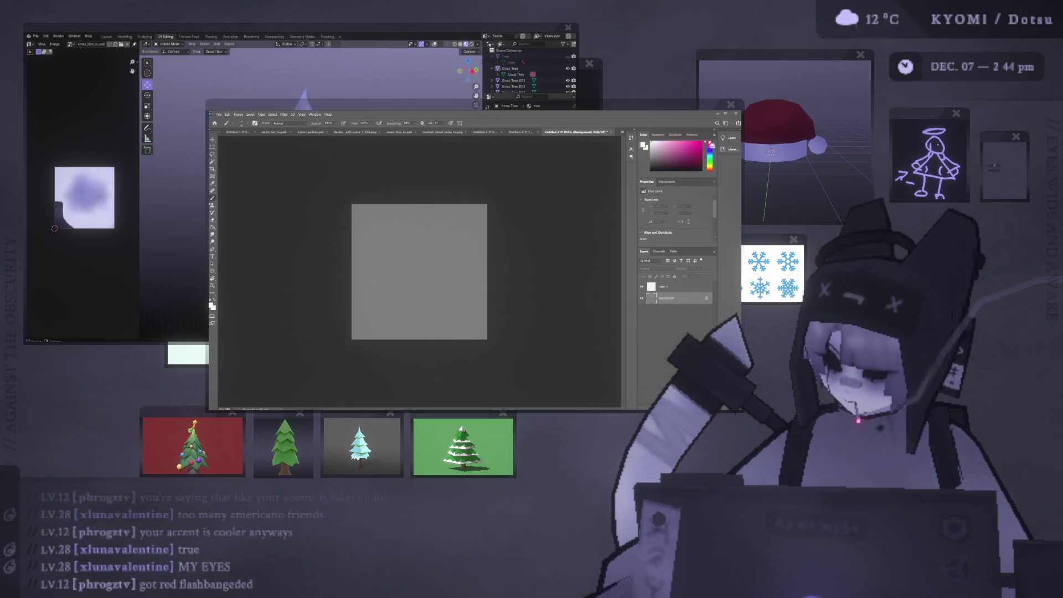
Test a pink stroke, reset the foreground colour to white, and undo the test marks.
{"action": "left_click_drag", "start_coordinate": [711, 145], "coordinate": [709, 139]}
{"action": "mouse_move", "coordinate": [426, 224]}
{"action": "left_mouse_down"}
{"action": "mouse_move", "coordinate": [417, 263]}
{"action": "mouse_move", "coordinate": [442, 252]}
{"action": "left_mouse_up"}
{"action": "key", "text": "ctrl+z"}
{"action": "key", "text": "x"}
{"action": "left_click", "coordinate": [406, 246]}
{"action": "key", "text": "ctrl+z"}
{"action": "key", "text": "ctrl+z"}
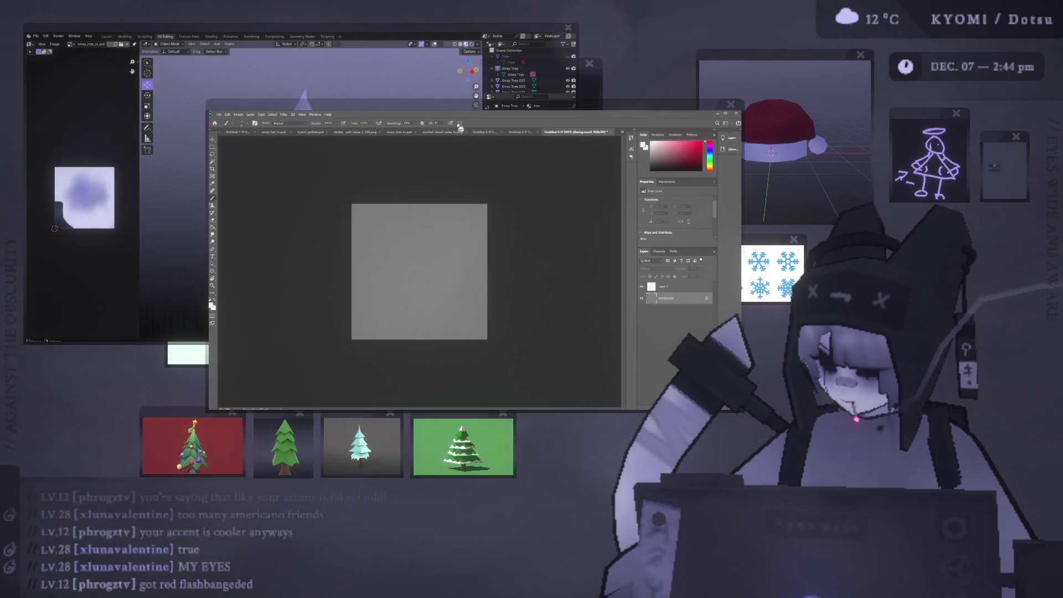
{"action": "key", "text": "ctrl+t"}
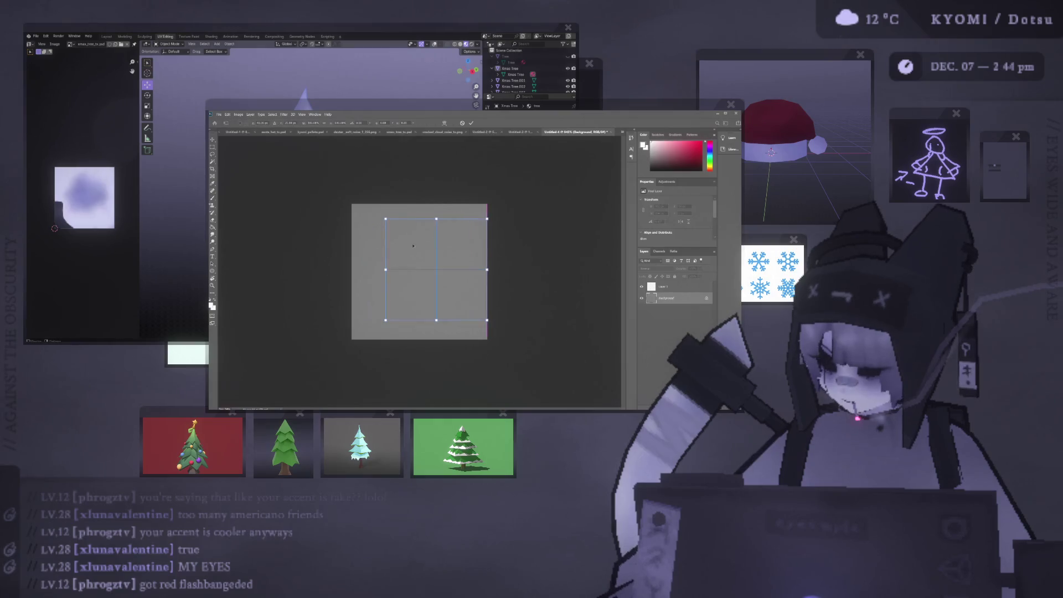
Commit the symmetry path and try mirrored white X and ornament strokes.
{"action": "left_click", "coordinate": [473, 123]}
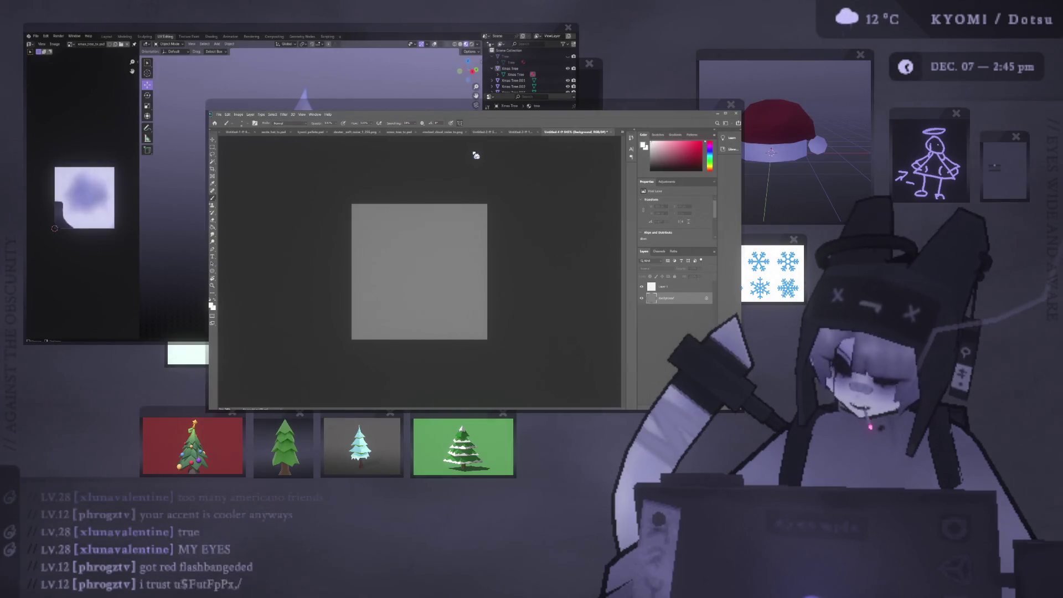
{"action": "key", "text": "ctrl+t"}
{"action": "left_click", "coordinate": [471, 123]}
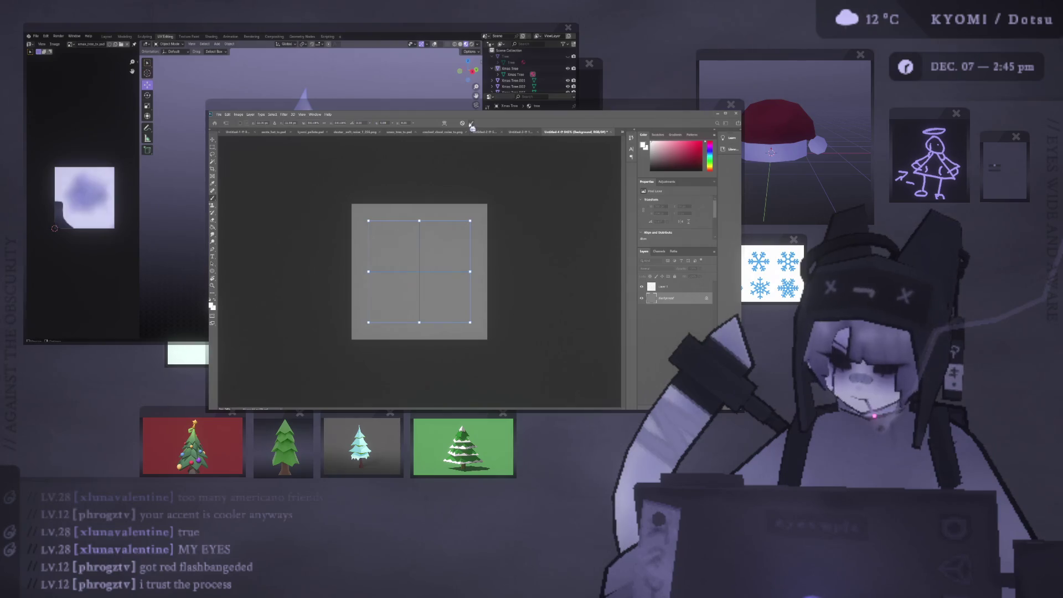
{"action": "left_click_drag", "start_coordinate": [428, 256], "coordinate": [474, 198]}
{"action": "key", "text": "ctrl+z"}
{"action": "mouse_move", "coordinate": [426, 260]}
{"action": "left_mouse_down"}
{"action": "mouse_move", "coordinate": [471, 221]}
{"action": "mouse_move", "coordinate": [460, 288]}
{"action": "mouse_move", "coordinate": [476, 216]}
{"action": "left_mouse_up"}
{"action": "left_click_drag", "start_coordinate": [398, 227], "coordinate": [419, 254]}
Clear the strokes and paint a mirrored star outline in the centre, then undo it.
{"action": "key", "text": "ctrl+a"}
{"action": "key", "text": "Delete"}
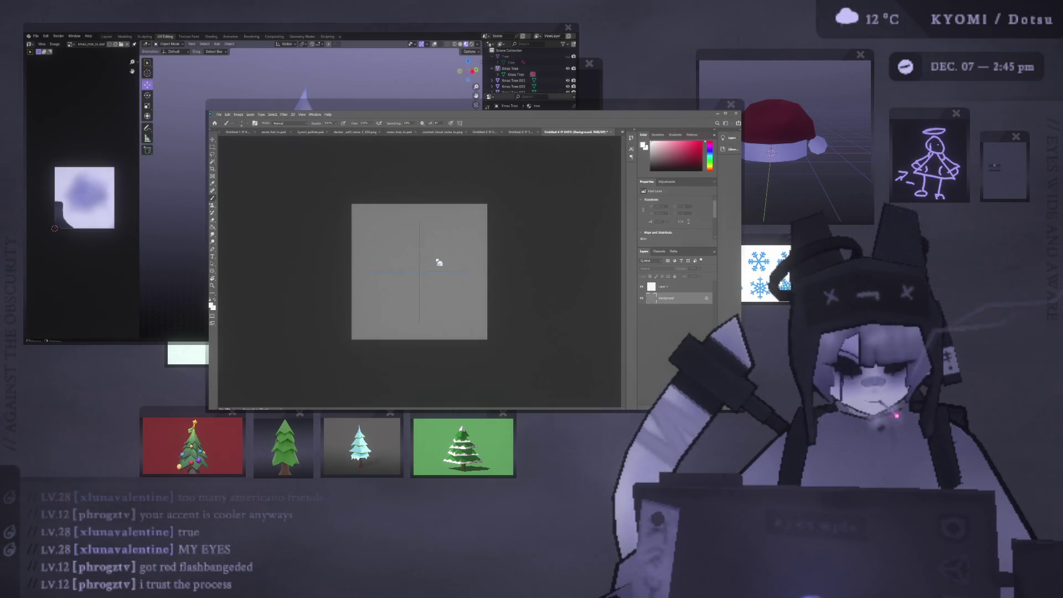
{"action": "mouse_move", "coordinate": [410, 283]}
{"action": "left_mouse_down"}
{"action": "mouse_move", "coordinate": [397, 295]}
{"action": "mouse_move", "coordinate": [404, 272]}
{"action": "mouse_move", "coordinate": [419, 286]}
{"action": "mouse_move", "coordinate": [432, 272]}
{"action": "left_mouse_up"}
{"action": "key", "text": "Delete"}
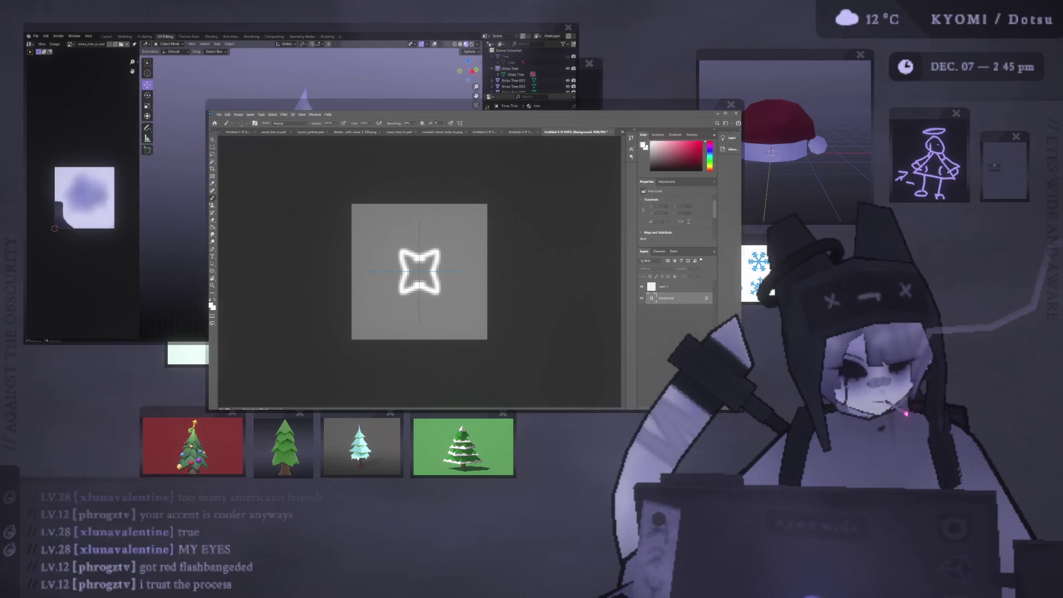
{"action": "left_click_drag", "start_coordinate": [561, 105], "coordinate": [510, 103]}
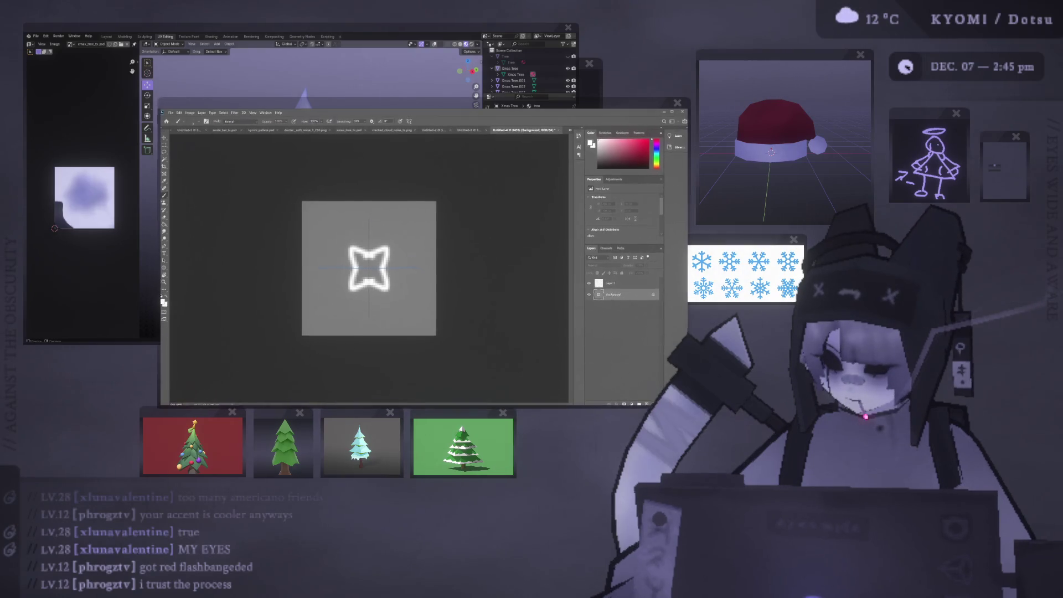
{"action": "key", "text": "ctrl+z"}
Paint mirrored chevrons, notches and a horizontal arm for the snowflake, undoing trial strokes.
{"action": "mouse_move", "coordinate": [356, 249]}
{"action": "left_mouse_down"}
{"action": "mouse_move", "coordinate": [382, 247]}
{"action": "mouse_move", "coordinate": [382, 271]}
{"action": "mouse_move", "coordinate": [386, 261]}
{"action": "mouse_move", "coordinate": [397, 269]}
{"action": "mouse_move", "coordinate": [370, 255]}
{"action": "mouse_move", "coordinate": [402, 262]}
{"action": "mouse_move", "coordinate": [397, 270]}
{"action": "mouse_move", "coordinate": [388, 239]}
{"action": "mouse_move", "coordinate": [407, 259]}
{"action": "mouse_move", "coordinate": [394, 273]}
{"action": "left_mouse_up"}
{"action": "key", "text": "ctrl+z"}
{"action": "left_click", "coordinate": [370, 252]}
{"action": "key", "text": "ctrl+z"}
{"action": "key", "text": "ctrl+z"}
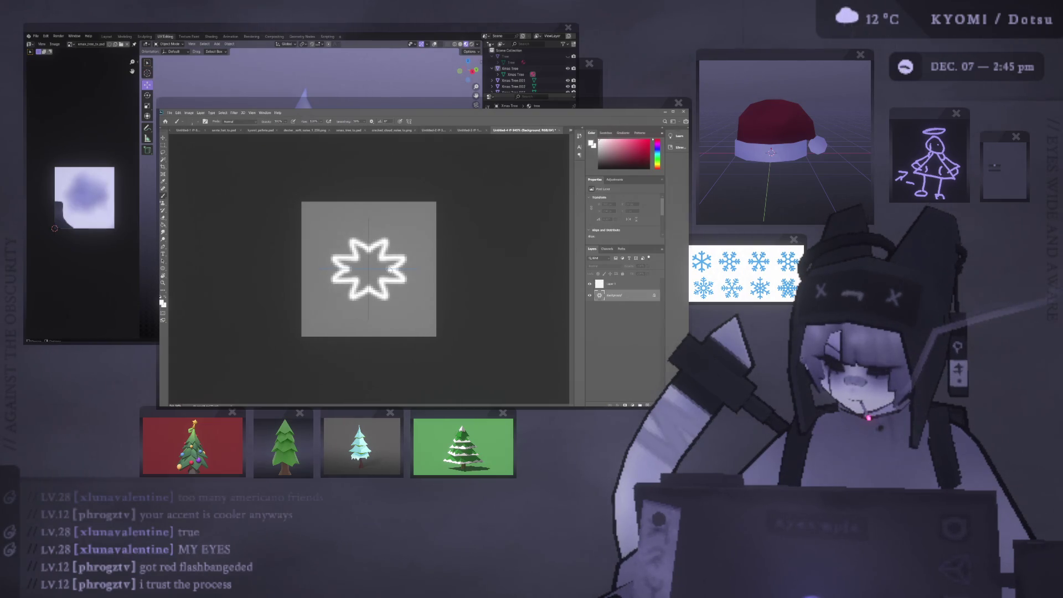
{"action": "mouse_move", "coordinate": [390, 252]}
{"action": "left_mouse_down"}
{"action": "mouse_move", "coordinate": [411, 210]}
{"action": "mouse_move", "coordinate": [429, 227]}
{"action": "mouse_move", "coordinate": [368, 213]}
{"action": "mouse_move", "coordinate": [369, 242]}
{"action": "mouse_move", "coordinate": [364, 204]}
{"action": "left_mouse_up"}
{"action": "key", "text": "ctrl+z"}
{"action": "key", "text": "ctrl+z"}
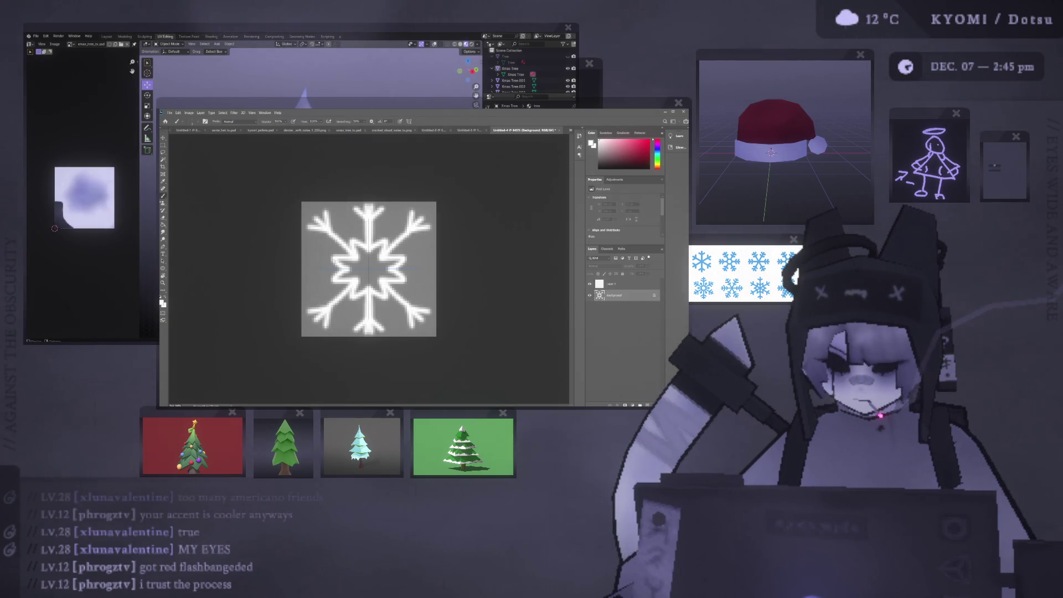
{"action": "mouse_move", "coordinate": [344, 268]}
{"action": "left_mouse_down"}
{"action": "mouse_move", "coordinate": [302, 269]}
{"action": "mouse_move", "coordinate": [337, 269]}
{"action": "mouse_move", "coordinate": [307, 269]}
{"action": "mouse_move", "coordinate": [314, 284]}
{"action": "left_mouse_up"}
{"action": "key", "text": "ctrl+z"}
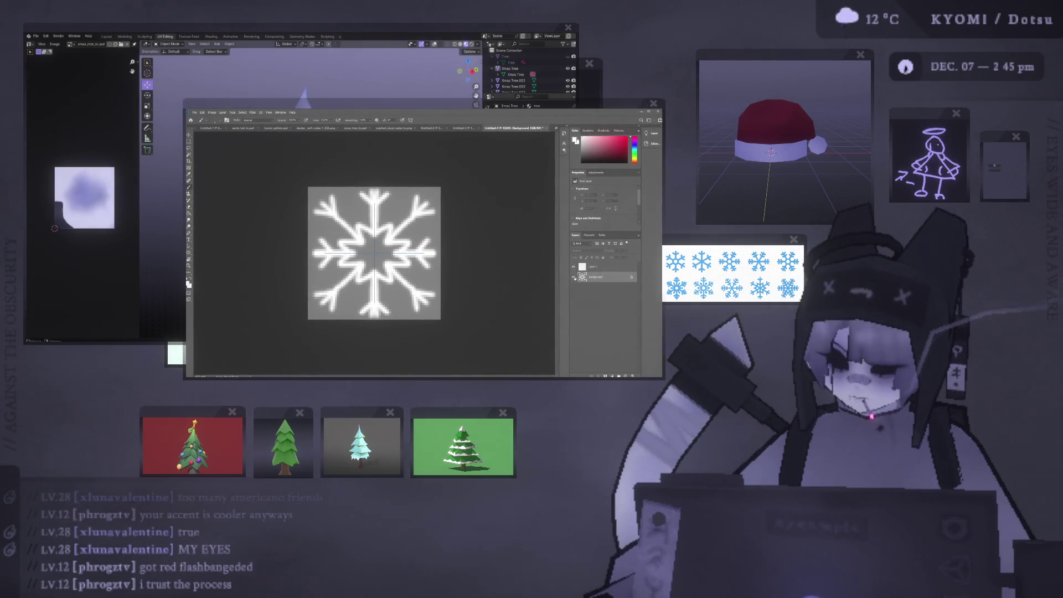
Select the whole canvas, add Layer 2, and fill the selection with grey.
{"action": "key", "text": "Delete"}
{"action": "key", "text": "ctrl+z"}
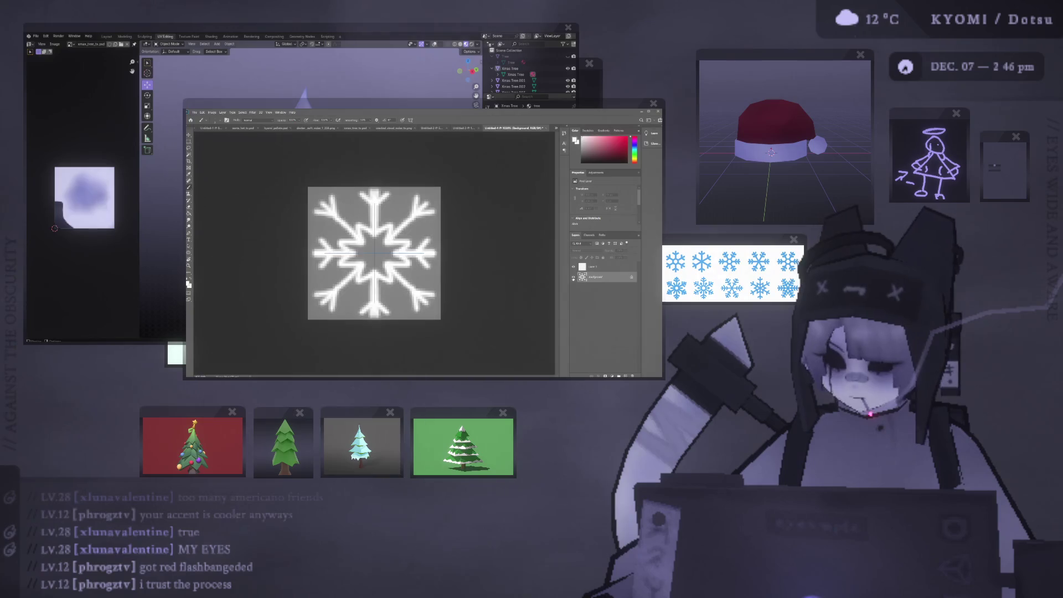
{"action": "key", "text": "ctrl+a"}
{"action": "key", "text": "b"}
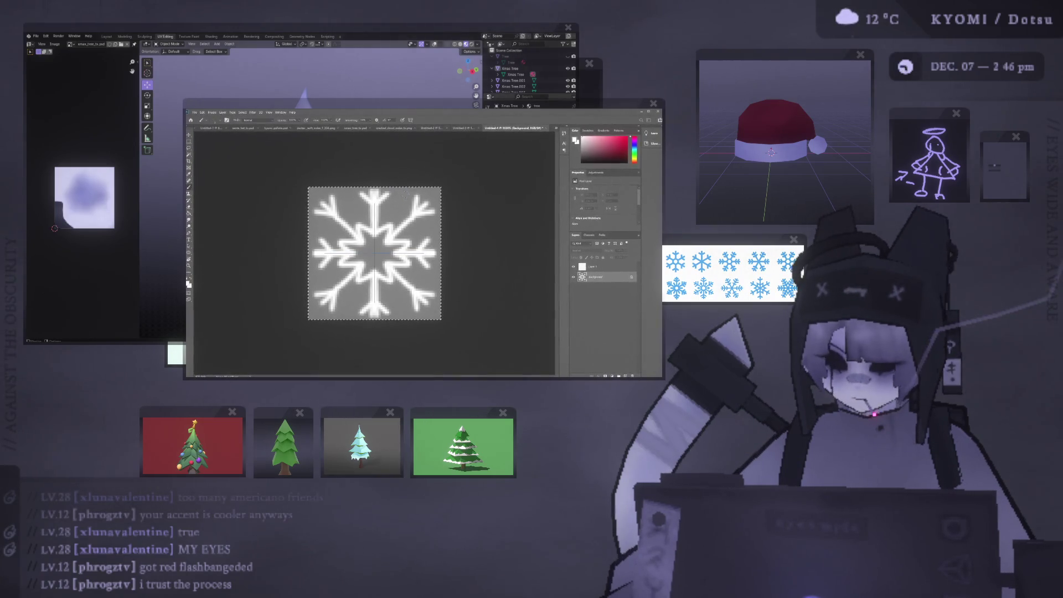
{"action": "key", "text": "g"}
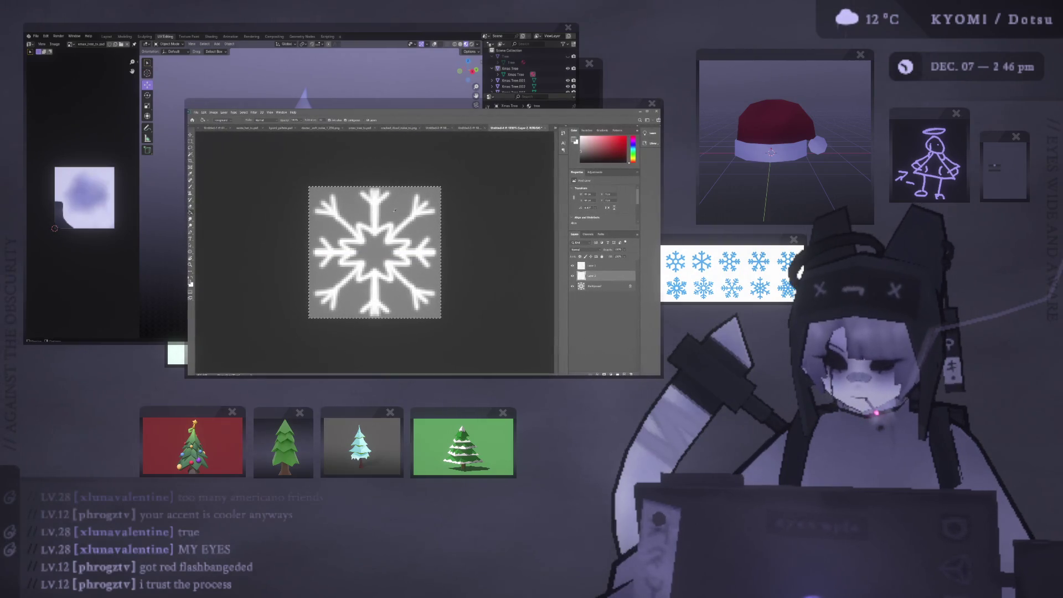
{"action": "key", "text": "ctrl+shift+alt+n"}
{"action": "left_click", "coordinate": [394, 224]}
Deselect, place a spiral symmetry path, and test spiral-mirrored strokes on Layer 1, then clear them.
{"action": "key", "text": "b"}
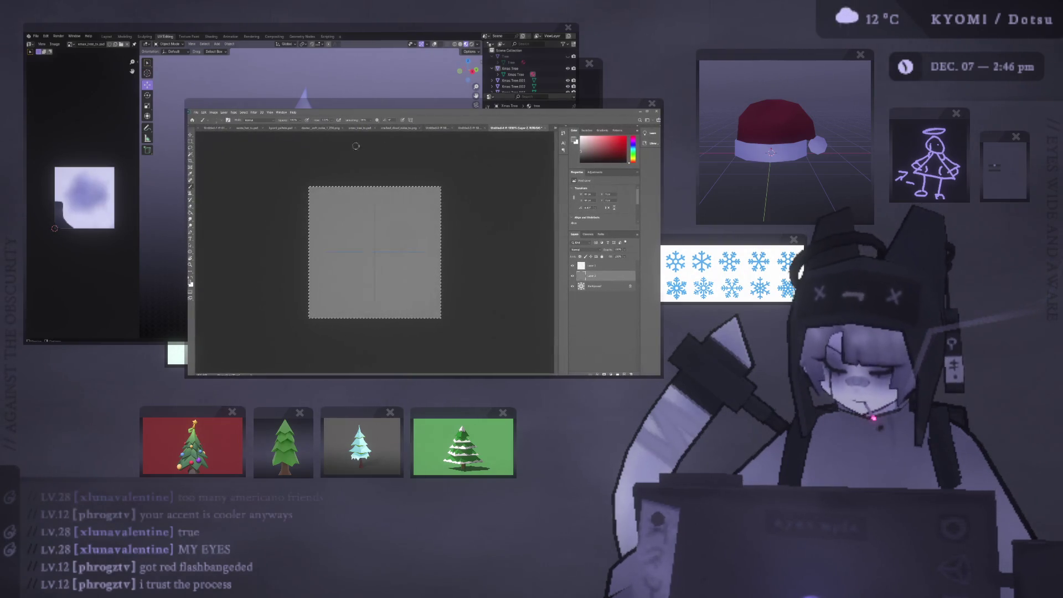
{"action": "key", "text": "ctrl+d"}
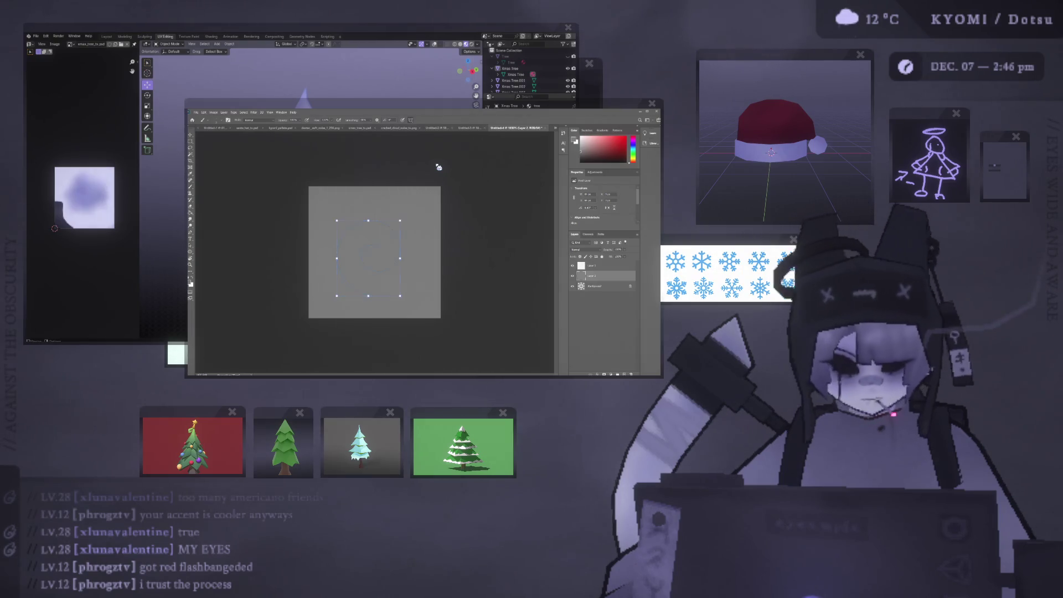
{"action": "key", "text": "ctrl+t"}
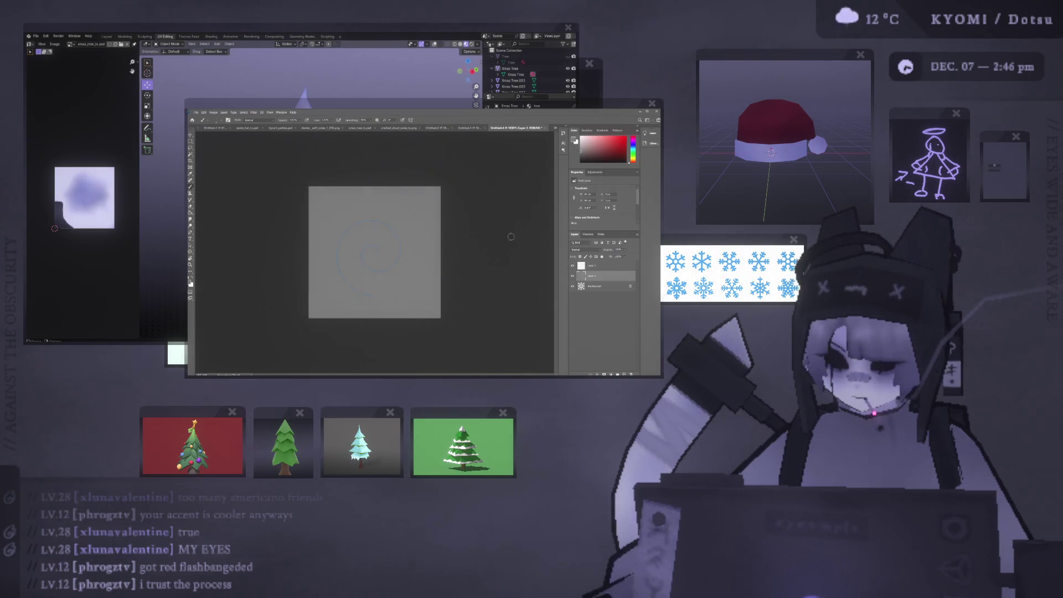
{"action": "left_click", "coordinate": [589, 267]}
{"action": "mouse_move", "coordinate": [361, 252]}
{"action": "left_mouse_down"}
{"action": "mouse_move", "coordinate": [421, 205]}
{"action": "mouse_move", "coordinate": [431, 221]}
{"action": "mouse_move", "coordinate": [407, 232]}
{"action": "mouse_move", "coordinate": [435, 206]}
{"action": "mouse_move", "coordinate": [318, 249]}
{"action": "mouse_move", "coordinate": [424, 239]}
{"action": "left_mouse_up"}
{"action": "key", "text": "ctrl+z"}
{"action": "key", "text": "ctrl+z"}
{"action": "left_click_drag", "start_coordinate": [366, 242], "coordinate": [407, 299]}
{"action": "key", "text": "ctrl+z"}
{"action": "mouse_move", "coordinate": [424, 204]}
{"action": "left_mouse_down"}
{"action": "mouse_move", "coordinate": [366, 243]}
{"action": "mouse_move", "coordinate": [332, 241]}
{"action": "mouse_move", "coordinate": [370, 252]}
{"action": "mouse_move", "coordinate": [339, 280]}
{"action": "mouse_move", "coordinate": [432, 236]}
{"action": "mouse_move", "coordinate": [335, 207]}
{"action": "mouse_move", "coordinate": [369, 251]}
{"action": "mouse_move", "coordinate": [395, 249]}
{"action": "mouse_move", "coordinate": [324, 276]}
{"action": "mouse_move", "coordinate": [372, 248]}
{"action": "mouse_move", "coordinate": [396, 216]}
{"action": "mouse_move", "coordinate": [321, 224]}
{"action": "mouse_move", "coordinate": [342, 251]}
{"action": "mouse_move", "coordinate": [420, 240]}
{"action": "mouse_move", "coordinate": [398, 213]}
{"action": "mouse_move", "coordinate": [387, 279]}
{"action": "mouse_move", "coordinate": [395, 260]}
{"action": "mouse_move", "coordinate": [319, 215]}
{"action": "mouse_move", "coordinate": [453, 211]}
{"action": "mouse_move", "coordinate": [310, 206]}
{"action": "mouse_move", "coordinate": [421, 285]}
{"action": "mouse_move", "coordinate": [388, 220]}
{"action": "mouse_move", "coordinate": [437, 302]}
{"action": "mouse_move", "coordinate": [434, 224]}
{"action": "mouse_move", "coordinate": [316, 260]}
{"action": "mouse_move", "coordinate": [370, 255]}
{"action": "mouse_move", "coordinate": [325, 242]}
{"action": "left_mouse_up"}
{"action": "key", "text": "ctrl+z"}
{"action": "key", "text": "ctrl+z"}
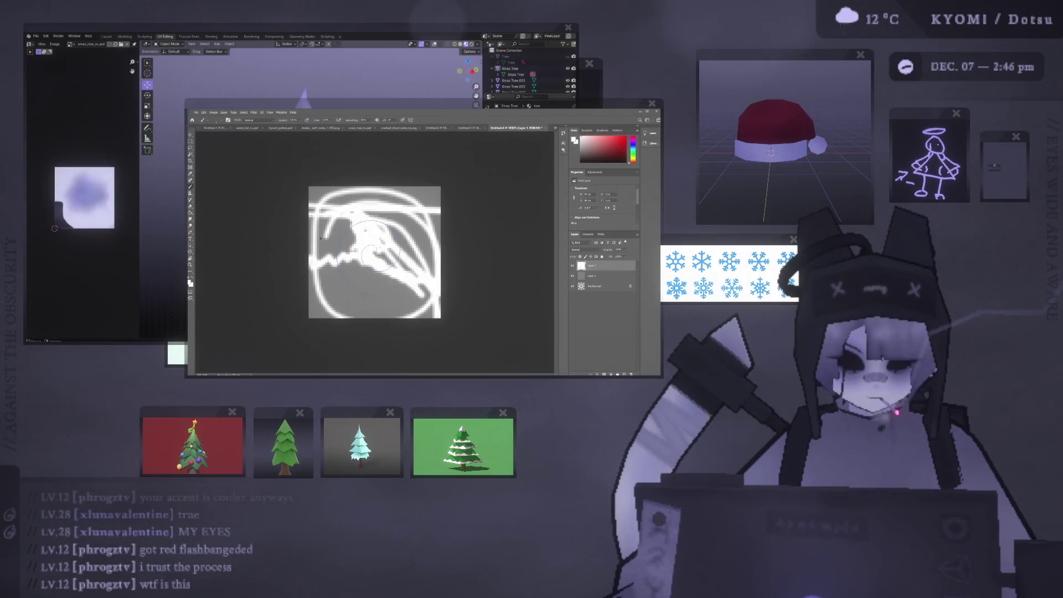
{"action": "key", "text": "Delete"}
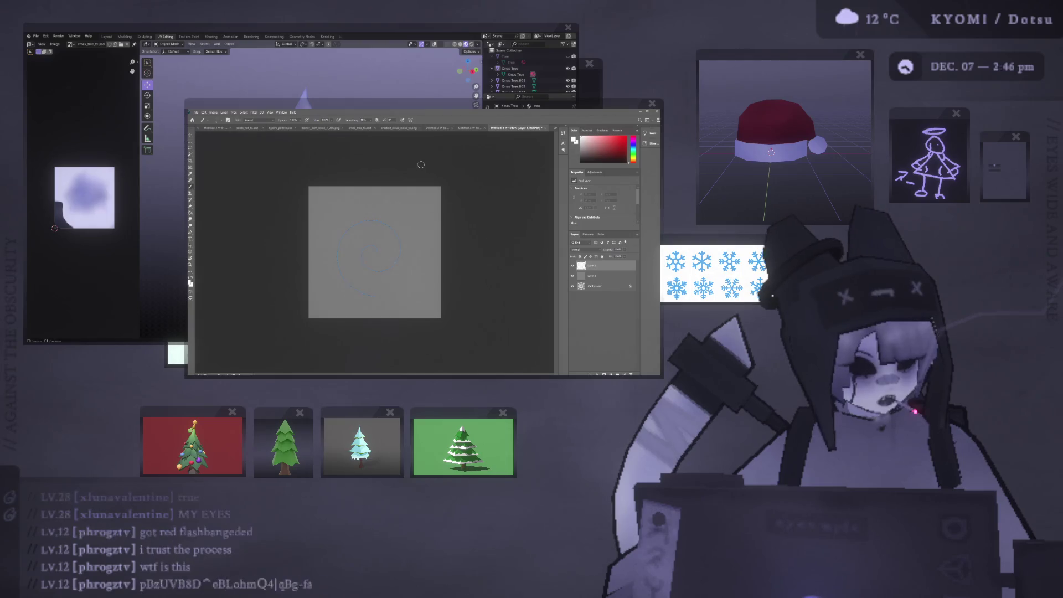
Paint more spiral-mirrored white scribbles on Layer 1 and undo them.
{"action": "left_click", "coordinate": [369, 244]}
{"action": "mouse_move", "coordinate": [372, 195]}
{"action": "left_mouse_down"}
{"action": "mouse_move", "coordinate": [399, 259]}
{"action": "mouse_move", "coordinate": [421, 222]}
{"action": "mouse_move", "coordinate": [413, 216]}
{"action": "mouse_move", "coordinate": [333, 244]}
{"action": "mouse_move", "coordinate": [420, 277]}
{"action": "mouse_move", "coordinate": [443, 219]}
{"action": "mouse_move", "coordinate": [354, 211]}
{"action": "mouse_move", "coordinate": [366, 274]}
{"action": "mouse_move", "coordinate": [343, 272]}
{"action": "mouse_move", "coordinate": [388, 277]}
{"action": "mouse_move", "coordinate": [319, 294]}
{"action": "left_mouse_up"}
{"action": "key", "text": "ctrl+z"}
{"action": "mouse_move", "coordinate": [418, 269]}
{"action": "left_mouse_down"}
{"action": "mouse_move", "coordinate": [316, 277]}
{"action": "mouse_move", "coordinate": [359, 261]}
{"action": "mouse_move", "coordinate": [352, 279]}
{"action": "left_mouse_up"}
{"action": "key", "text": "ctrl+z"}
{"action": "mouse_move", "coordinate": [387, 196]}
{"action": "left_mouse_down"}
{"action": "mouse_move", "coordinate": [368, 271]}
{"action": "mouse_move", "coordinate": [400, 272]}
{"action": "left_mouse_up"}
{"action": "key", "text": "ctrl+z"}
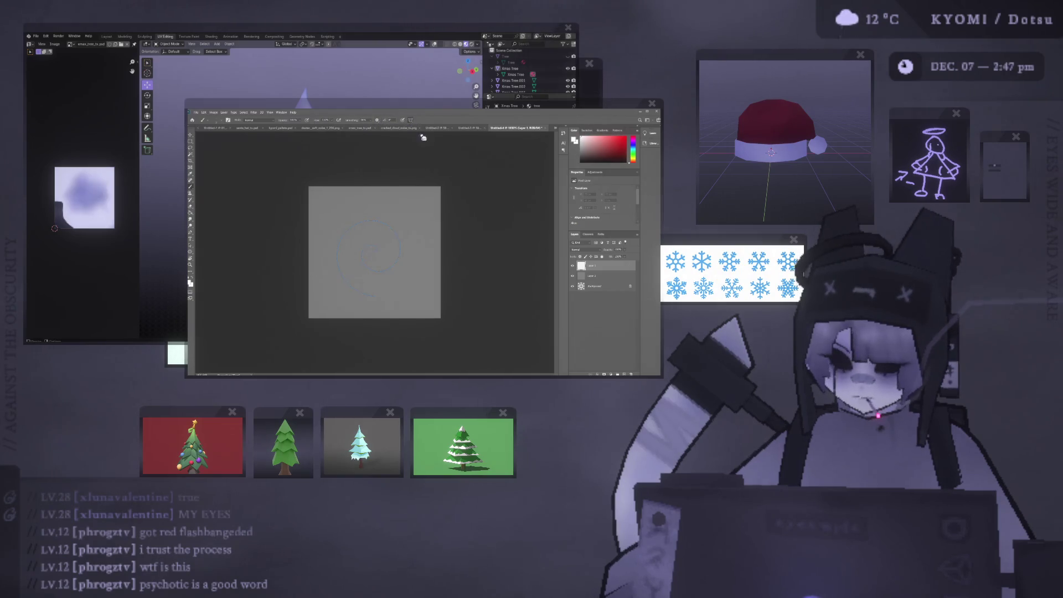
Refill Layer 2 with a lighter grey.
{"action": "left_click", "coordinate": [592, 275]}
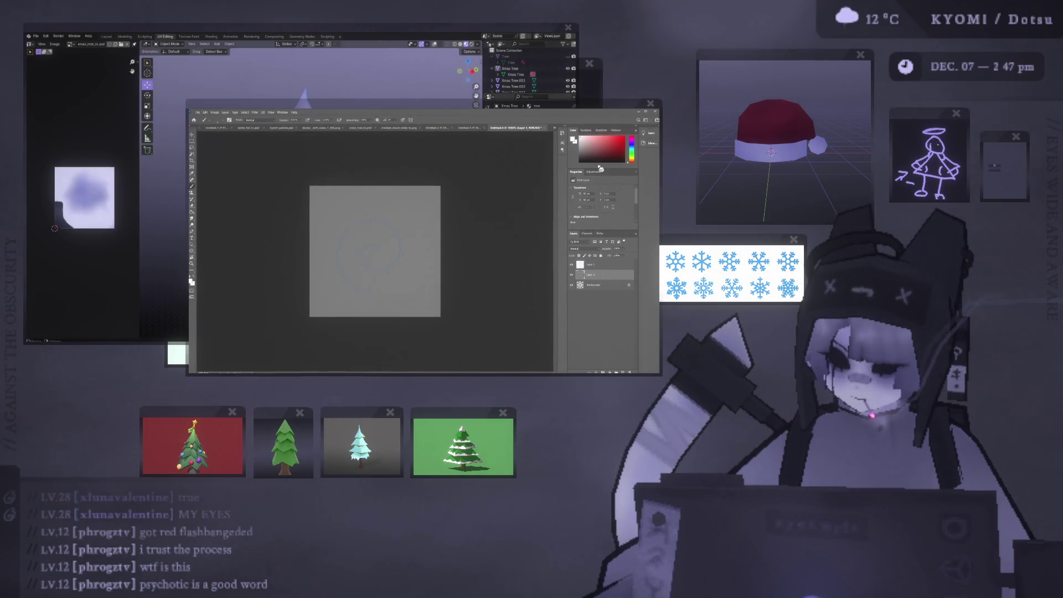
{"action": "key", "text": "g"}
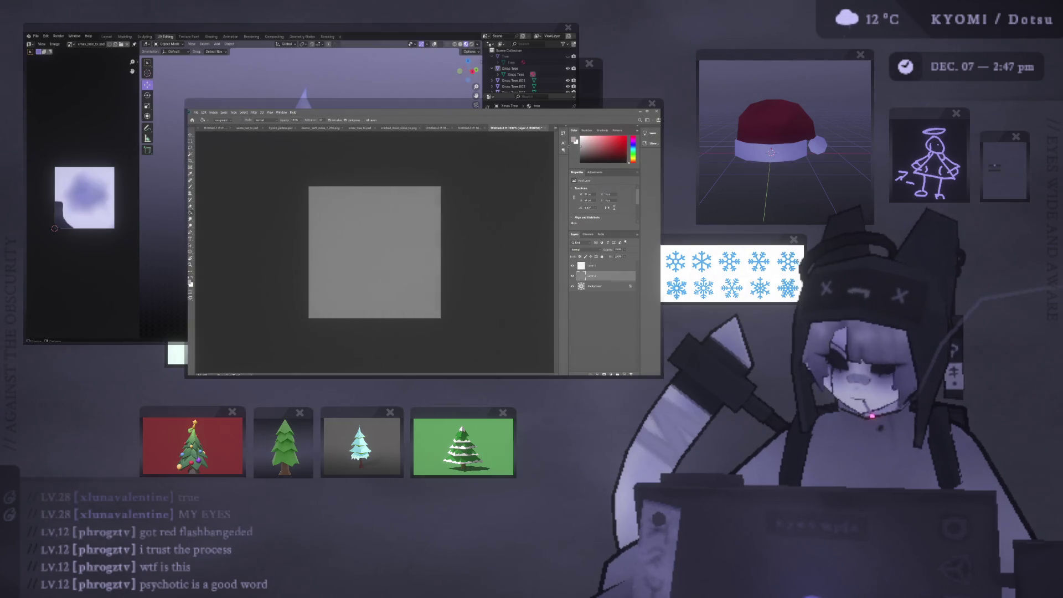
{"action": "left_click", "coordinate": [411, 241]}
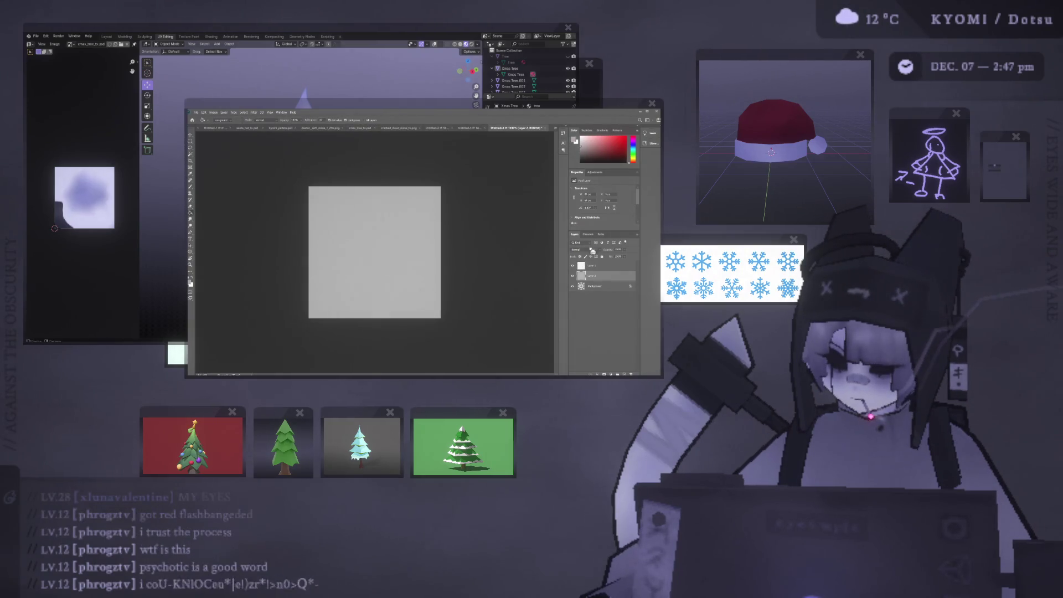
Undo the fill and transform the spiral symmetry guide into a circle, undoing one test stroke.
{"action": "key", "text": "ctrl+z"}
{"action": "key", "text": "ctrl+z"}
{"action": "key", "text": "b"}
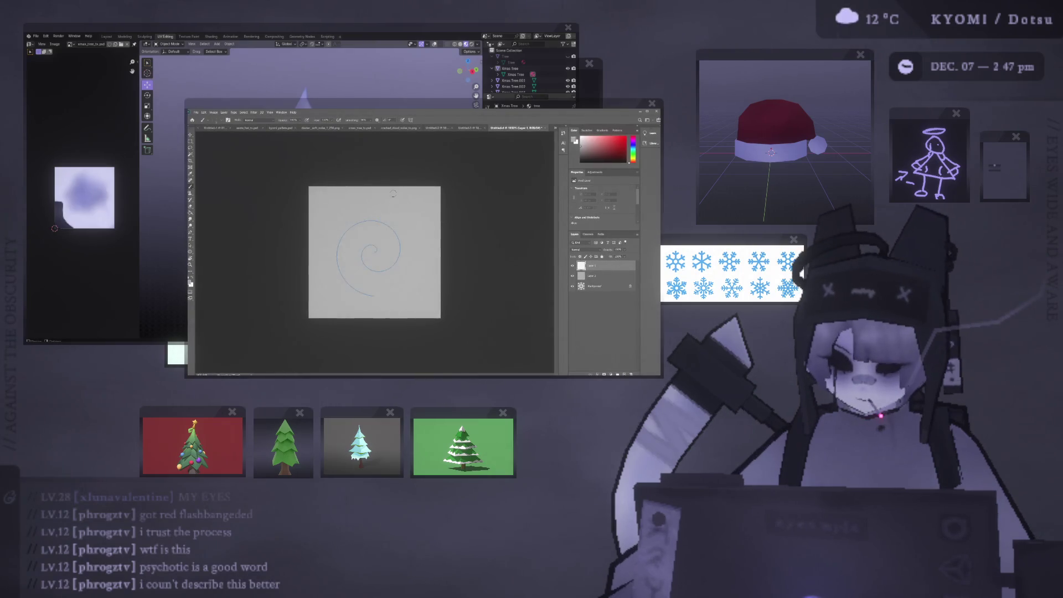
{"action": "key", "text": "ctrl+t"}
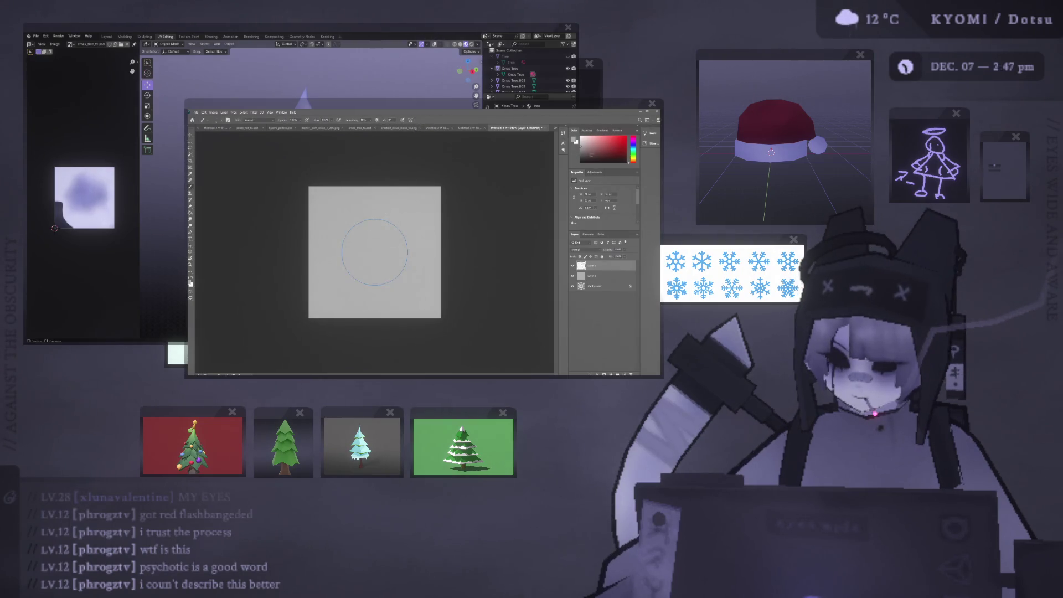
{"action": "left_click_drag", "start_coordinate": [391, 226], "coordinate": [366, 267]}
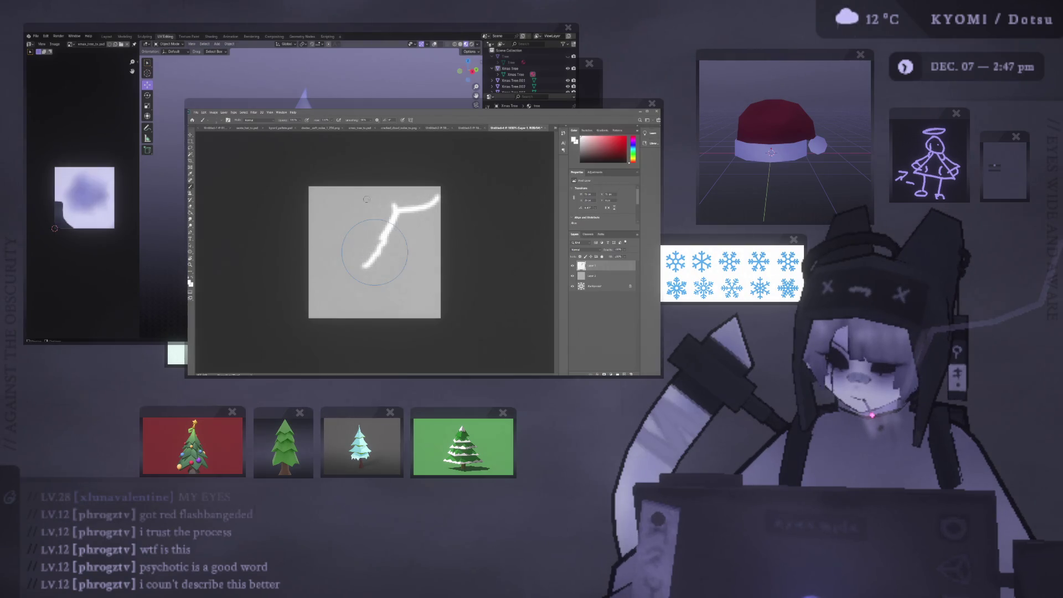
{"action": "key", "text": "ctrl+z"}
Add a new layer, try a white stroke, undo it, and clear the canvas.
{"action": "key", "text": "ctrl+shift+alt+n"}
{"action": "mouse_move", "coordinate": [351, 197]}
{"action": "left_mouse_down"}
{"action": "mouse_move", "coordinate": [375, 254]}
{"action": "mouse_move", "coordinate": [402, 206]}
{"action": "mouse_move", "coordinate": [414, 201]}
{"action": "mouse_move", "coordinate": [429, 221]}
{"action": "mouse_move", "coordinate": [423, 274]}
{"action": "mouse_move", "coordinate": [394, 304]}
{"action": "mouse_move", "coordinate": [332, 302]}
{"action": "mouse_move", "coordinate": [322, 196]}
{"action": "mouse_move", "coordinate": [380, 198]}
{"action": "mouse_move", "coordinate": [418, 213]}
{"action": "mouse_move", "coordinate": [427, 224]}
{"action": "mouse_move", "coordinate": [415, 279]}
{"action": "mouse_move", "coordinate": [390, 302]}
{"action": "mouse_move", "coordinate": [346, 298]}
{"action": "mouse_move", "coordinate": [313, 276]}
{"action": "mouse_move", "coordinate": [303, 216]}
{"action": "mouse_move", "coordinate": [379, 194]}
{"action": "left_mouse_up"}
{"action": "key", "text": "ctrl+z"}
{"action": "key", "text": "ctrl+z"}
{"action": "key", "text": "ctrl+z"}
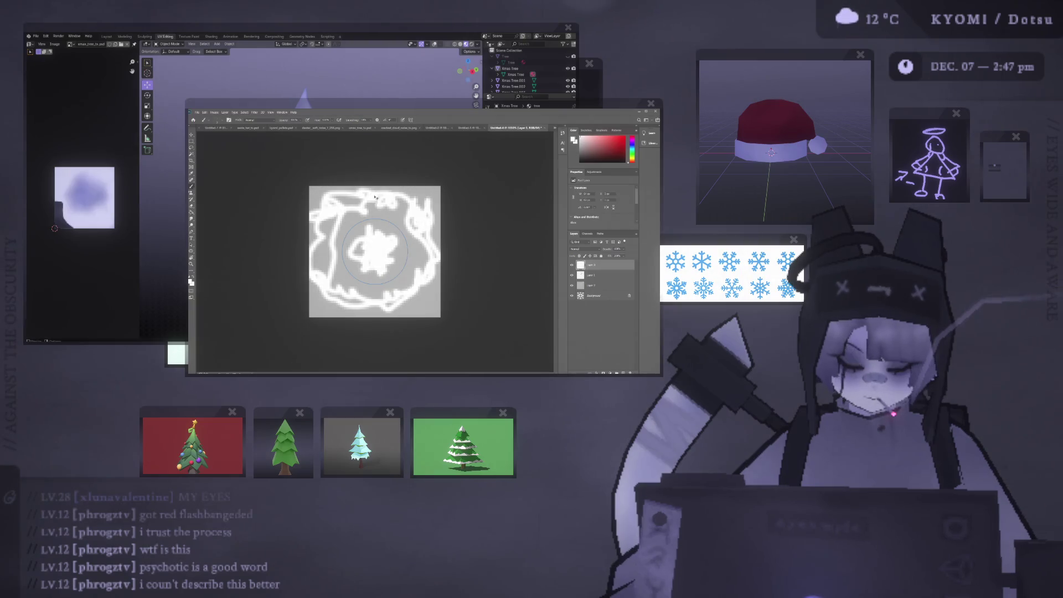
{"action": "key", "text": "ctrl+a"}
{"action": "key", "text": "Delete"}
Paint short mirrored white test strokes radiating from the centre, then select all and delete.
{"action": "left_click_drag", "start_coordinate": [393, 232], "coordinate": [381, 243]}
{"action": "mouse_move", "coordinate": [405, 206]}
{"action": "left_mouse_down"}
{"action": "mouse_move", "coordinate": [402, 222]}
{"action": "mouse_move", "coordinate": [364, 208]}
{"action": "left_mouse_up"}
{"action": "left_click_drag", "start_coordinate": [375, 232], "coordinate": [368, 243]}
{"action": "left_click_drag", "start_coordinate": [344, 208], "coordinate": [353, 219]}
{"action": "mouse_move", "coordinate": [365, 228]}
{"action": "left_mouse_down"}
{"action": "mouse_move", "coordinate": [359, 239]}
{"action": "mouse_move", "coordinate": [327, 237]}
{"action": "left_mouse_up"}
{"action": "left_click_drag", "start_coordinate": [355, 239], "coordinate": [363, 250]}
{"action": "mouse_move", "coordinate": [331, 251]}
{"action": "left_mouse_down"}
{"action": "mouse_move", "coordinate": [320, 251]}
{"action": "mouse_move", "coordinate": [339, 293]}
{"action": "left_mouse_up"}
{"action": "left_click_drag", "start_coordinate": [363, 258], "coordinate": [364, 301]}
{"action": "mouse_move", "coordinate": [386, 293]}
{"action": "left_mouse_down"}
{"action": "mouse_move", "coordinate": [385, 305]}
{"action": "mouse_move", "coordinate": [409, 297]}
{"action": "left_mouse_up"}
{"action": "mouse_move", "coordinate": [383, 260]}
{"action": "left_mouse_down"}
{"action": "mouse_move", "coordinate": [379, 274]}
{"action": "mouse_move", "coordinate": [431, 276]}
{"action": "left_mouse_up"}
{"action": "mouse_move", "coordinate": [392, 252]}
{"action": "left_mouse_down"}
{"action": "mouse_move", "coordinate": [383, 262]}
{"action": "mouse_move", "coordinate": [433, 253]}
{"action": "left_mouse_up"}
{"action": "left_click_drag", "start_coordinate": [417, 229], "coordinate": [431, 226]}
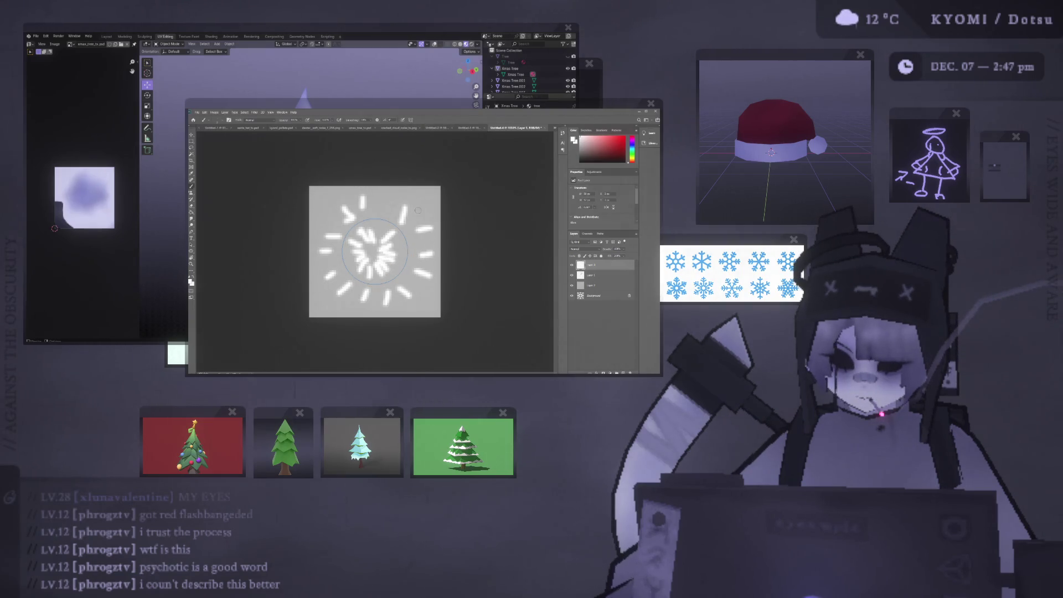
{"action": "left_click_drag", "start_coordinate": [329, 200], "coordinate": [333, 205]}
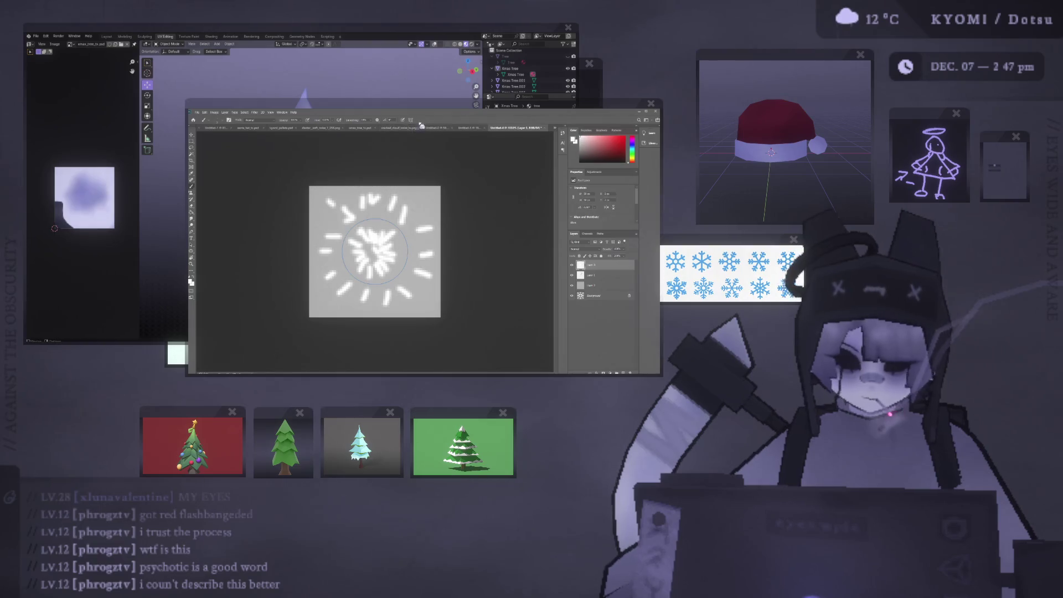
{"action": "key", "text": "ctrl+a"}
{"action": "key", "text": "Delete"}
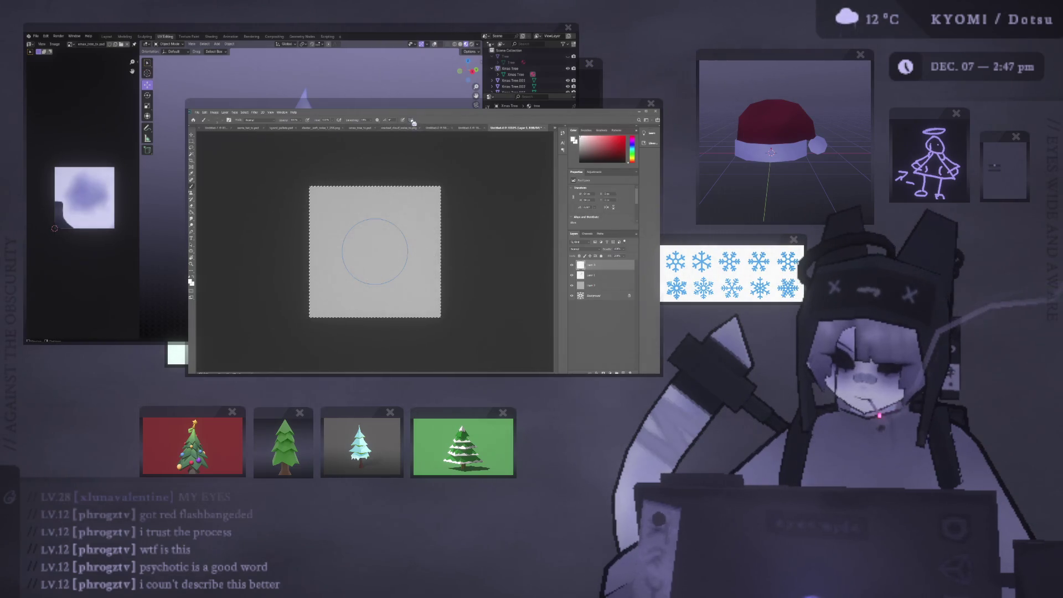
Transform the symmetry guide to five spokes, commit it, and paint a mirrored white stroke.
{"action": "key", "text": "ctrl+t"}
{"action": "left_click", "coordinate": [420, 120]}
{"action": "key", "text": "b"}
{"action": "mouse_move", "coordinate": [424, 194]}
{"action": "left_mouse_down"}
{"action": "mouse_move", "coordinate": [382, 231]}
{"action": "mouse_move", "coordinate": [392, 235]}
{"action": "mouse_move", "coordinate": [403, 213]}
{"action": "left_mouse_up"}
Undo the branched snowflake's ring, branches and spokes until the canvas is blank.
{"action": "key", "text": "ctrl+z"}
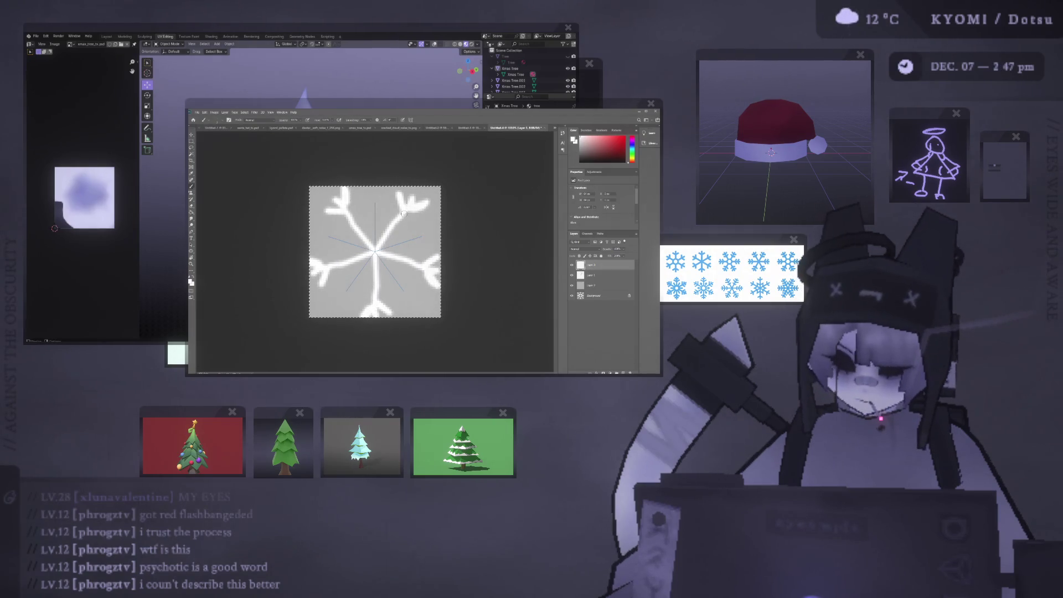
{"action": "key", "text": "ctrl+z"}
{"action": "key", "text": "ctrl+z"}
{"action": "key", "text": "ctrl+shift+z"}
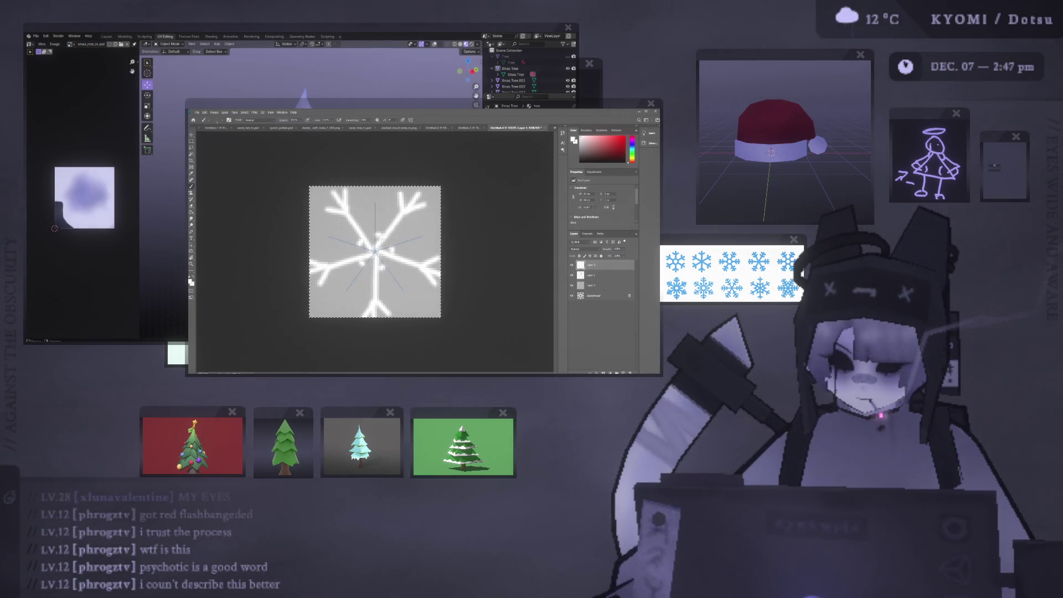
{"action": "key", "text": "ctrl+z"}
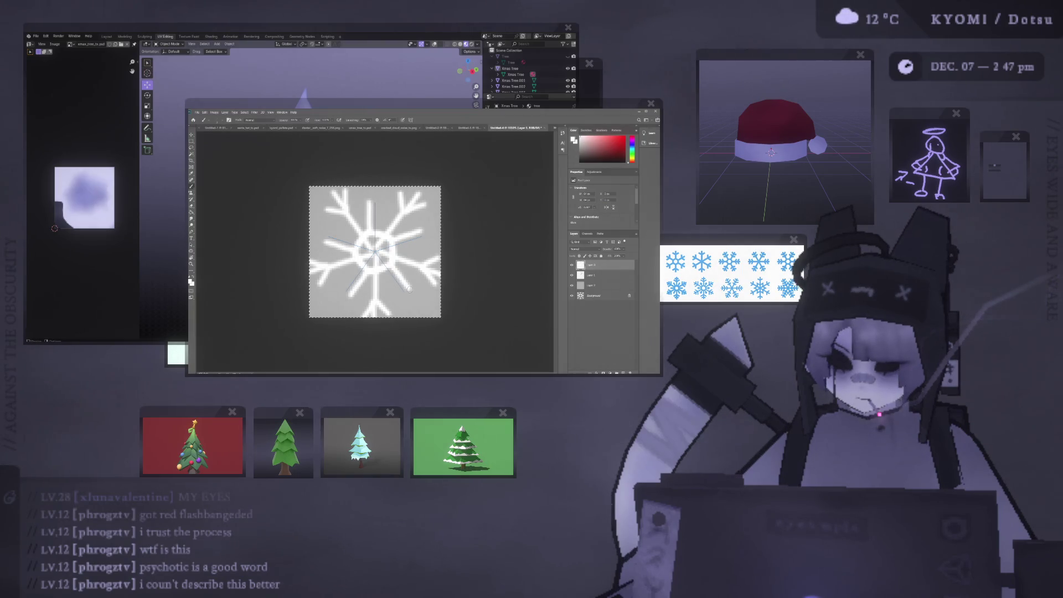
{"action": "key", "text": "ctrl+z"}
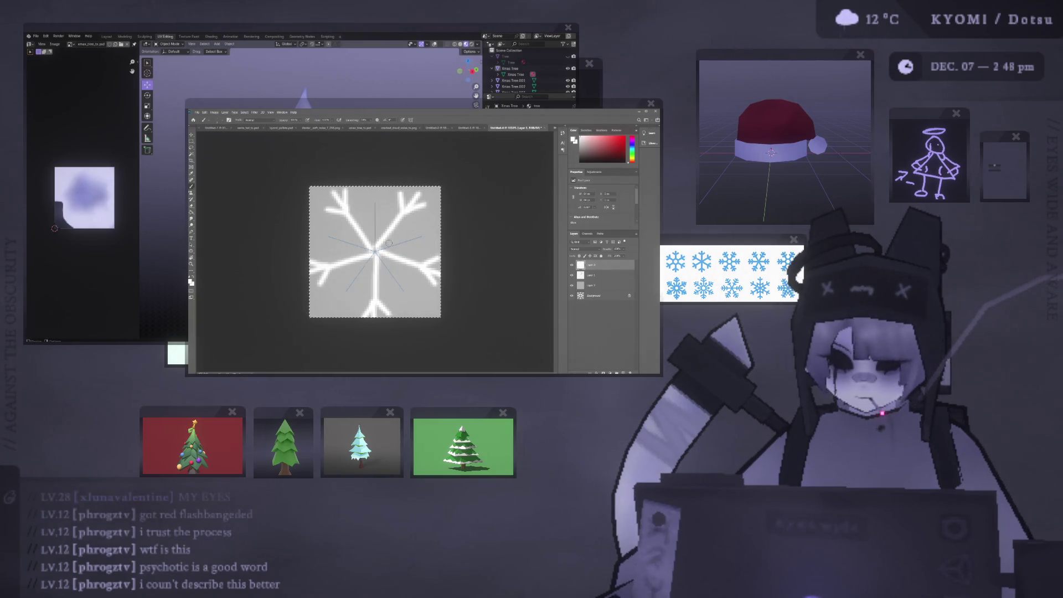
{"action": "key", "text": "ctrl+z"}
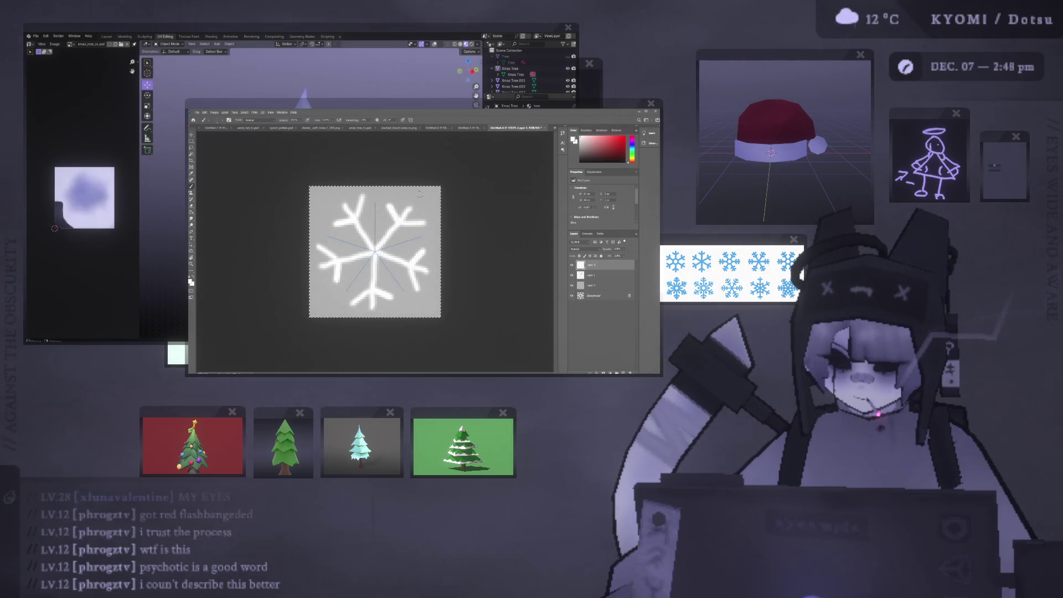
{"action": "key", "text": "ctrl+z"}
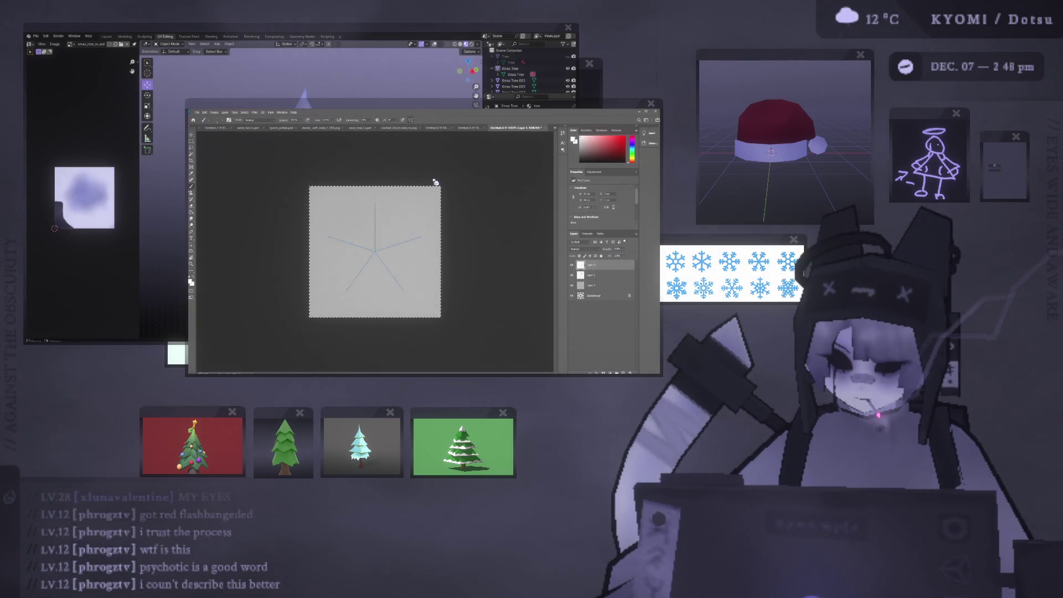
Switch to a three-spoke guide, try a three-fold curved stroke, then undo the pattern.
{"action": "key", "text": "ctrl+z"}
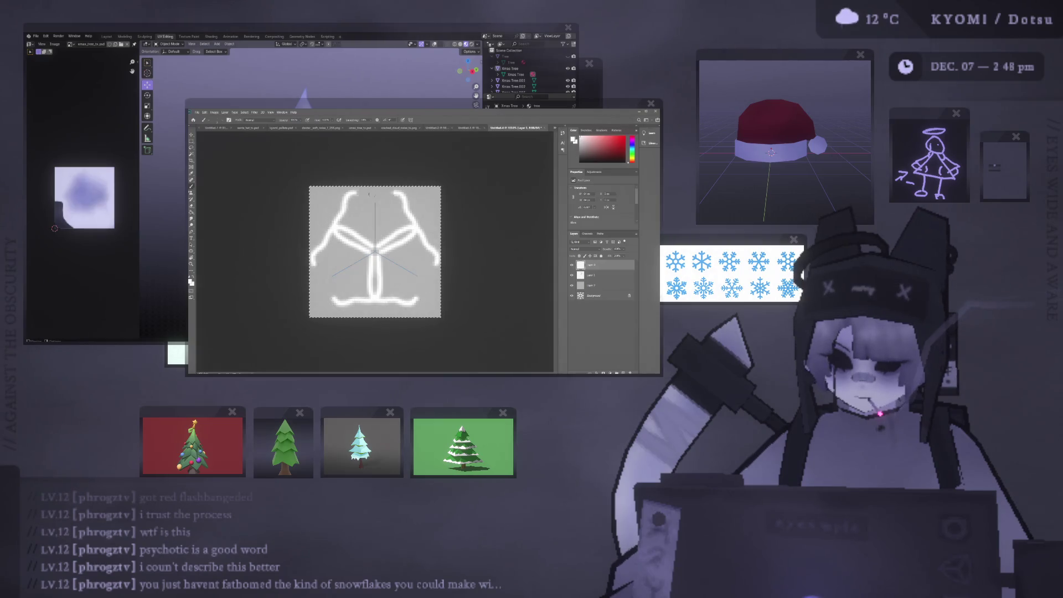
{"action": "key", "text": "ctrl+z"}
{"action": "mouse_move", "coordinate": [382, 243]}
{"action": "left_mouse_down"}
{"action": "mouse_move", "coordinate": [390, 222]}
{"action": "mouse_move", "coordinate": [414, 224]}
{"action": "left_mouse_up"}
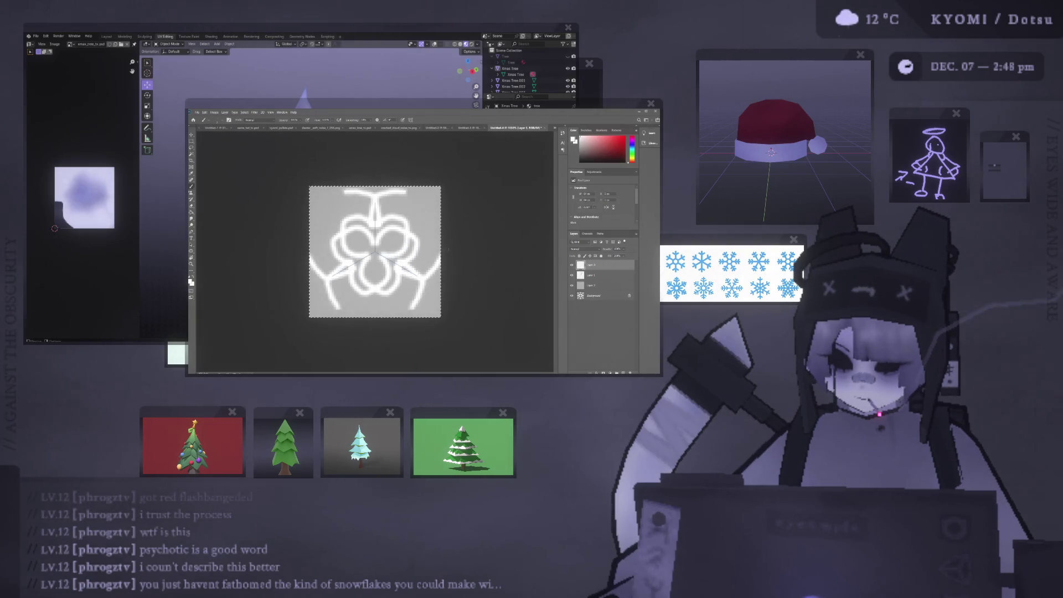
{"action": "key", "text": "ctrl+z"}
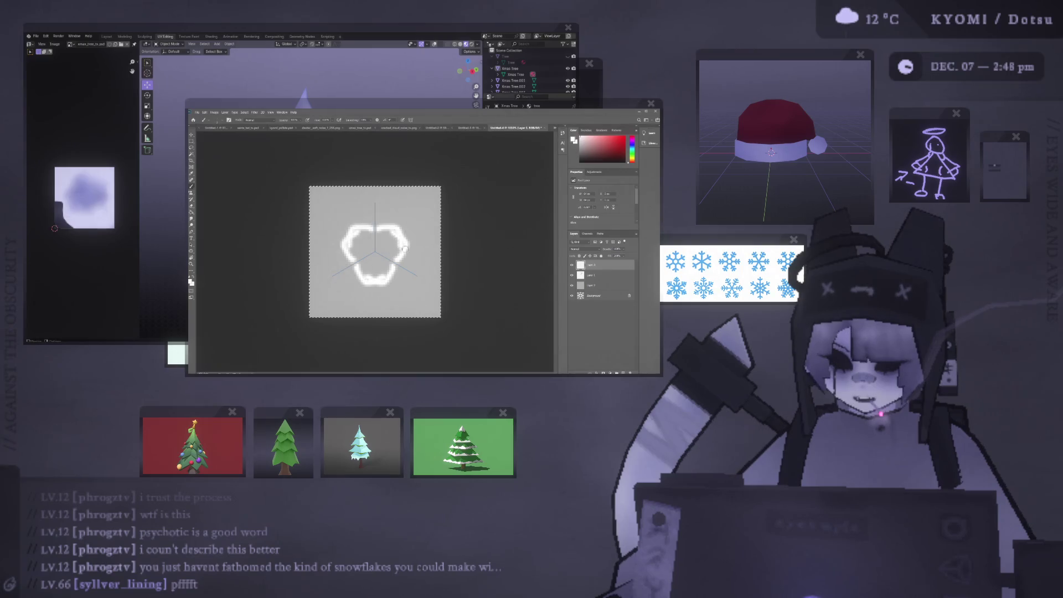
{"action": "key", "text": "ctrl+z"}
Paint two rounds of three-fold mirrored curves and interlocking loops, deleting each attempt.
{"action": "left_click_drag", "start_coordinate": [357, 228], "coordinate": [394, 231]}
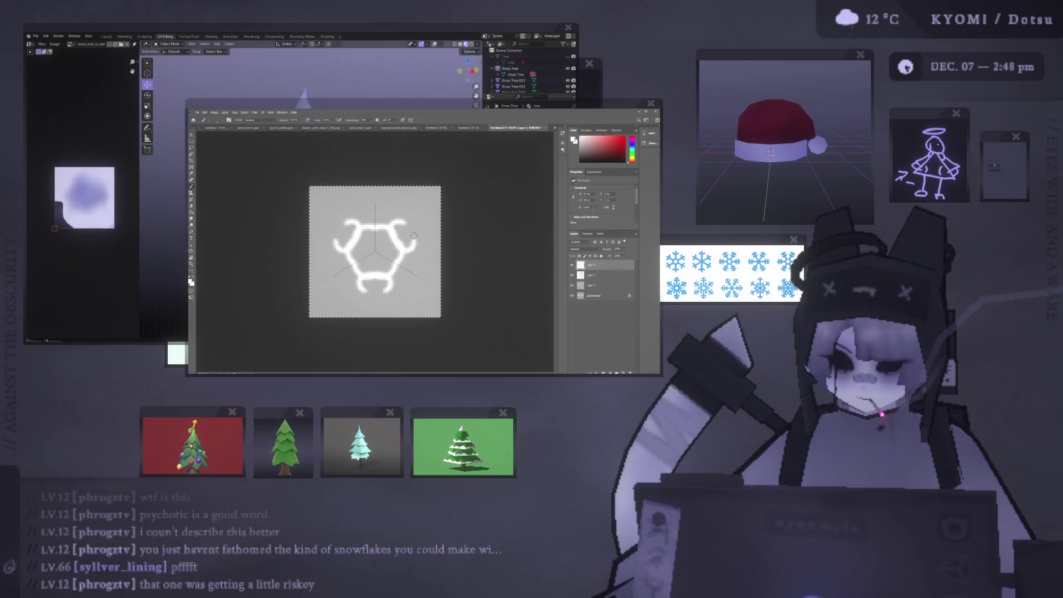
{"action": "mouse_move", "coordinate": [381, 210]}
{"action": "left_mouse_down"}
{"action": "mouse_move", "coordinate": [366, 263]}
{"action": "mouse_move", "coordinate": [335, 291]}
{"action": "mouse_move", "coordinate": [357, 246]}
{"action": "mouse_move", "coordinate": [371, 280]}
{"action": "mouse_move", "coordinate": [333, 229]}
{"action": "left_mouse_up"}
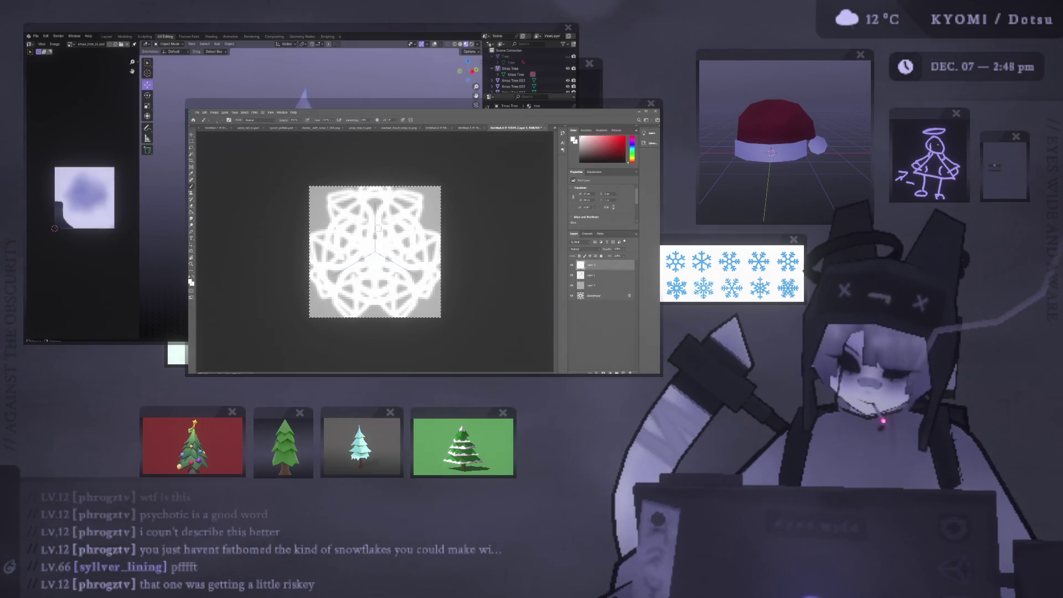
{"action": "key", "text": "Delete"}
{"action": "mouse_move", "coordinate": [382, 252]}
{"action": "left_mouse_down"}
{"action": "mouse_move", "coordinate": [430, 222]}
{"action": "mouse_move", "coordinate": [404, 203]}
{"action": "mouse_move", "coordinate": [423, 219]}
{"action": "mouse_move", "coordinate": [374, 216]}
{"action": "mouse_move", "coordinate": [368, 197]}
{"action": "mouse_move", "coordinate": [389, 200]}
{"action": "left_mouse_up"}
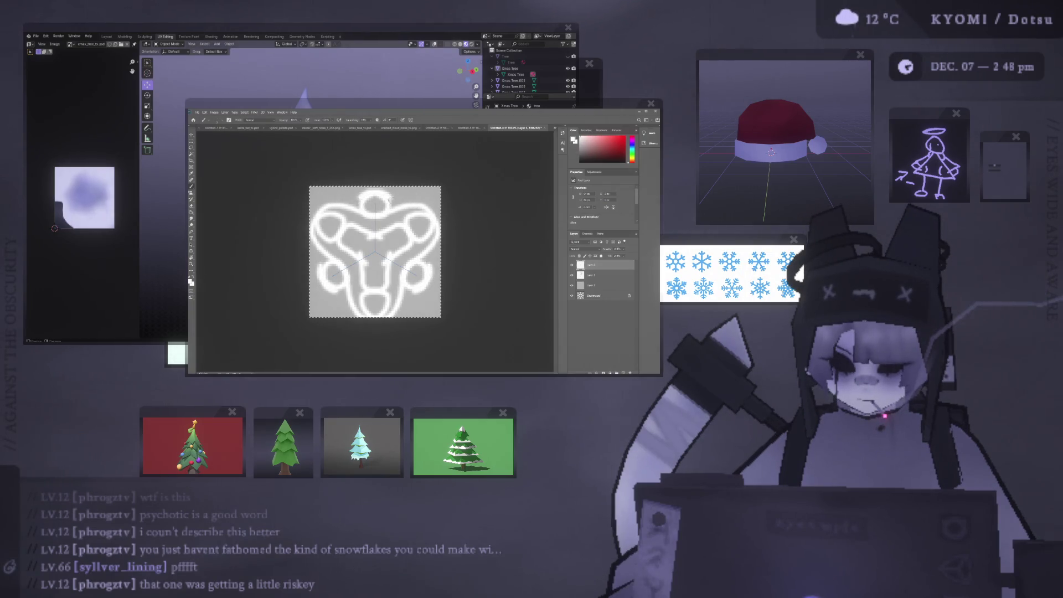
{"action": "mouse_move", "coordinate": [368, 277]}
{"action": "left_mouse_down"}
{"action": "mouse_move", "coordinate": [363, 246]}
{"action": "mouse_move", "coordinate": [386, 299]}
{"action": "mouse_move", "coordinate": [382, 246]}
{"action": "mouse_move", "coordinate": [396, 227]}
{"action": "left_mouse_up"}
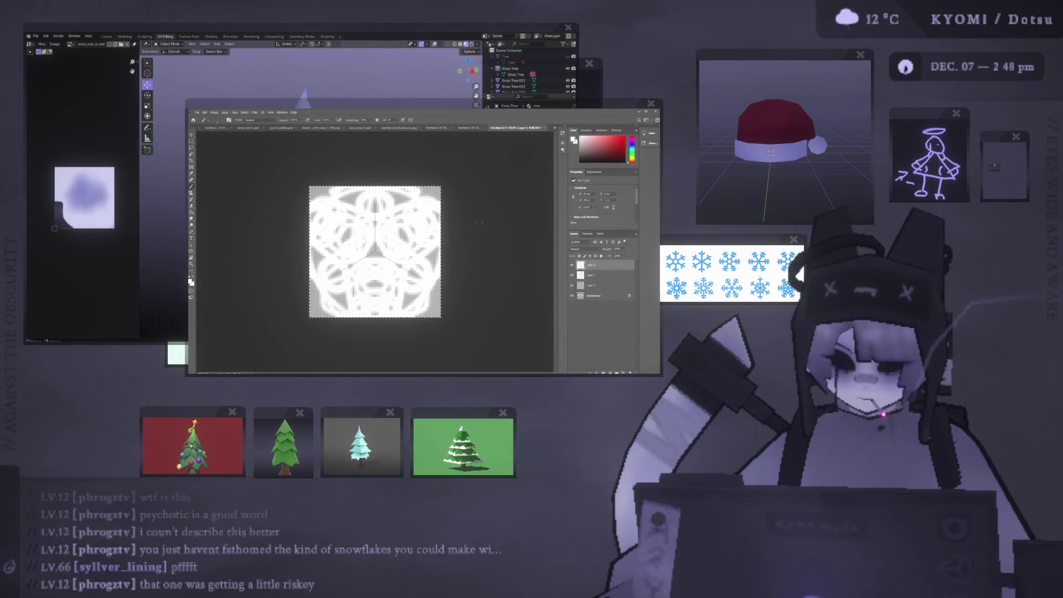
{"action": "key", "text": "Delete"}
Paint a small central loop with closed outer lobes, then erase it.
{"action": "mouse_move", "coordinate": [370, 232]}
{"action": "left_mouse_down"}
{"action": "mouse_move", "coordinate": [388, 229]}
{"action": "mouse_move", "coordinate": [362, 260]}
{"action": "left_mouse_up"}
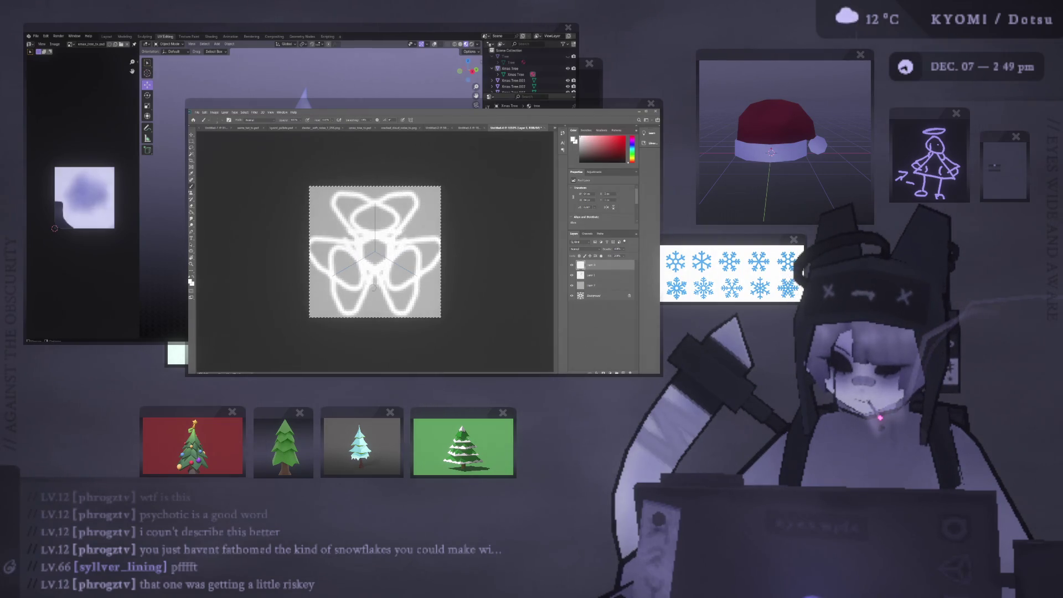
{"action": "left_click_drag", "start_coordinate": [373, 312], "coordinate": [330, 254]}
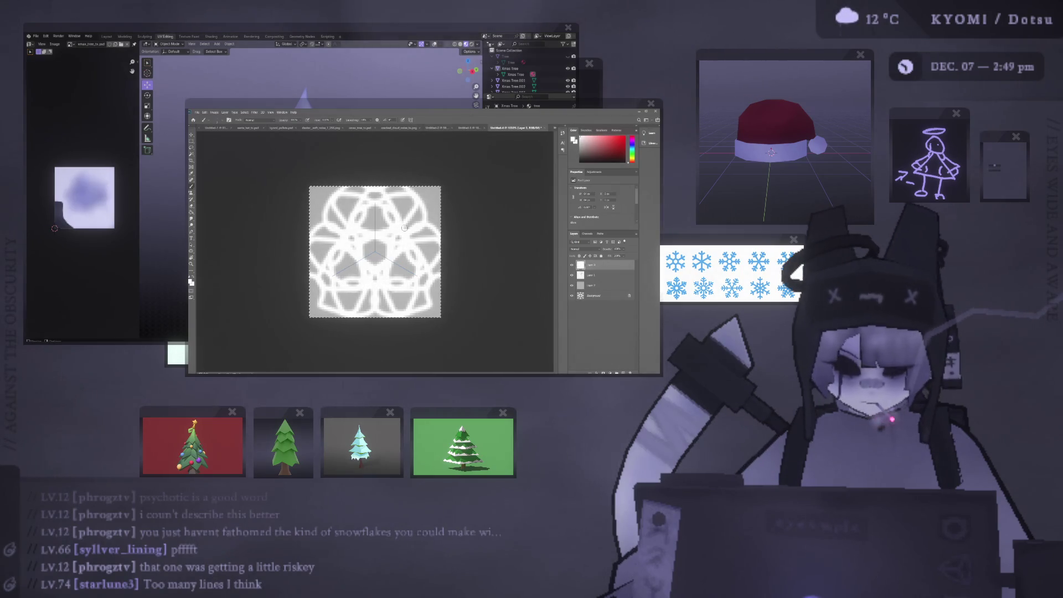
{"action": "key", "text": "Delete"}
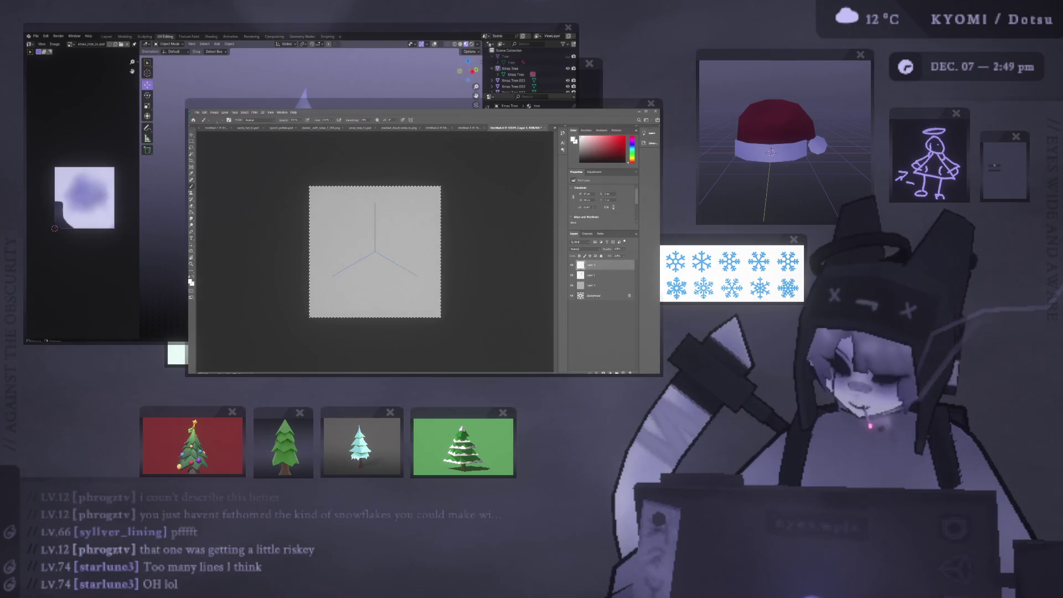
Paint an inner triangular loop, large mirrored arcs and brightened corners, then delete them.
{"action": "mouse_move", "coordinate": [367, 225]}
{"action": "left_mouse_down"}
{"action": "mouse_move", "coordinate": [387, 256]}
{"action": "mouse_move", "coordinate": [380, 248]}
{"action": "left_mouse_up"}
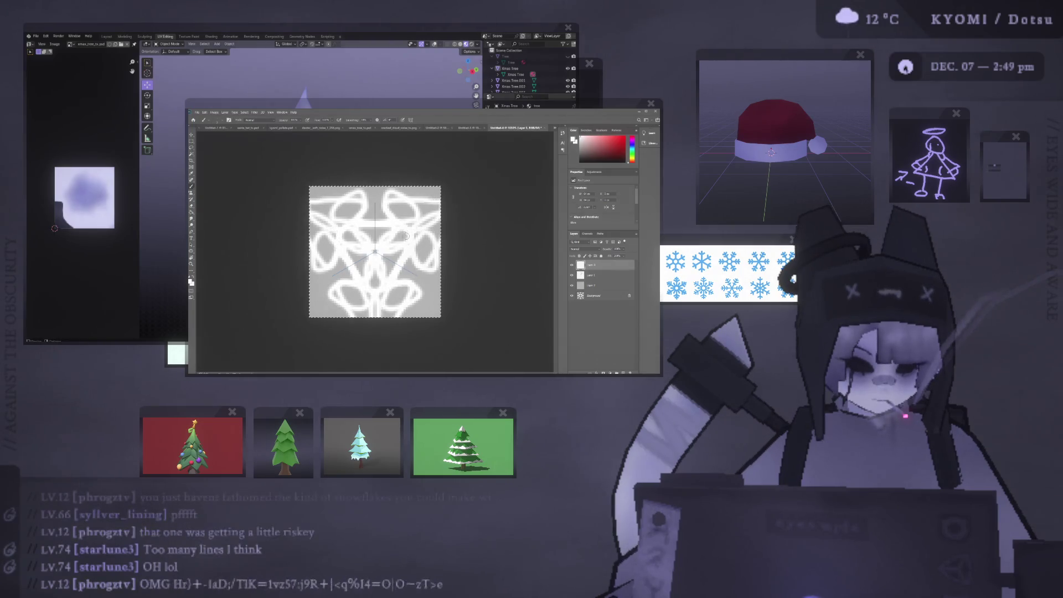
{"action": "mouse_move", "coordinate": [429, 222]}
{"action": "left_mouse_down"}
{"action": "mouse_move", "coordinate": [402, 287]}
{"action": "mouse_move", "coordinate": [364, 260]}
{"action": "mouse_move", "coordinate": [317, 288]}
{"action": "mouse_move", "coordinate": [346, 292]}
{"action": "left_mouse_up"}
{"action": "mouse_move", "coordinate": [348, 211]}
{"action": "left_mouse_down"}
{"action": "mouse_move", "coordinate": [358, 196]}
{"action": "mouse_move", "coordinate": [360, 298]}
{"action": "mouse_move", "coordinate": [422, 297]}
{"action": "left_mouse_up"}
{"action": "mouse_move", "coordinate": [324, 311]}
{"action": "left_mouse_down"}
{"action": "mouse_move", "coordinate": [318, 191]}
{"action": "mouse_move", "coordinate": [336, 221]}
{"action": "mouse_move", "coordinate": [331, 295]}
{"action": "left_mouse_up"}
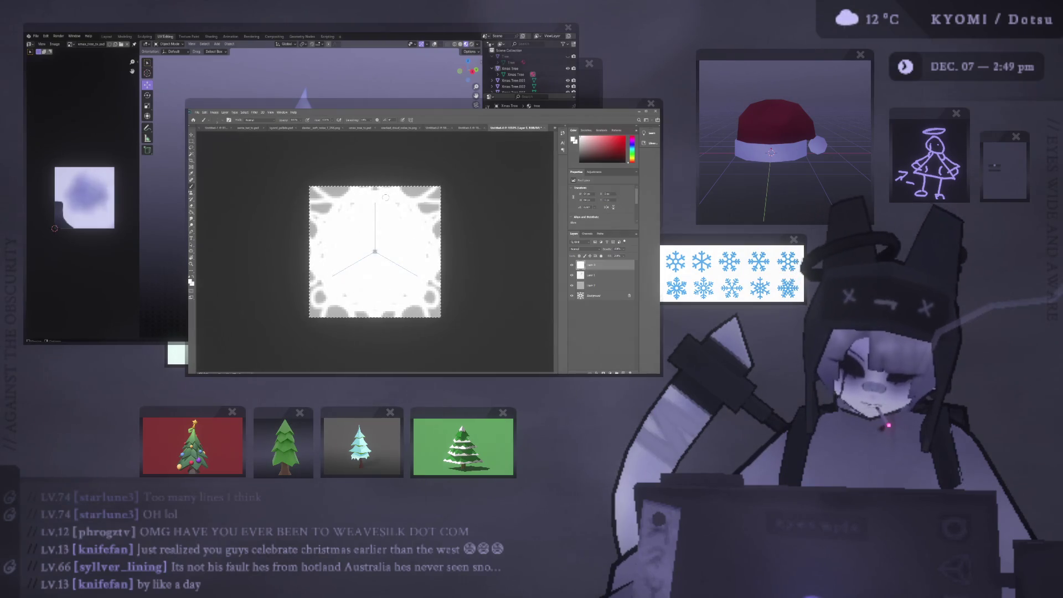
{"action": "key", "text": "Delete"}
Repaint mirrored white loops across the arms, lower corners and whole canvas.
{"action": "mouse_move", "coordinate": [343, 207]}
{"action": "left_mouse_down"}
{"action": "mouse_move", "coordinate": [382, 238]}
{"action": "mouse_move", "coordinate": [398, 202]}
{"action": "mouse_move", "coordinate": [432, 257]}
{"action": "mouse_move", "coordinate": [434, 238]}
{"action": "mouse_move", "coordinate": [415, 228]}
{"action": "mouse_move", "coordinate": [326, 279]}
{"action": "mouse_move", "coordinate": [337, 312]}
{"action": "mouse_move", "coordinate": [315, 314]}
{"action": "left_mouse_up"}
{"action": "mouse_move", "coordinate": [447, 303]}
{"action": "left_mouse_down"}
{"action": "mouse_move", "coordinate": [435, 280]}
{"action": "mouse_move", "coordinate": [367, 273]}
{"action": "left_mouse_up"}
{"action": "mouse_move", "coordinate": [314, 260]}
{"action": "left_mouse_down"}
{"action": "mouse_move", "coordinate": [430, 221]}
{"action": "mouse_move", "coordinate": [426, 191]}
{"action": "mouse_move", "coordinate": [409, 224]}
{"action": "mouse_move", "coordinate": [480, 273]}
{"action": "left_mouse_up"}
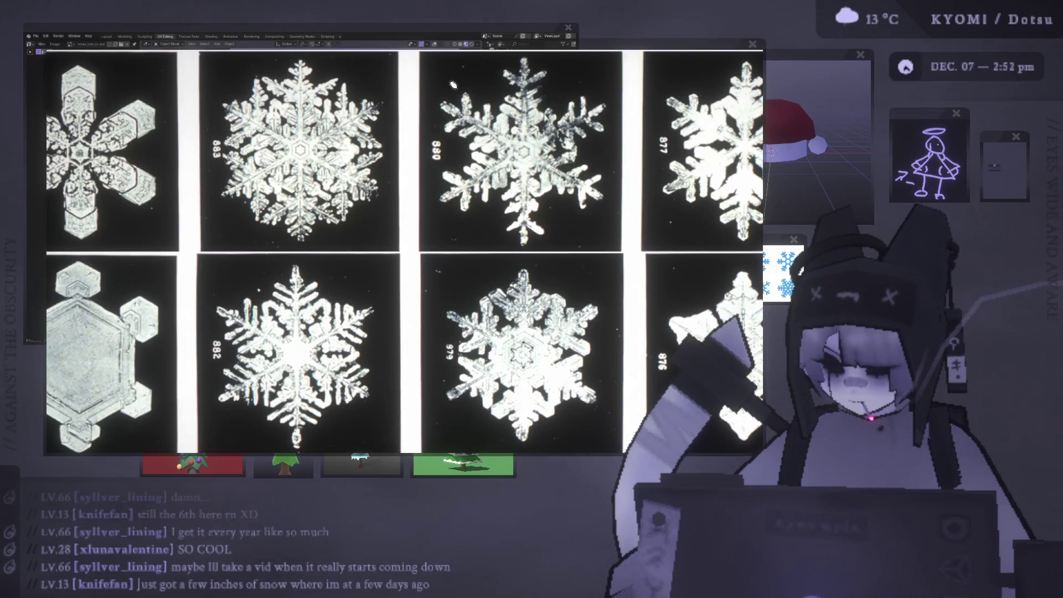
Drag the snowflake reference photo window into position over Blender.
{"action": "left_click_drag", "start_coordinate": [625, 49], "coordinate": [600, 57]}
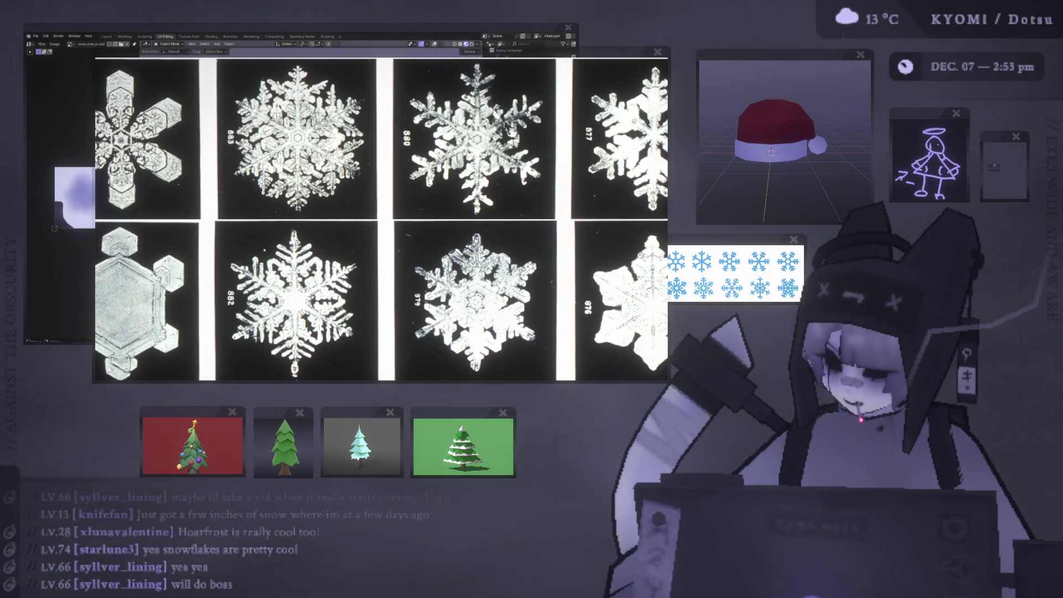
{"action": "left_click_drag", "start_coordinate": [460, 51], "coordinate": [447, 72]}
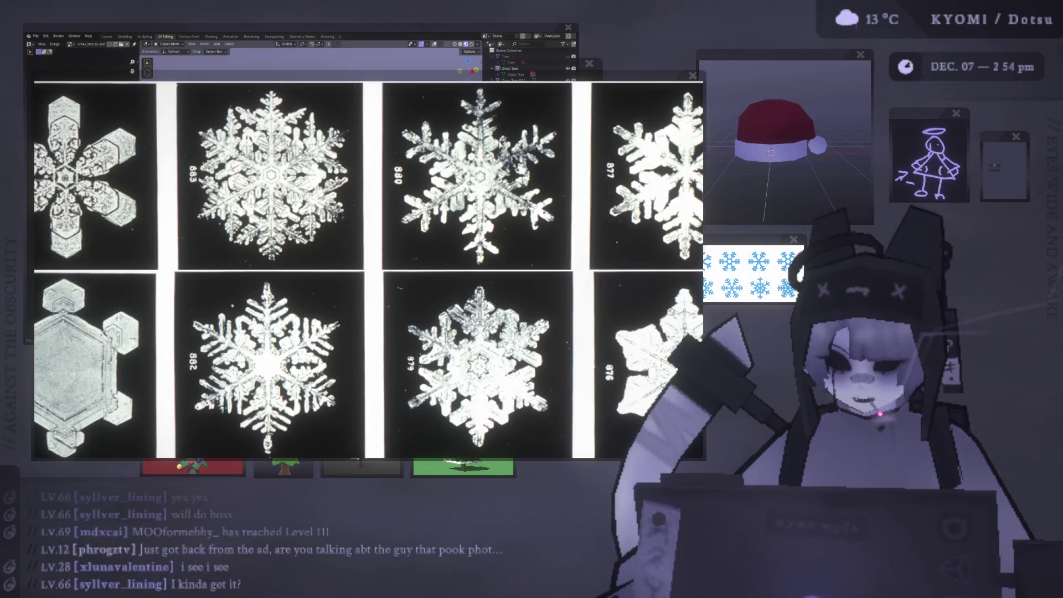
{"action": "mouse_move", "coordinate": [600, 78]}
{"action": "left_mouse_down"}
{"action": "mouse_move", "coordinate": [609, 80]}
{"action": "mouse_move", "coordinate": [611, 52]}
{"action": "left_mouse_up"}
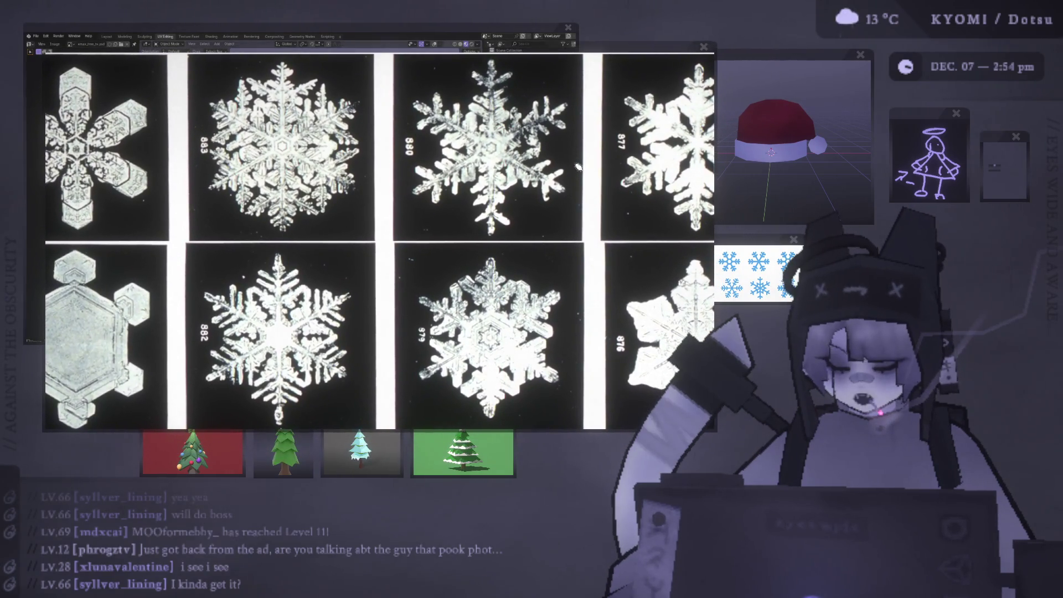
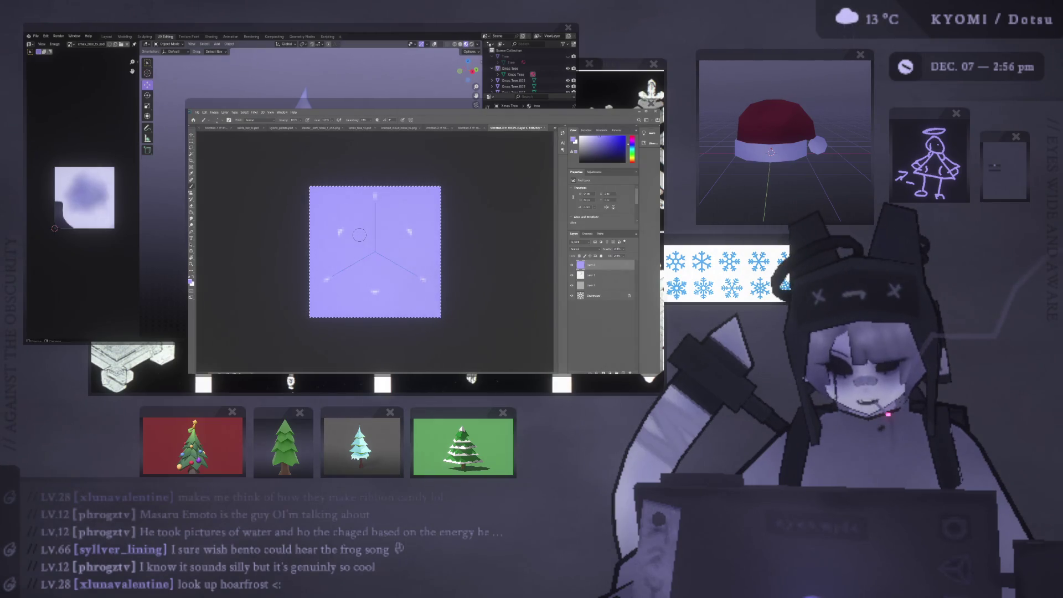
Undo the three stray dabs and change the radial symmetry guide to 5 segments.
{"action": "key", "text": "ctrl+z"}
{"action": "key", "text": "ctrl+z"}
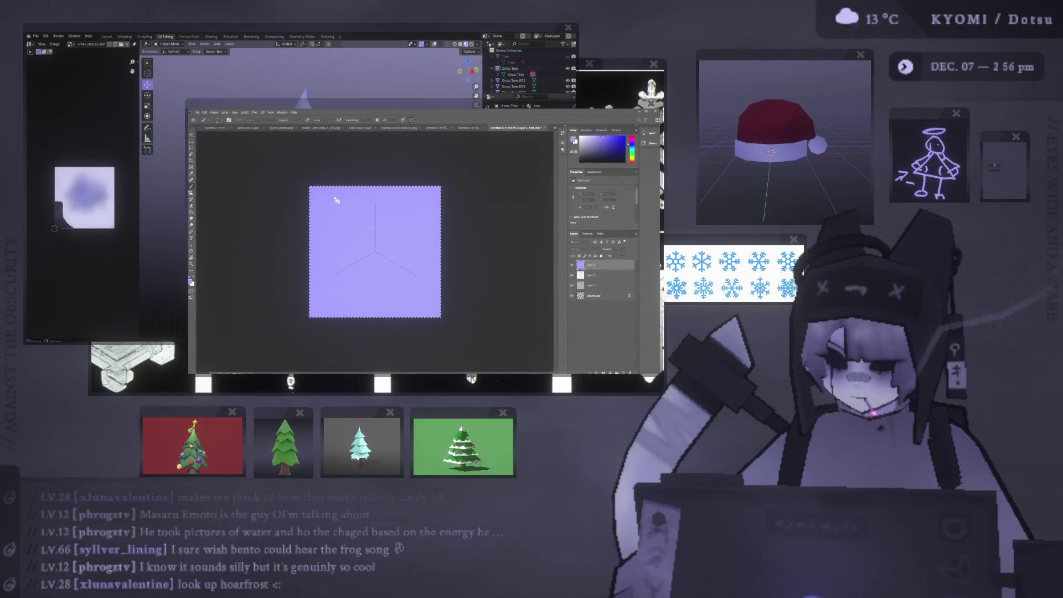
{"action": "type", "text": "5"}
{"action": "key", "text": "Return"}
{"action": "left_click", "coordinate": [423, 121]}
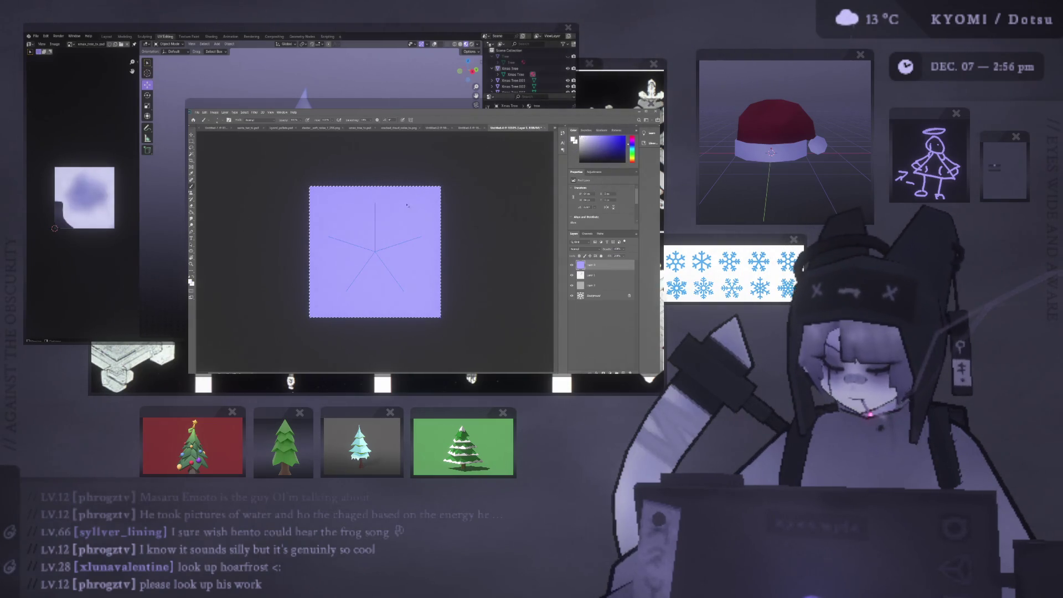
Test-paint snowflake strokes from the canvas centre, then undo them all.
{"action": "mouse_move", "coordinate": [375, 252]}
{"action": "left_mouse_down"}
{"action": "mouse_move", "coordinate": [410, 222]}
{"action": "mouse_move", "coordinate": [346, 224]}
{"action": "mouse_move", "coordinate": [345, 209]}
{"action": "left_mouse_up"}
{"action": "key", "text": "ctrl+z"}
{"action": "left_click", "coordinate": [375, 252]}
{"action": "key", "text": "ctrl+z"}
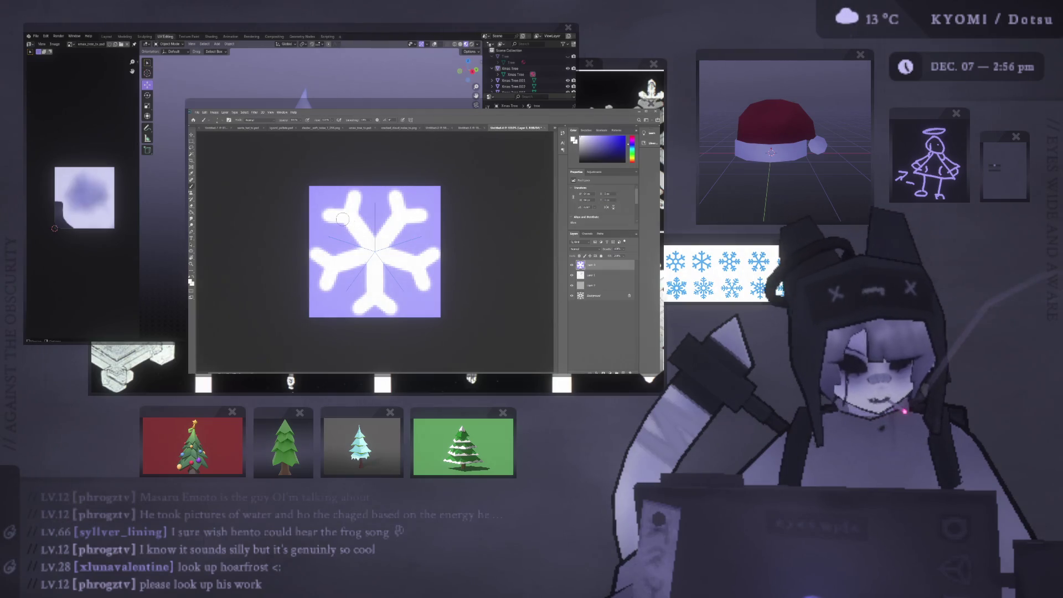
{"action": "mouse_move", "coordinate": [348, 206]}
{"action": "left_mouse_down"}
{"action": "mouse_move", "coordinate": [331, 193]}
{"action": "mouse_move", "coordinate": [342, 206]}
{"action": "left_mouse_up"}
{"action": "key", "text": "ctrl+z"}
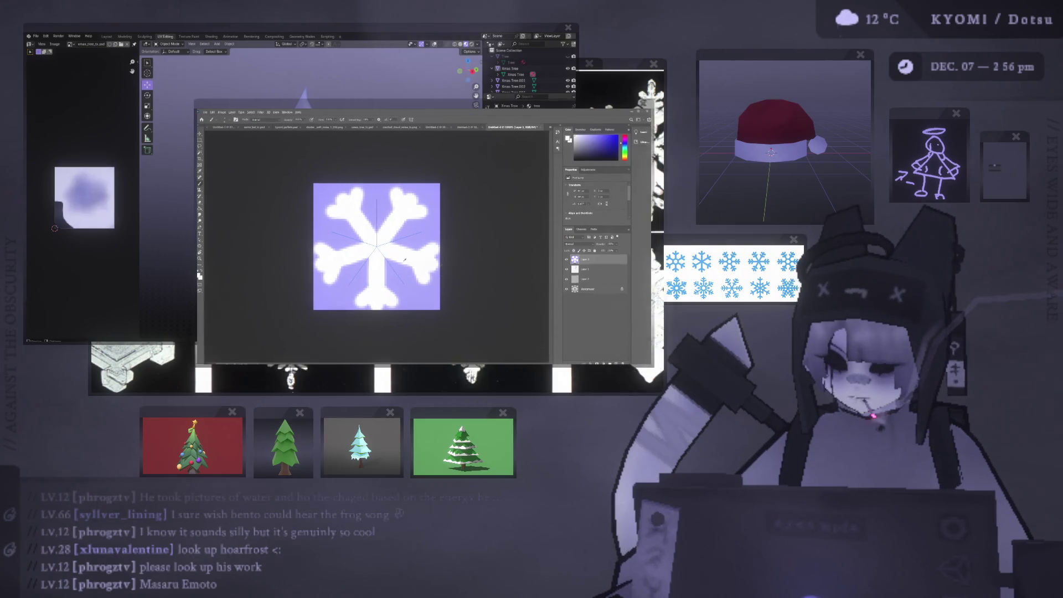
{"action": "key", "text": "ctrl+z"}
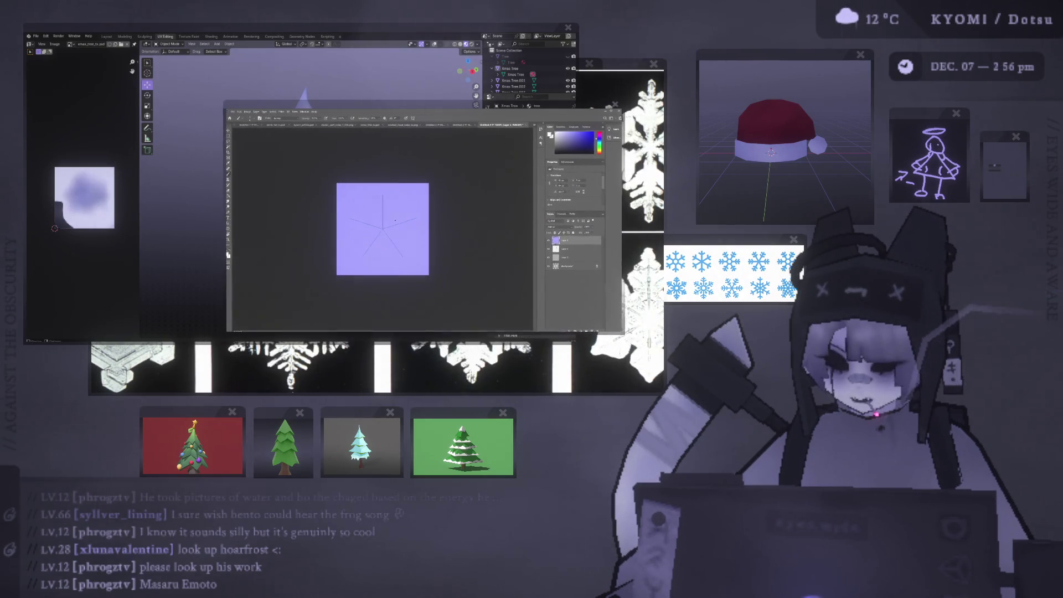
Paint white symmetric snowflake arms from the centre, with longer forked lobes at the tips.
{"action": "key", "text": "ctrl+plus"}
{"action": "mouse_move", "coordinate": [379, 230]}
{"action": "left_mouse_down"}
{"action": "mouse_move", "coordinate": [382, 198]}
{"action": "mouse_move", "coordinate": [393, 191]}
{"action": "mouse_move", "coordinate": [365, 182]}
{"action": "left_mouse_up"}
{"action": "key", "text": "ctrl+z"}
{"action": "mouse_move", "coordinate": [383, 226]}
{"action": "left_mouse_down"}
{"action": "mouse_move", "coordinate": [384, 191]}
{"action": "mouse_move", "coordinate": [395, 187]}
{"action": "mouse_move", "coordinate": [400, 202]}
{"action": "mouse_move", "coordinate": [410, 183]}
{"action": "left_mouse_up"}
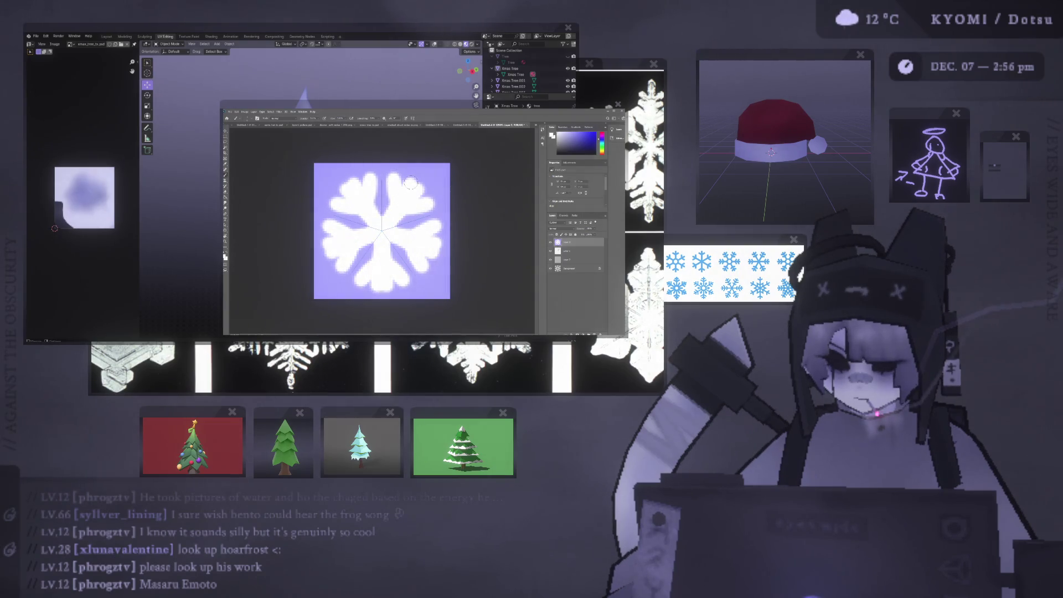
{"action": "key", "text": "ctrl+z"}
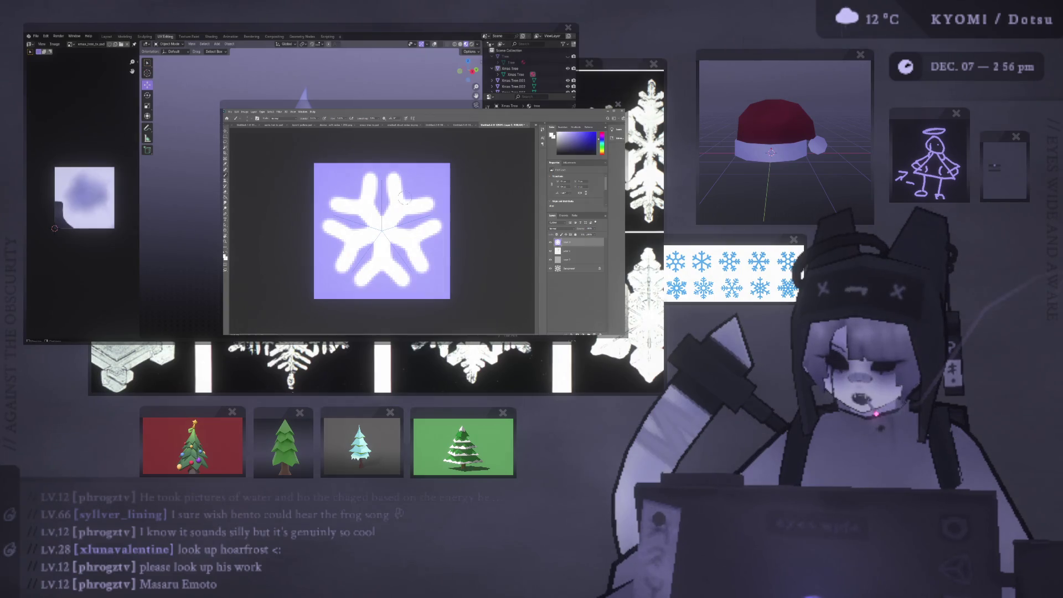
{"action": "left_click_drag", "start_coordinate": [404, 199], "coordinate": [422, 178]}
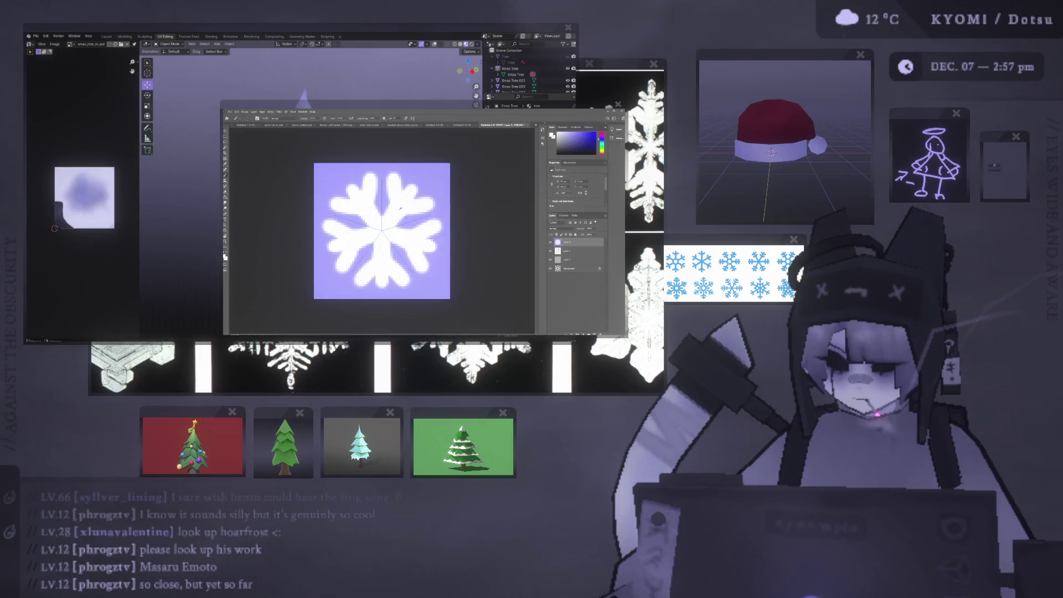
Repaint the side branches on the snowflake arms, keeping the new branches.
{"action": "key", "text": "ctrl+minus"}
{"action": "key", "text": "ctrl+minus"}
{"action": "key", "text": "ctrl+minus"}
{"action": "key", "text": "ctrl+plus"}
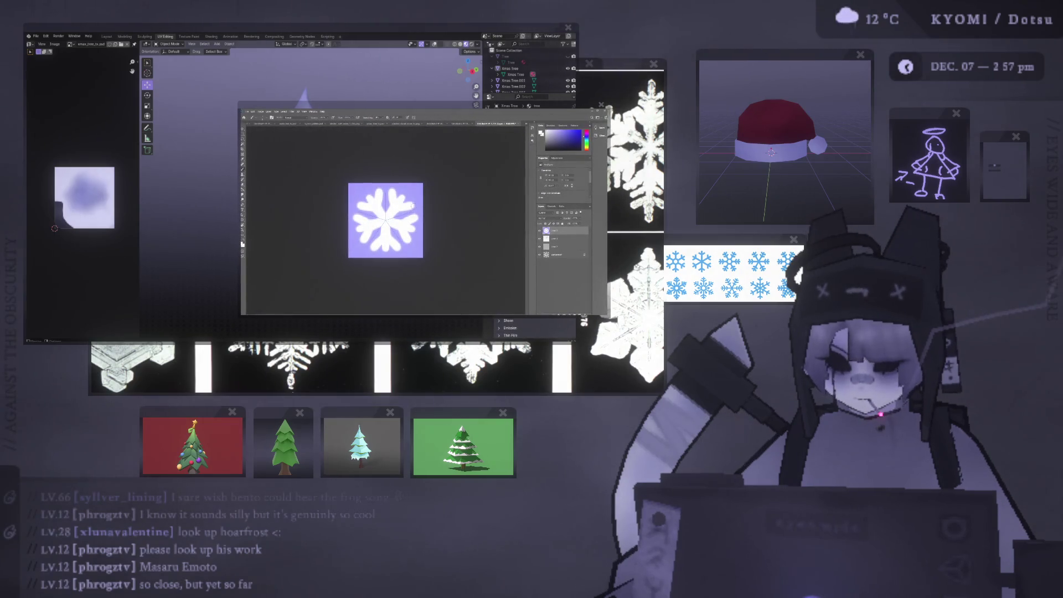
{"action": "key", "text": "ctrl+plus"}
{"action": "key", "text": "ctrl+plus"}
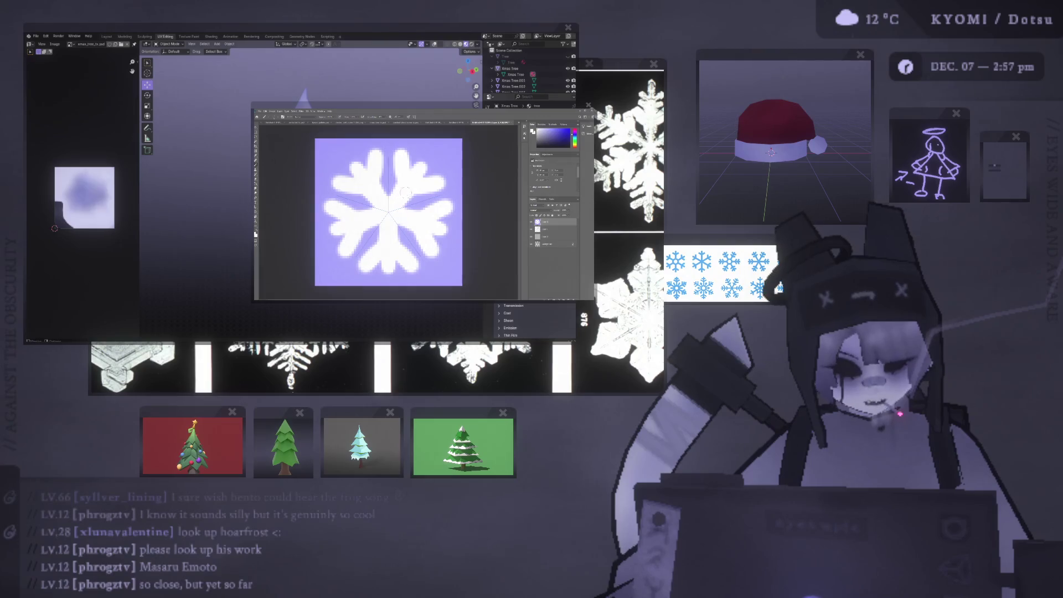
{"action": "key", "text": "ctrl+z"}
{"action": "key", "text": "ctrl+z"}
{"action": "key", "text": "ctrl+z"}
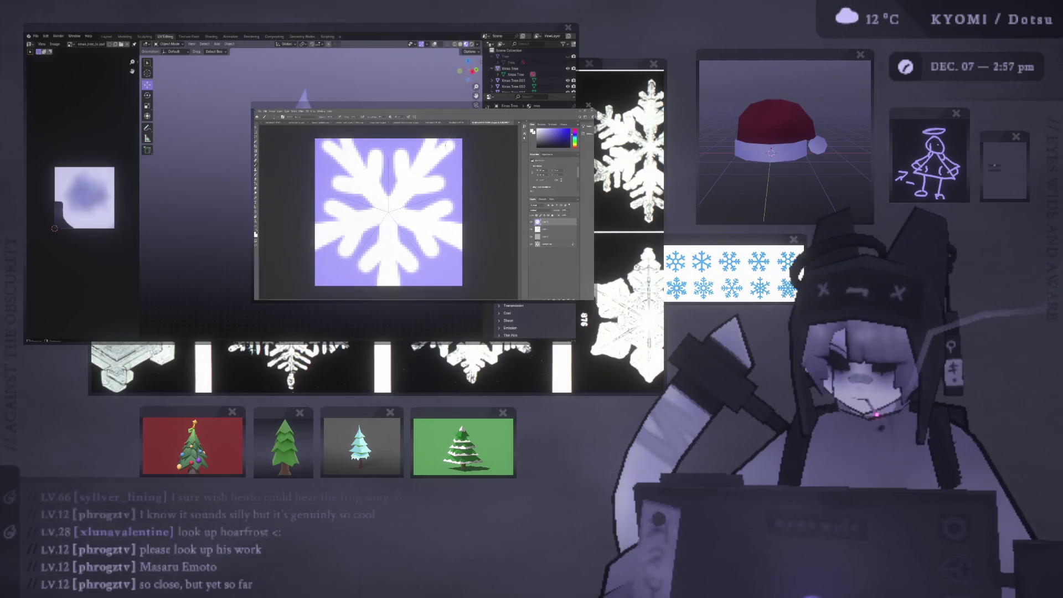
{"action": "left_click_drag", "start_coordinate": [436, 154], "coordinate": [410, 184]}
{"action": "key", "text": "ctrl+z"}
{"action": "key", "text": "ctrl+shift+z"}
{"action": "key", "text": "ctrl+minus"}
{"action": "key", "text": "ctrl+minus"}
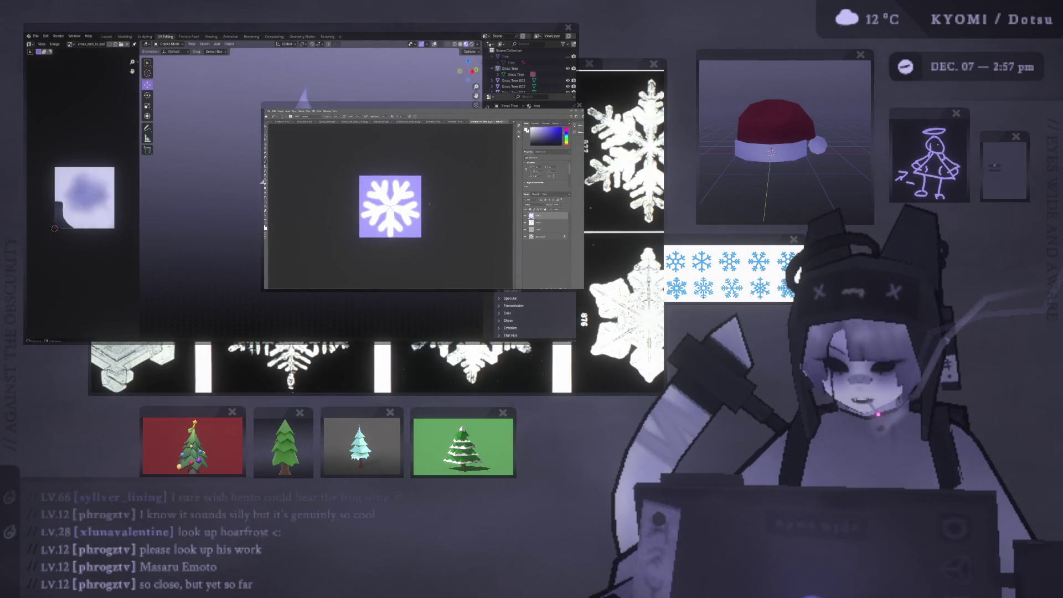
{"action": "key", "text": "ctrl+plus"}
{"action": "key", "text": "ctrl+plus"}
Retry the centre dot several times, then switch to white and paint over the centre disc.
{"action": "left_click", "coordinate": [388, 197]}
{"action": "key", "text": "ctrl+z"}
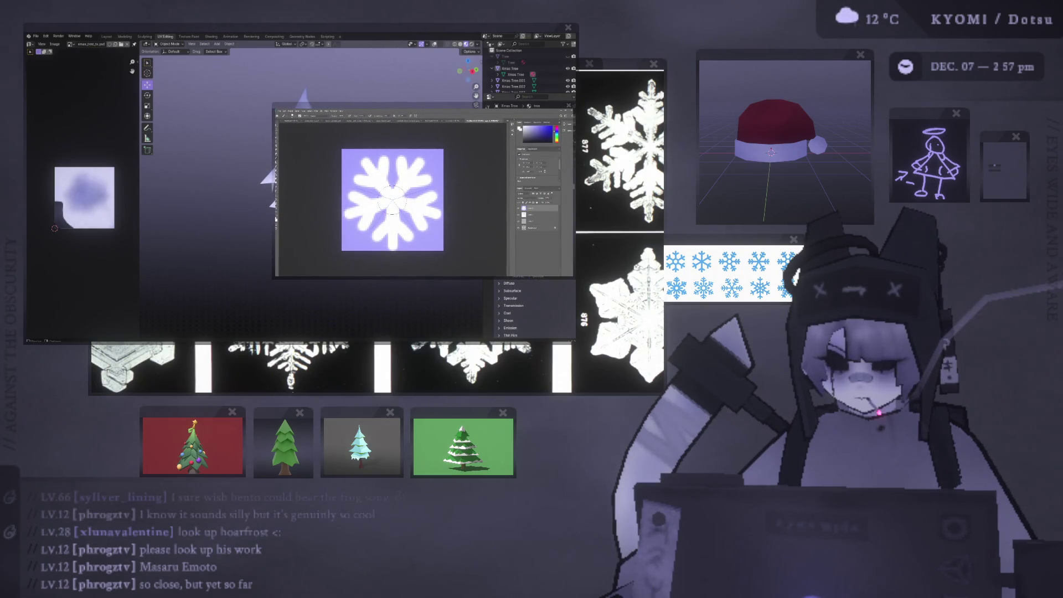
{"action": "left_click", "coordinate": [392, 199]}
{"action": "key", "text": "ctrl+z"}
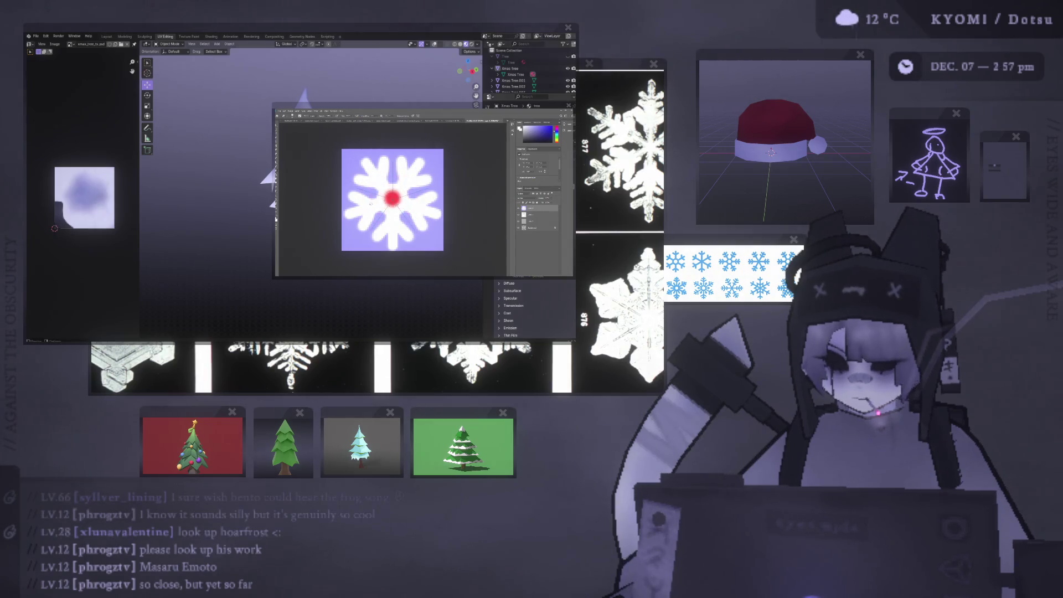
{"action": "left_click", "coordinate": [392, 200]}
{"action": "left_click", "coordinate": [392, 199]}
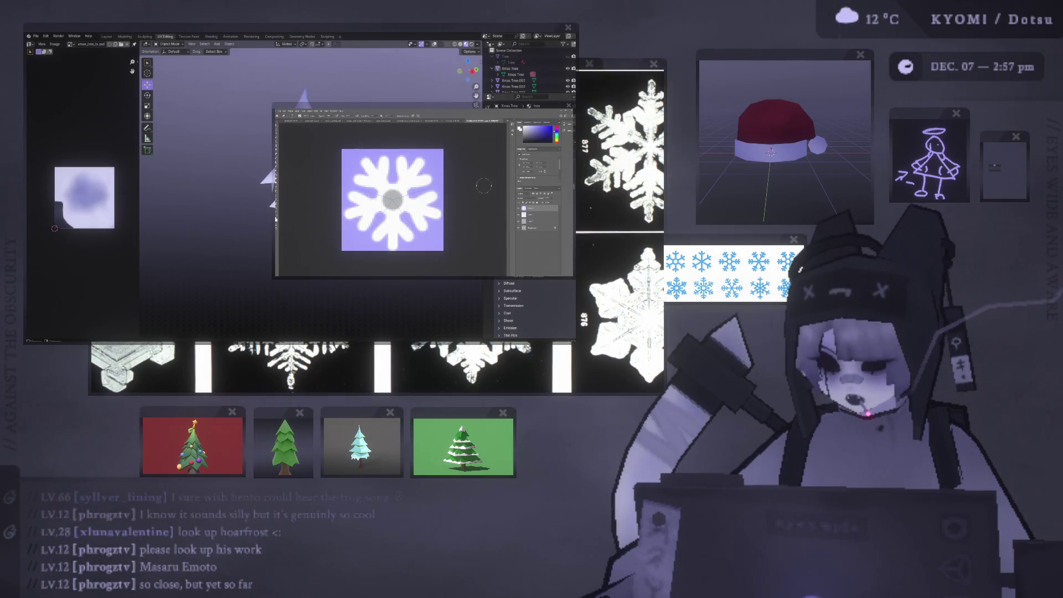
{"action": "left_click_drag", "start_coordinate": [390, 156], "coordinate": [390, 189]}
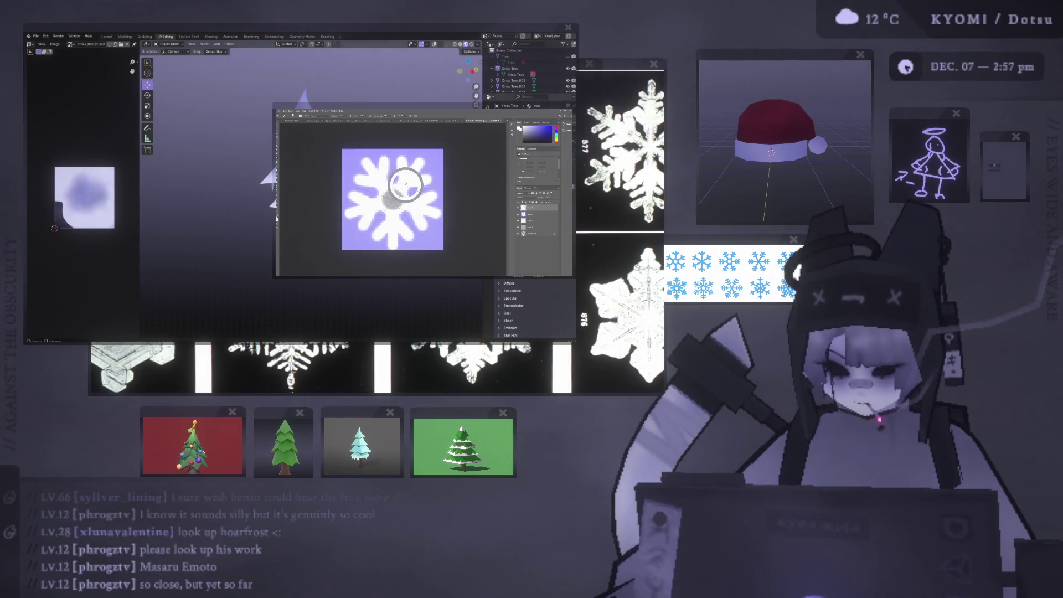
{"action": "left_click", "coordinate": [403, 187], "text": "alt"}
{"action": "left_click_drag", "start_coordinate": [394, 198], "coordinate": [392, 194]}
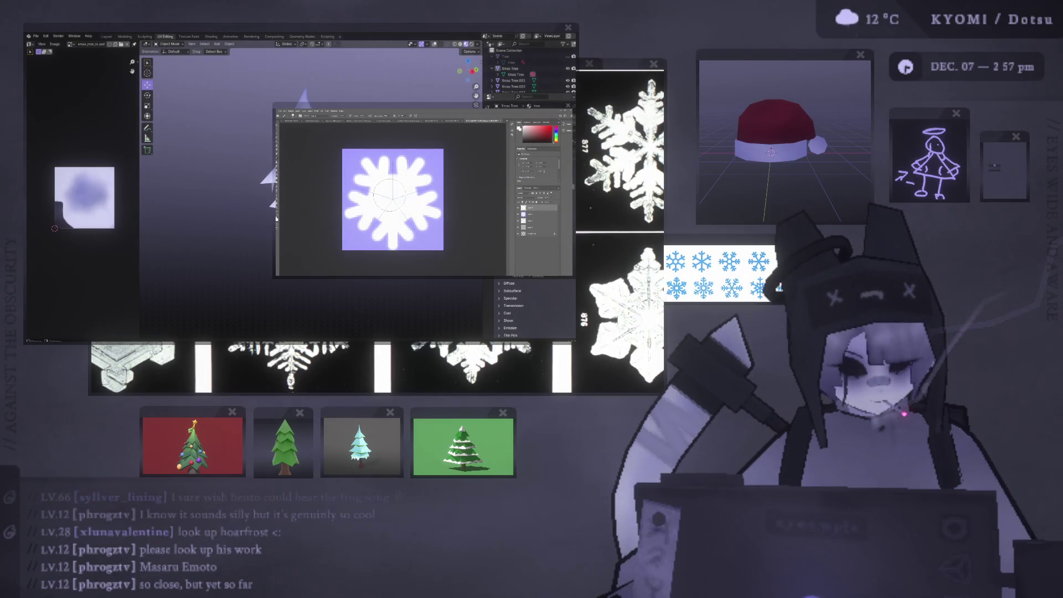
{"action": "left_click", "coordinate": [392, 197]}
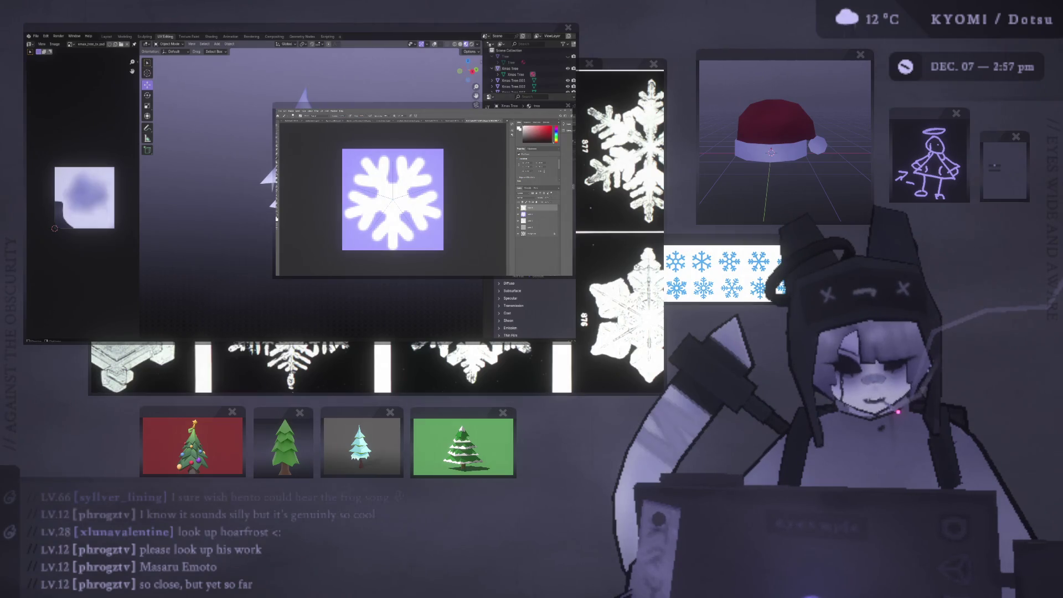
{"action": "key", "text": "ctrl+z"}
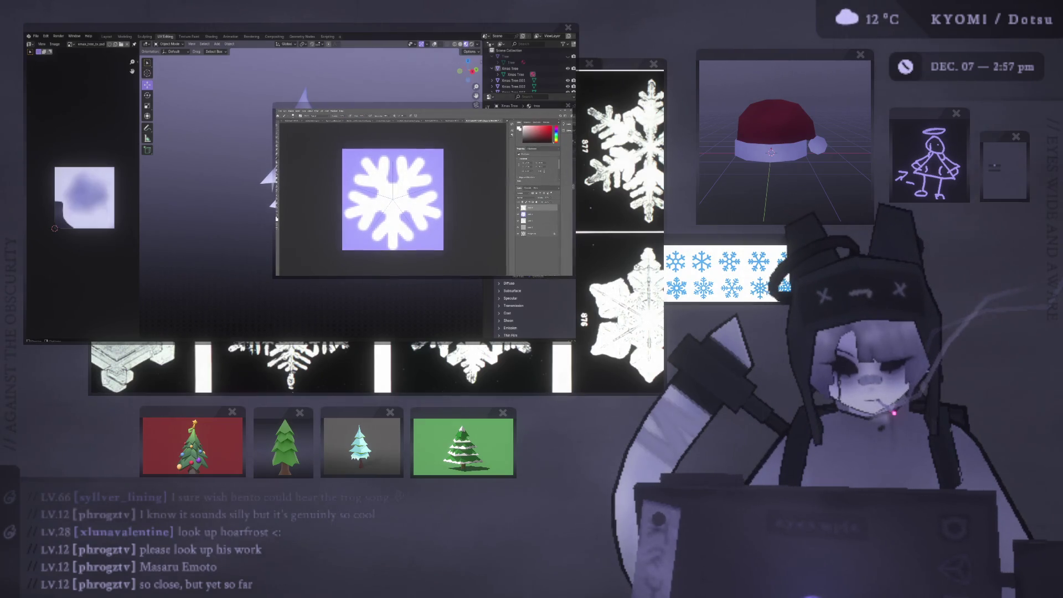
Move and resize the water-crystal reference windows, then enlarge the ORGANO distilled-water crystal chart.
{"action": "key", "text": "ctrl+shift+z"}
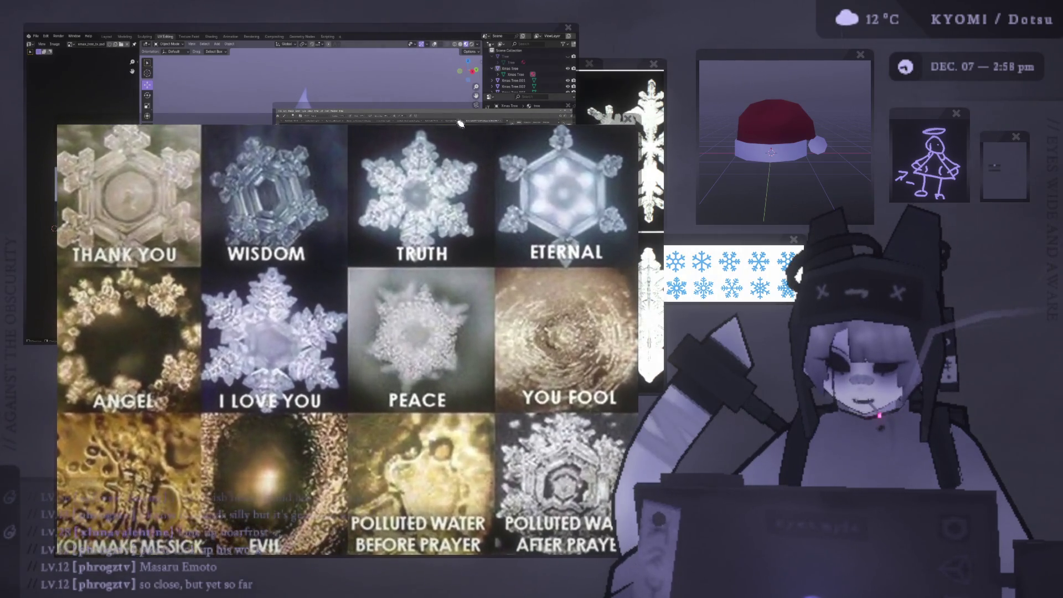
{"action": "mouse_move", "coordinate": [460, 124]}
{"action": "left_mouse_down"}
{"action": "mouse_move", "coordinate": [512, 116]}
{"action": "mouse_move", "coordinate": [492, 110]}
{"action": "mouse_move", "coordinate": [467, 62]}
{"action": "left_mouse_up"}
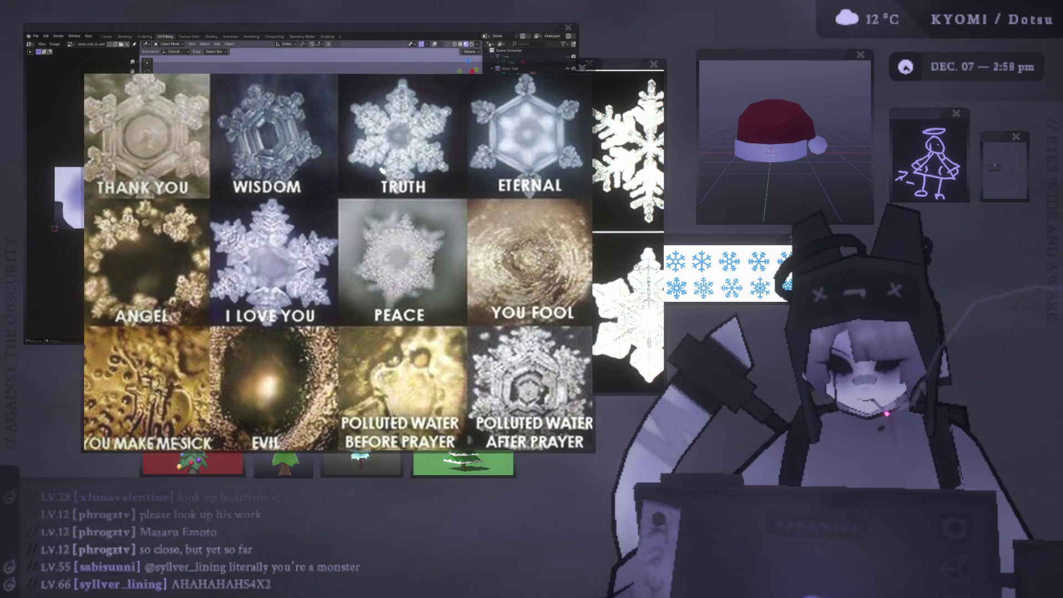
{"action": "scroll", "coordinate": [381, 169], "scroll_direction": "down", "scroll_amount": 1}
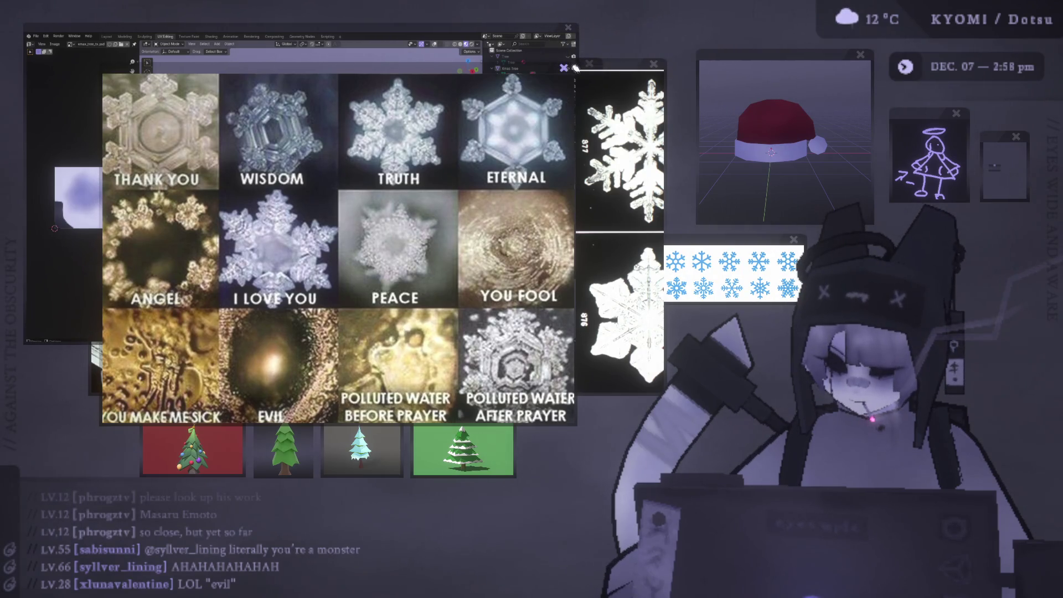
{"action": "left_click_drag", "start_coordinate": [513, 70], "coordinate": [617, 40]}
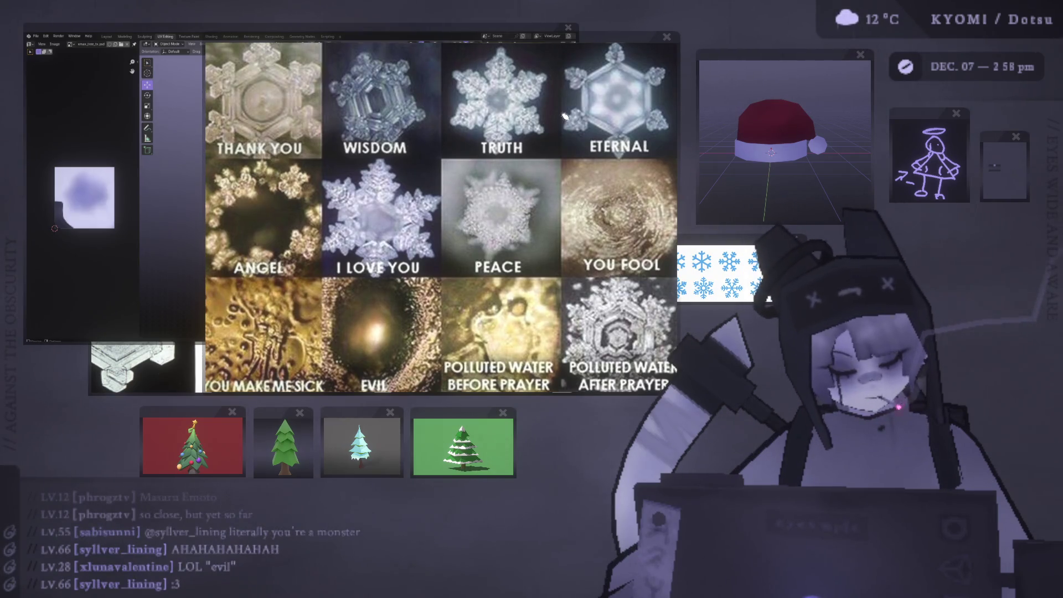
{"action": "mouse_move", "coordinate": [576, 41]}
{"action": "left_mouse_down"}
{"action": "mouse_move", "coordinate": [537, 48]}
{"action": "mouse_move", "coordinate": [644, 53]}
{"action": "mouse_move", "coordinate": [623, 75]}
{"action": "mouse_move", "coordinate": [637, 144]}
{"action": "mouse_move", "coordinate": [630, 68]}
{"action": "mouse_move", "coordinate": [664, 86]}
{"action": "mouse_move", "coordinate": [553, 87]}
{"action": "left_mouse_up"}
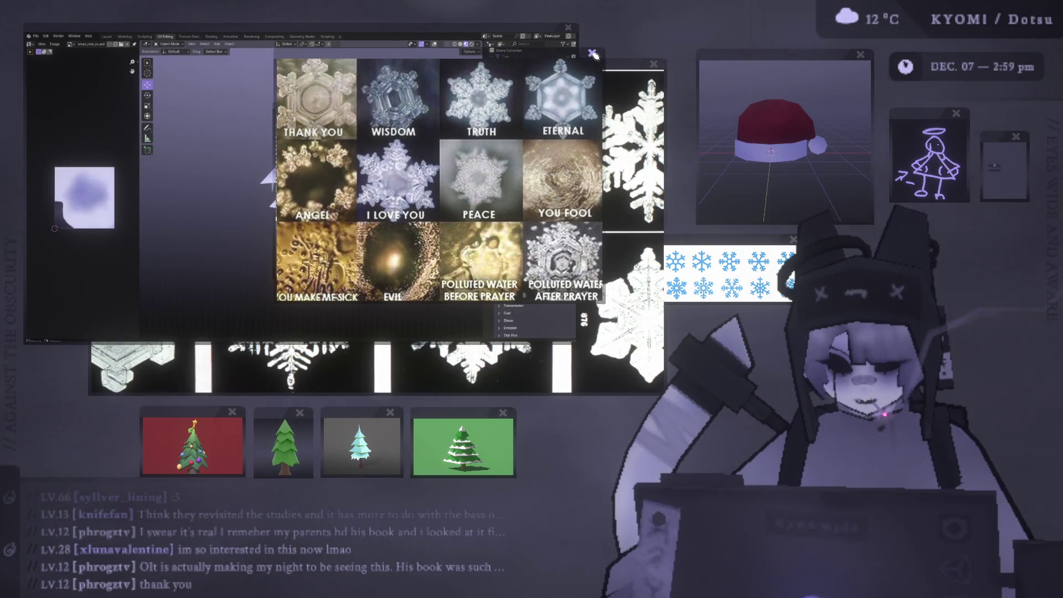
{"action": "left_click", "coordinate": [529, 122]}
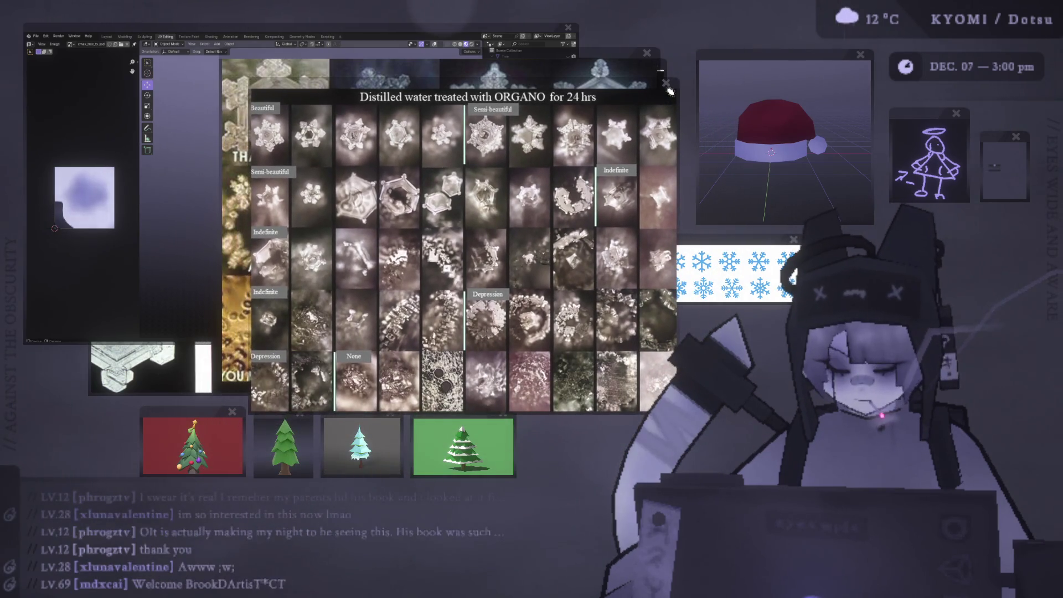
Close the ORGANO crystal grid and the snowflake collage, then dab a dot at the snowflake centre.
{"action": "left_click", "coordinate": [666, 83]}
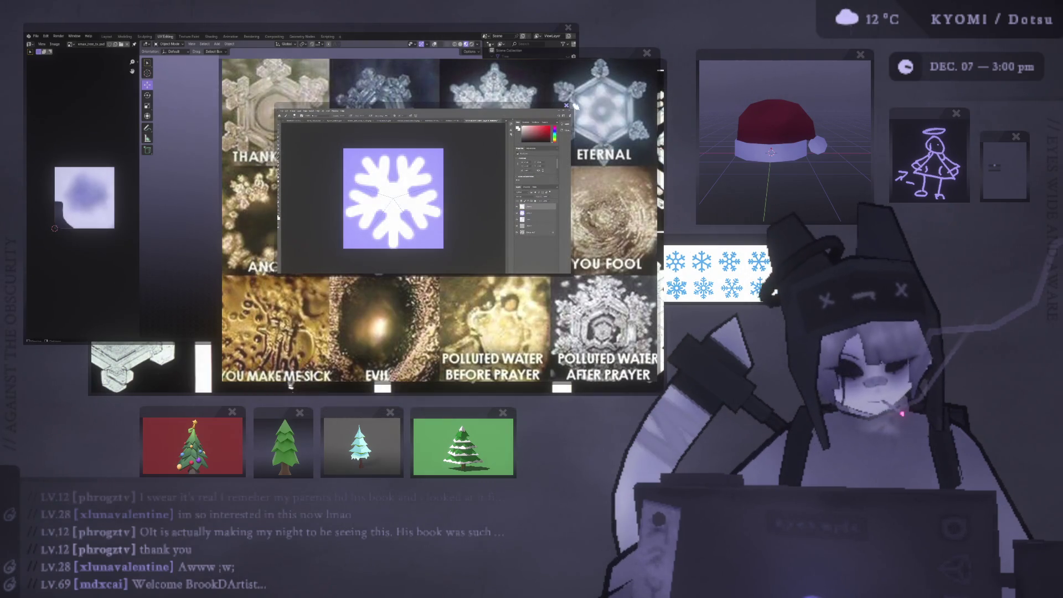
{"action": "left_click", "coordinate": [646, 54]}
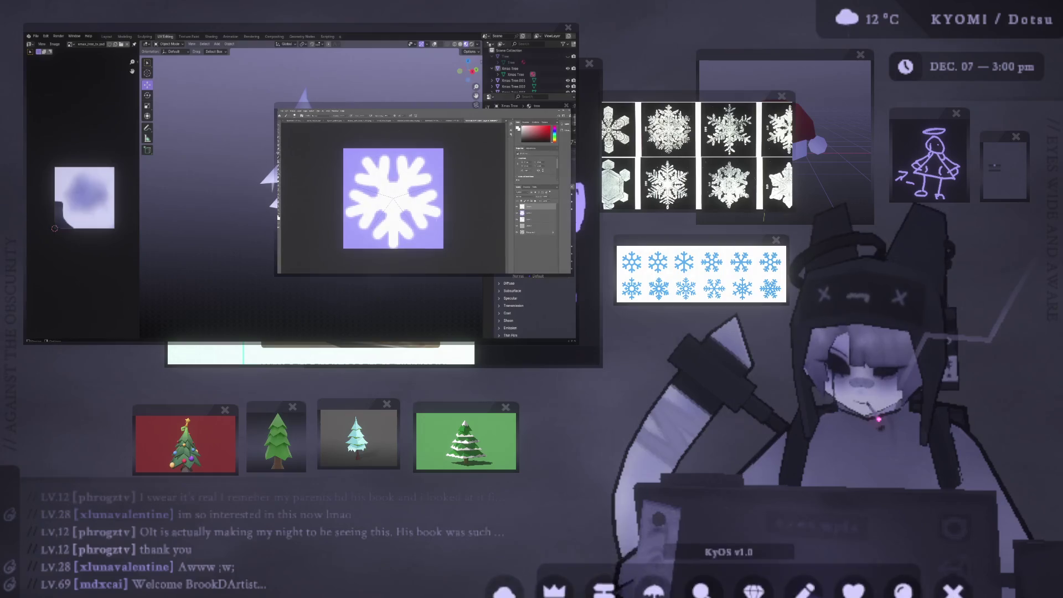
{"action": "left_click", "coordinate": [394, 198]}
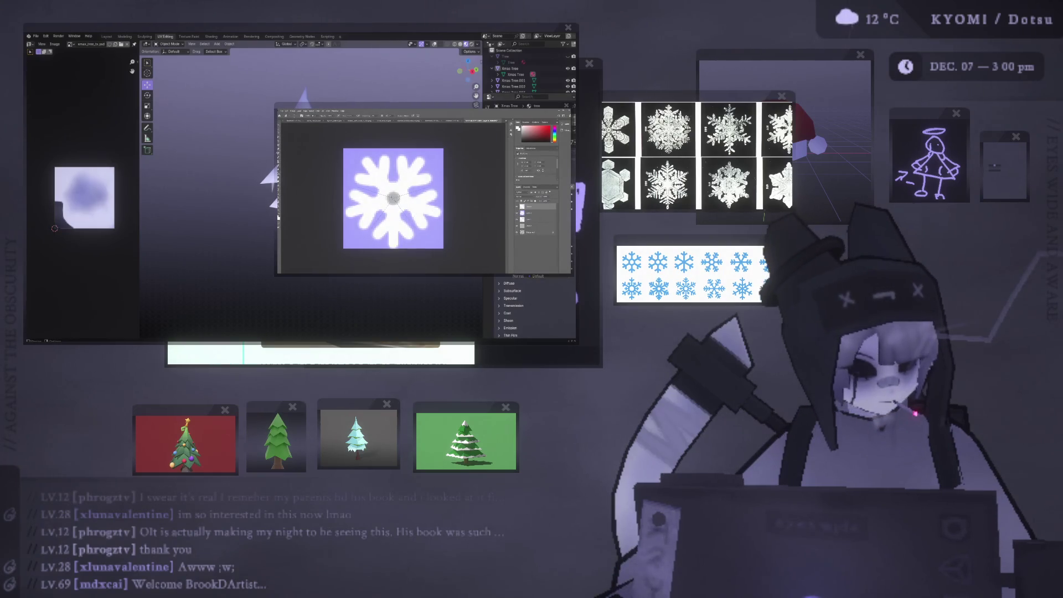
Remove the pasted snowflake and clear the glow circle's centre into a small ring.
{"action": "key", "text": "ctrl+Tab"}
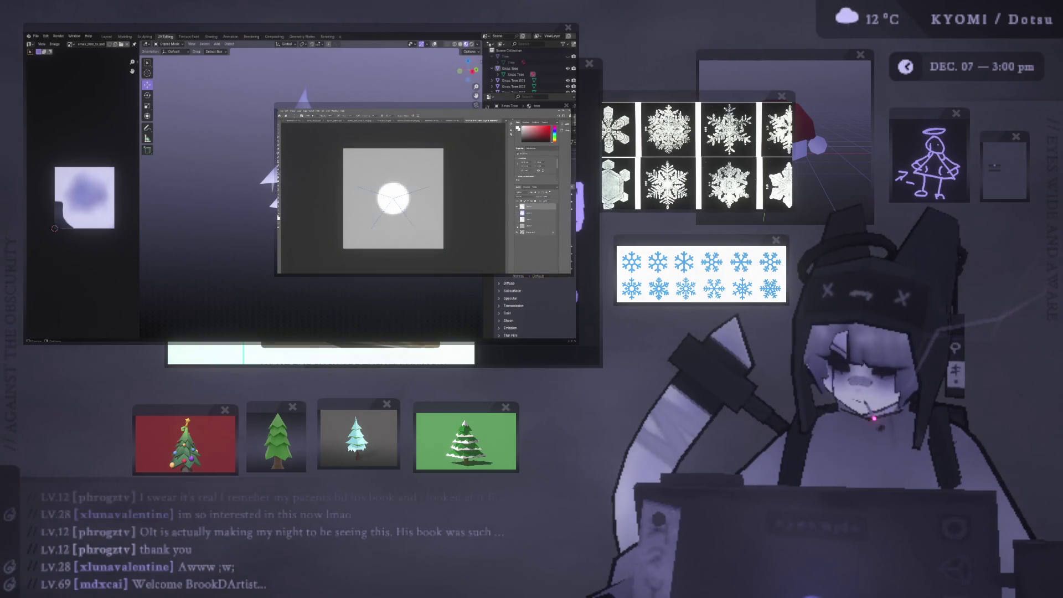
{"action": "key", "text": "ctrl+v"}
{"action": "key", "text": "ctrl+z"}
{"action": "key", "text": "ctrl+z"}
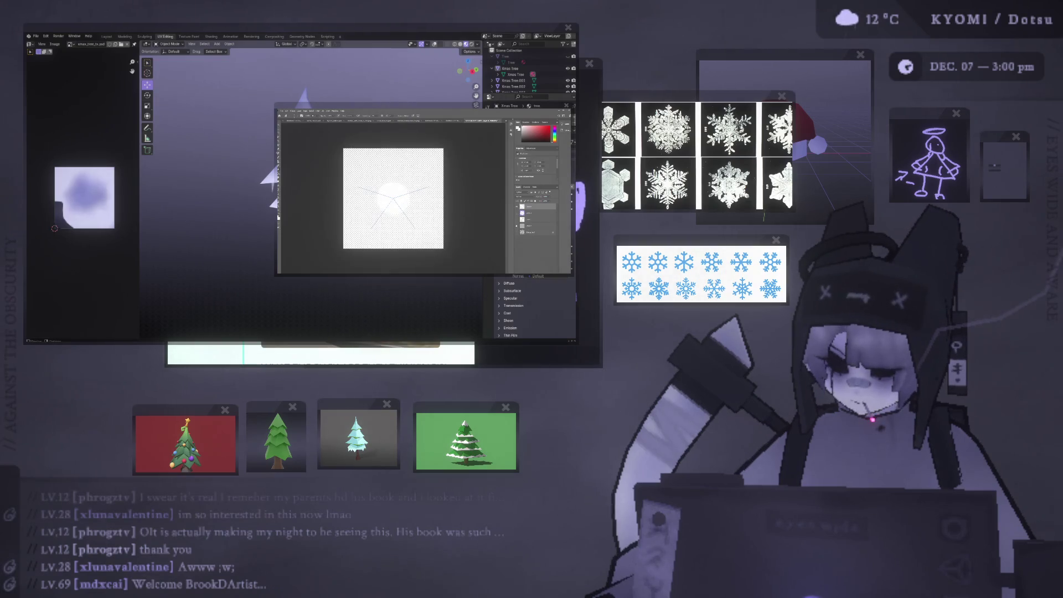
{"action": "left_click", "coordinate": [396, 198]}
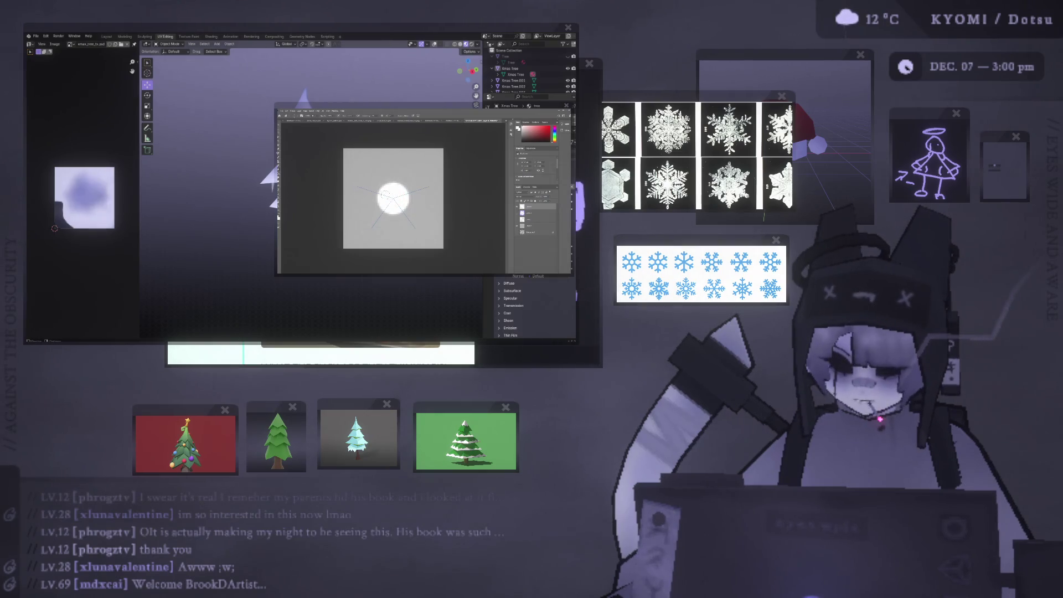
{"action": "left_click", "coordinate": [394, 197]}
{"action": "key", "text": "ctrl+z"}
{"action": "left_click", "coordinate": [394, 198]}
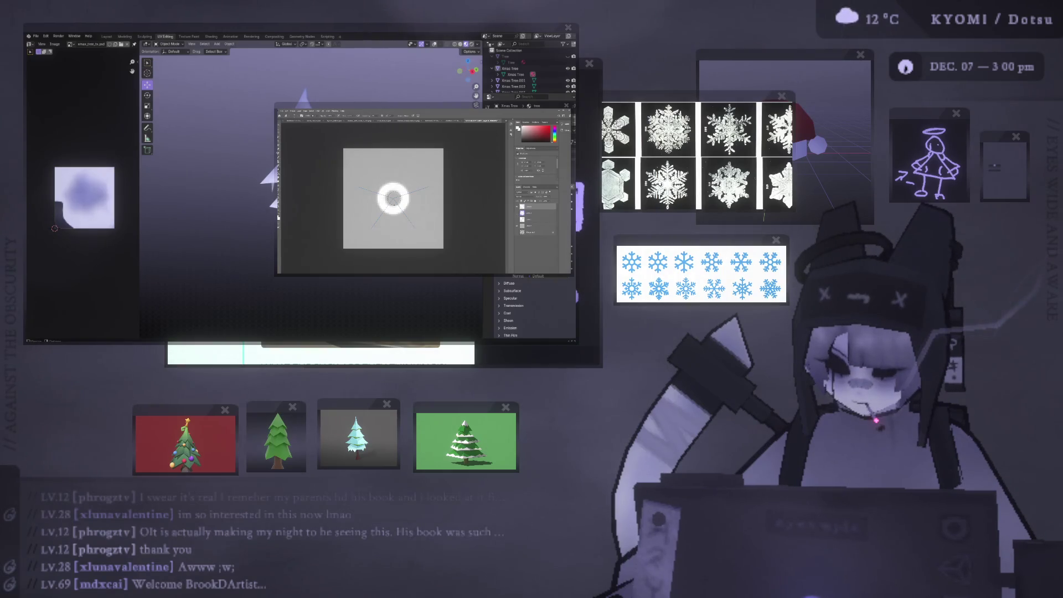
Resize the brush and try symmetric petals, arms and dots around the ring, undoing each.
{"action": "right_click_drag", "start_coordinate": [403, 186], "coordinate": [399, 189], "text": "alt"}
{"action": "left_click_drag", "start_coordinate": [401, 187], "coordinate": [414, 176]}
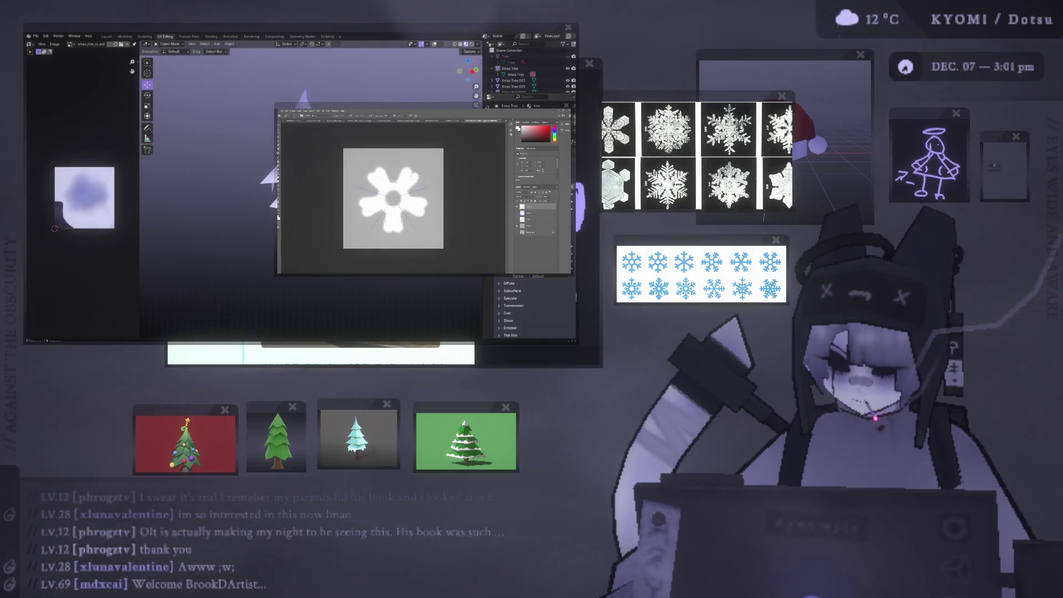
{"action": "key", "text": "ctrl+z"}
{"action": "right_click_drag", "start_coordinate": [407, 182], "coordinate": [403, 185], "text": "alt"}
{"action": "left_click_drag", "start_coordinate": [403, 185], "coordinate": [408, 164]}
{"action": "key", "text": "ctrl+z"}
{"action": "key", "text": "ctrl+z"}
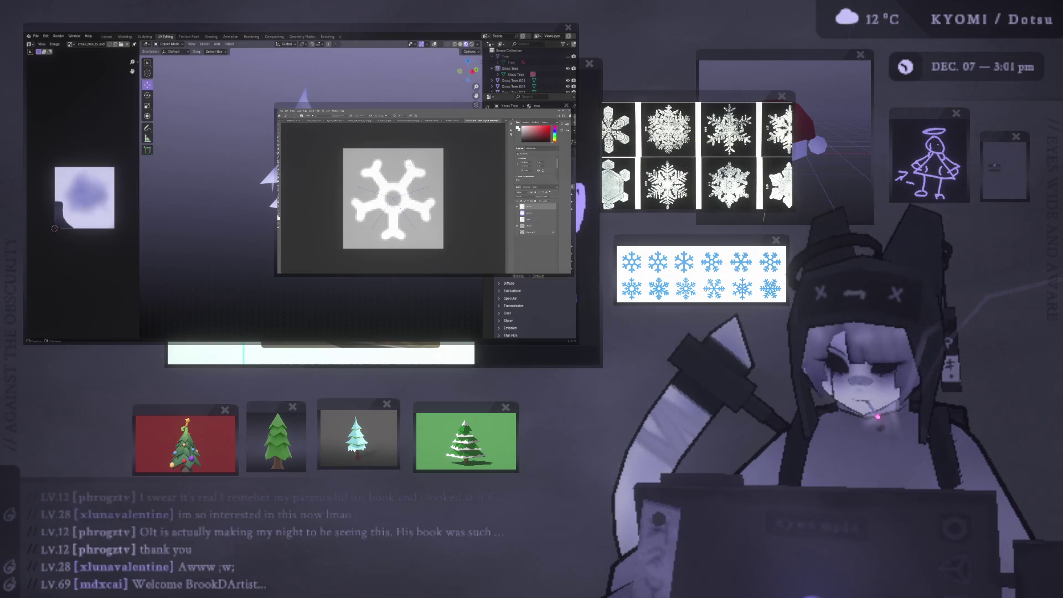
{"action": "left_click", "coordinate": [421, 159]}
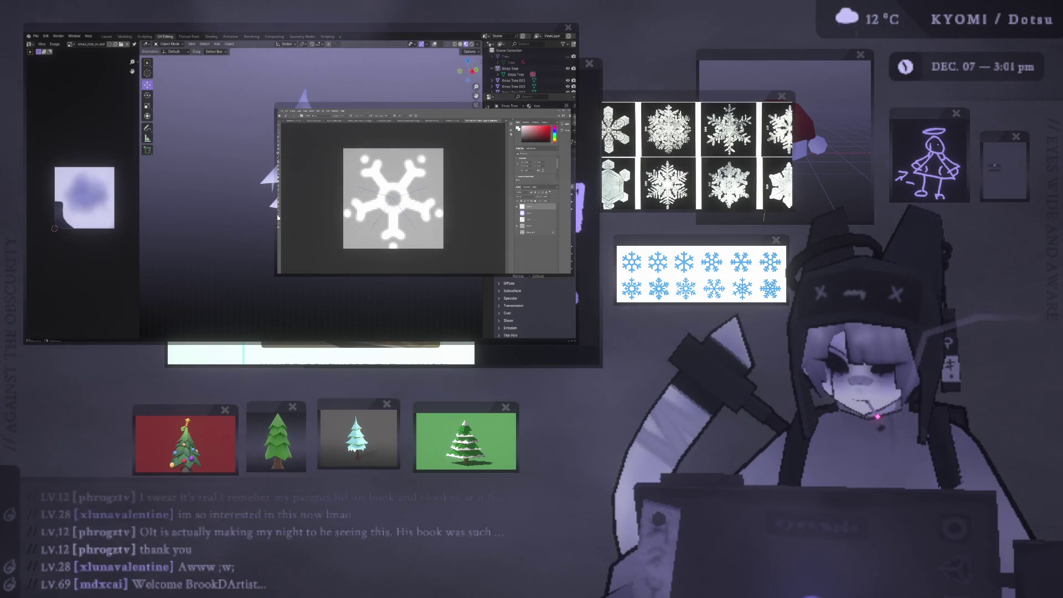
{"action": "key", "text": "ctrl+z"}
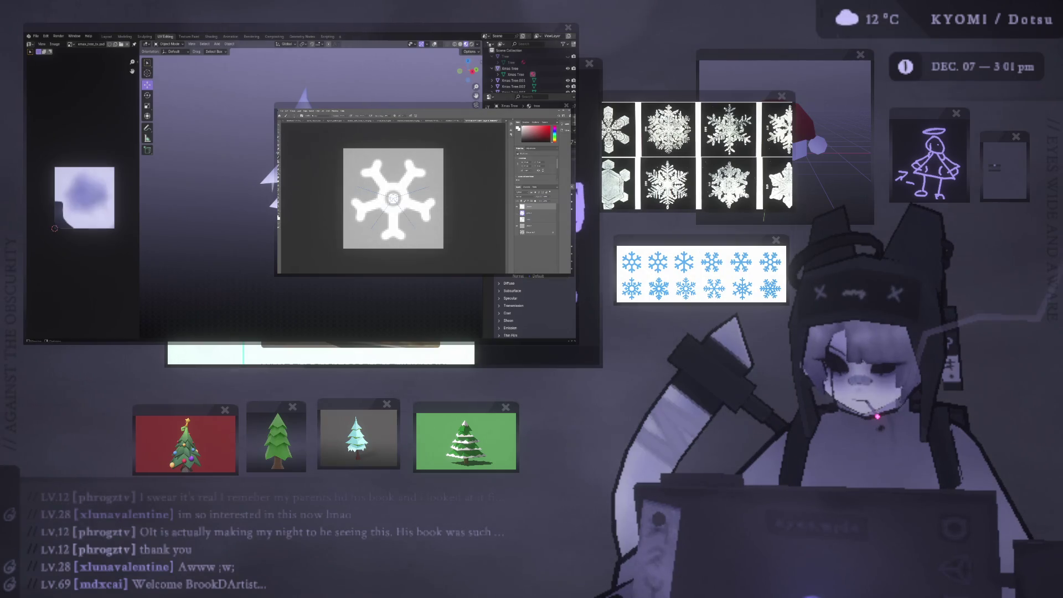
{"action": "left_click", "coordinate": [414, 185]}
{"action": "key", "text": "ctrl+z"}
{"action": "left_click", "coordinate": [413, 191]}
{"action": "left_click", "coordinate": [410, 192]}
{"action": "key", "text": "ctrl+z"}
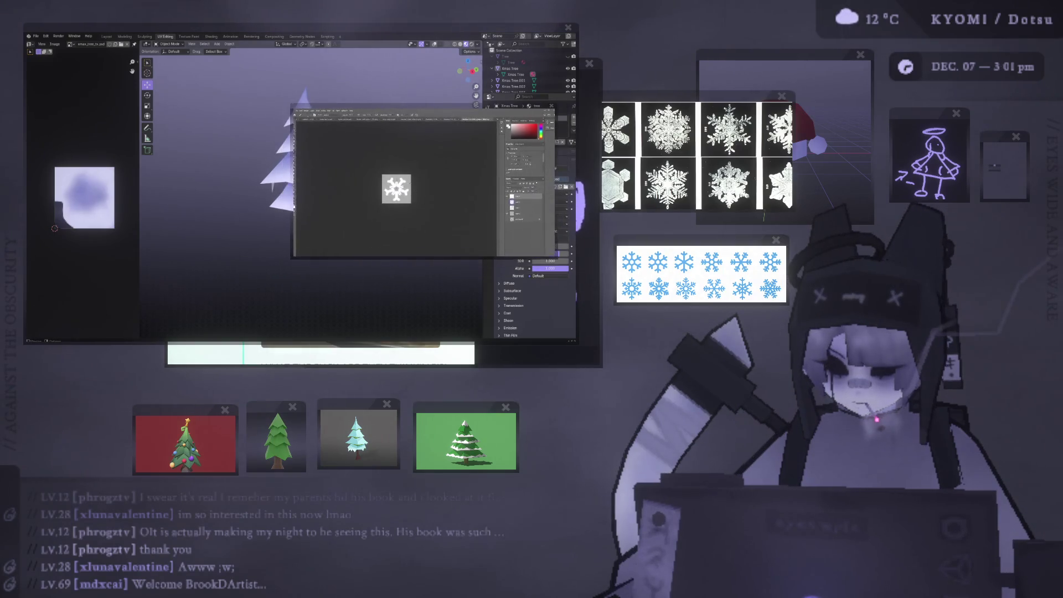
{"action": "left_click", "coordinate": [415, 158]}
{"action": "left_click", "coordinate": [415, 159]}
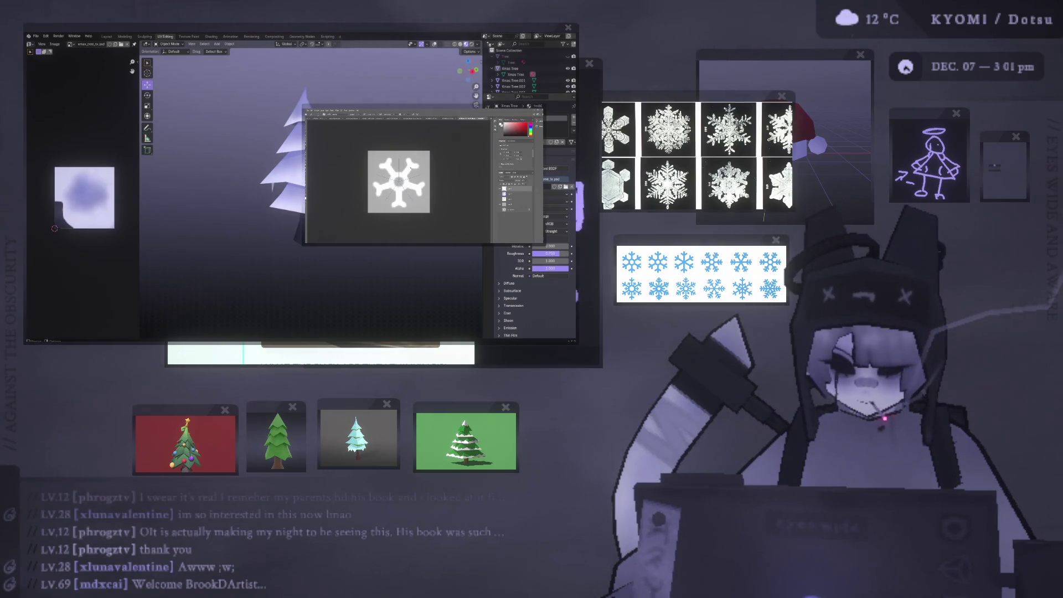
Try six circles joined into petals, then six arms, undoing back to the bare ring.
{"action": "key", "text": "ctrl+z"}
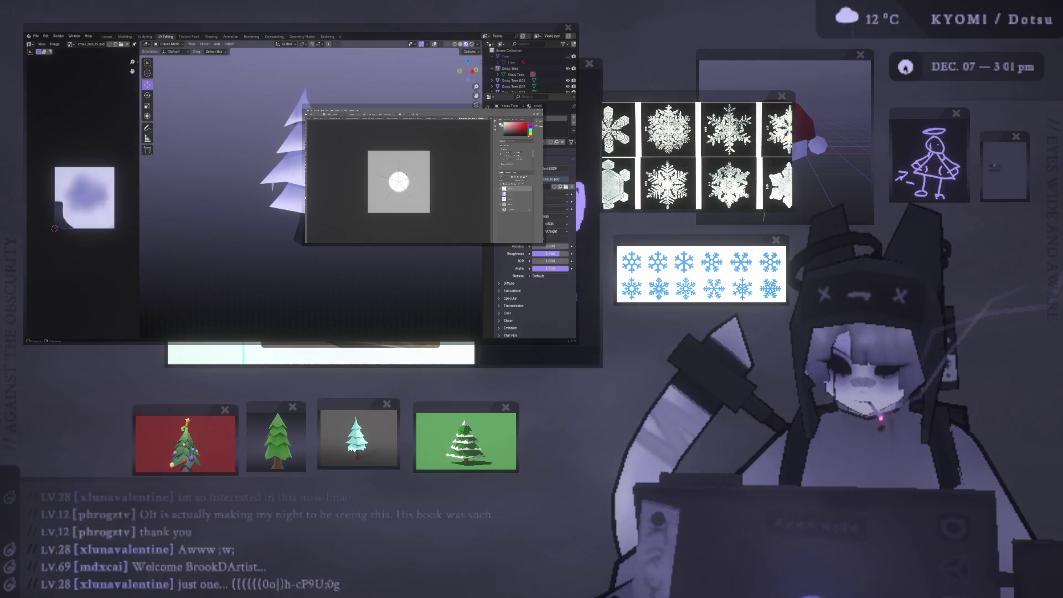
{"action": "left_click", "coordinate": [406, 174]}
{"action": "left_click", "coordinate": [409, 167]}
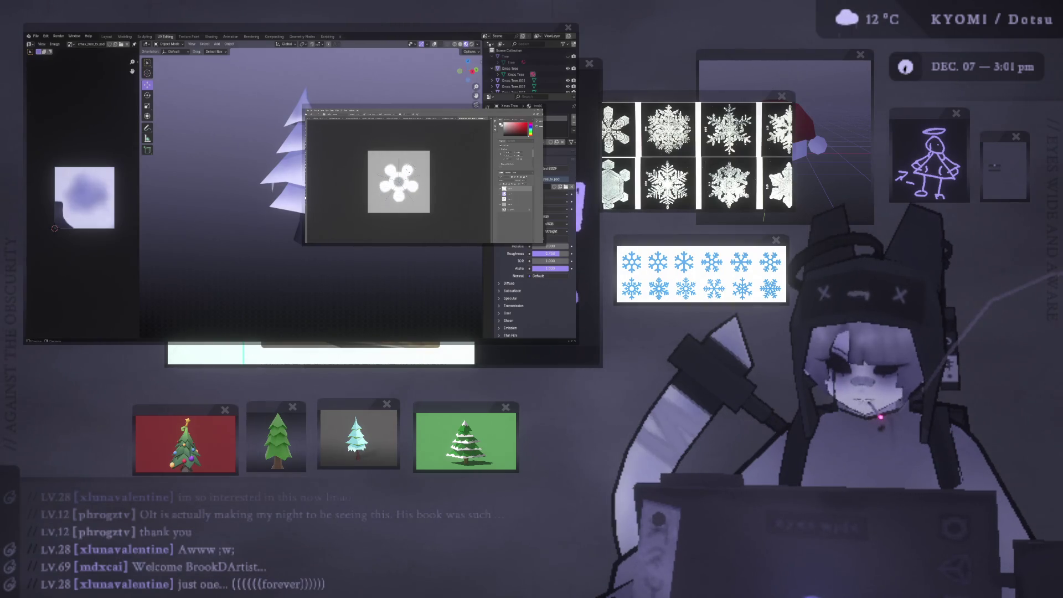
{"action": "key", "text": "ctrl+z"}
{"action": "left_click", "coordinate": [408, 168]}
{"action": "left_click_drag", "start_coordinate": [409, 167], "coordinate": [408, 168]}
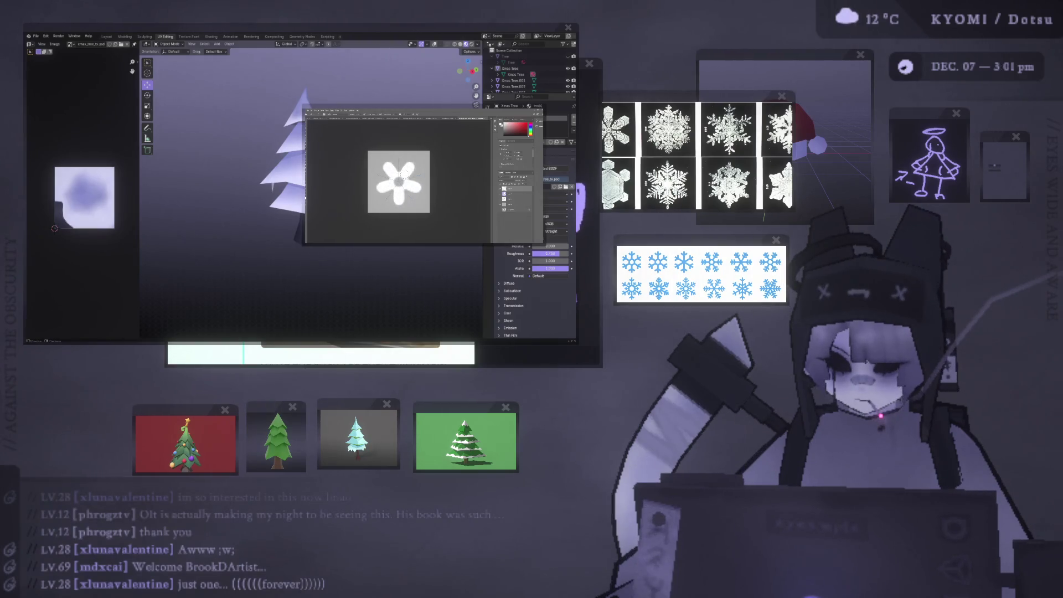
{"action": "key", "text": "ctrl+z"}
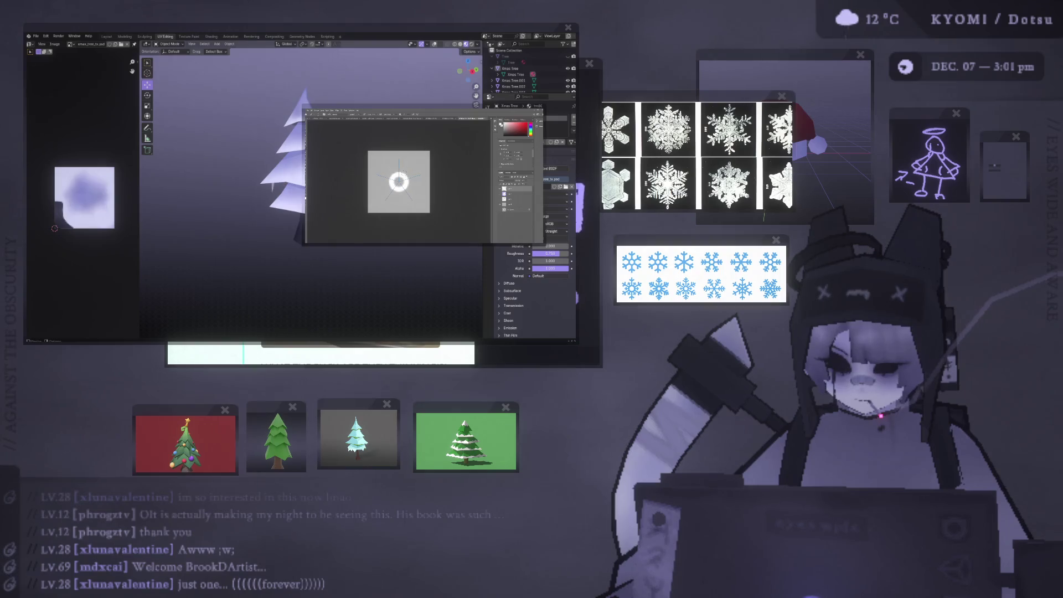
{"action": "left_click_drag", "start_coordinate": [409, 166], "coordinate": [411, 172]}
{"action": "key", "text": "ctrl+z"}
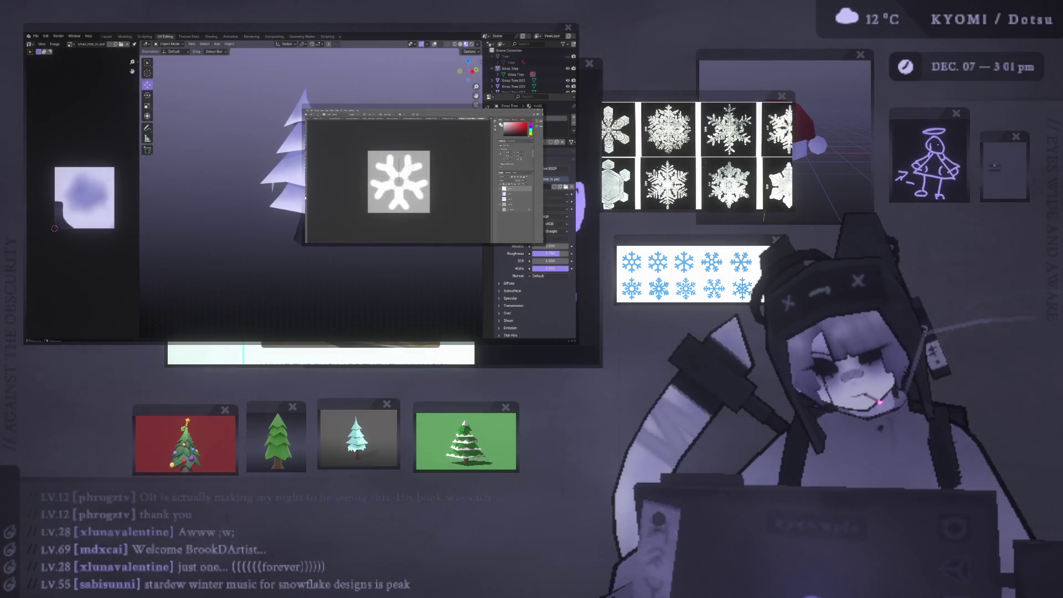
{"action": "key", "text": "ctrl+z"}
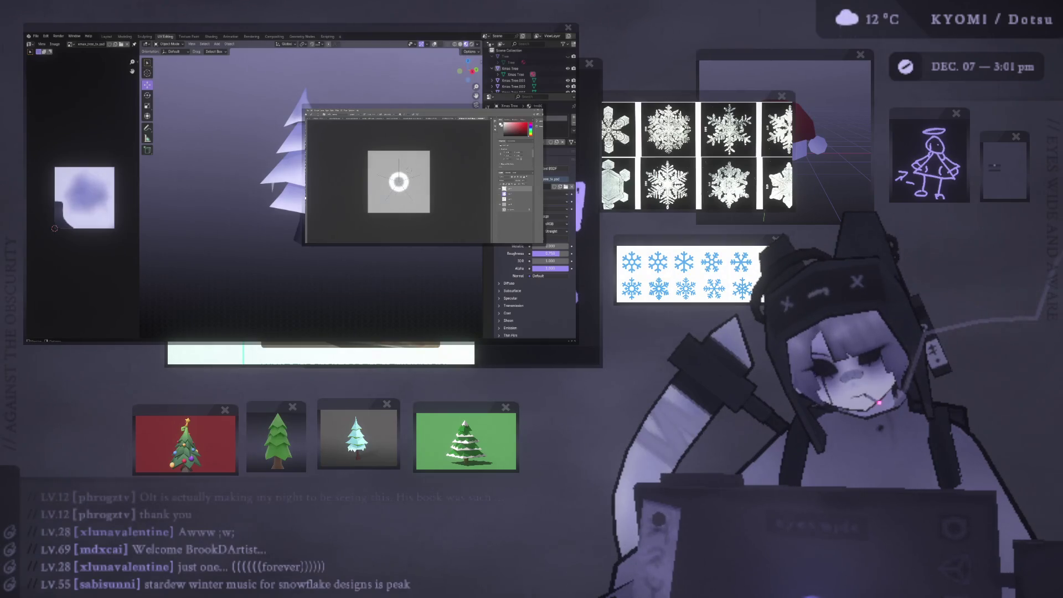
Try six petals and a thick six-lobed shape, then undo back to the bare ring.
{"action": "left_click_drag", "start_coordinate": [400, 176], "coordinate": [408, 161]}
{"action": "key", "text": "ctrl+z"}
{"action": "key", "text": "ctrl+z"}
{"action": "key", "text": "ctrl+z"}
{"action": "key", "text": "ctrl+z"}
{"action": "key", "text": "ctrl+z"}
{"action": "key", "text": "ctrl+z"}
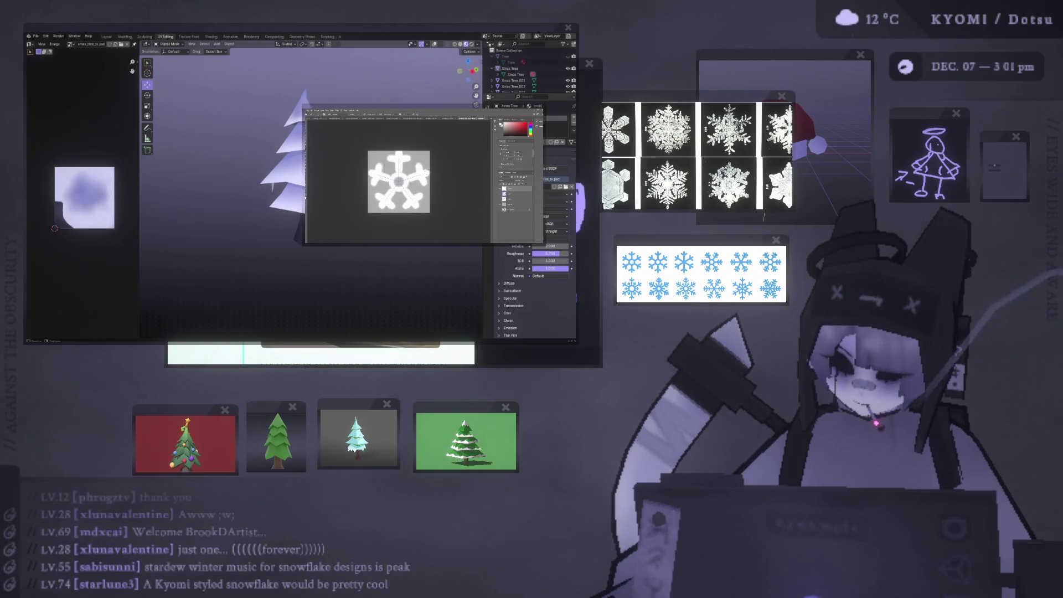
{"action": "key", "text": "ctrl+z"}
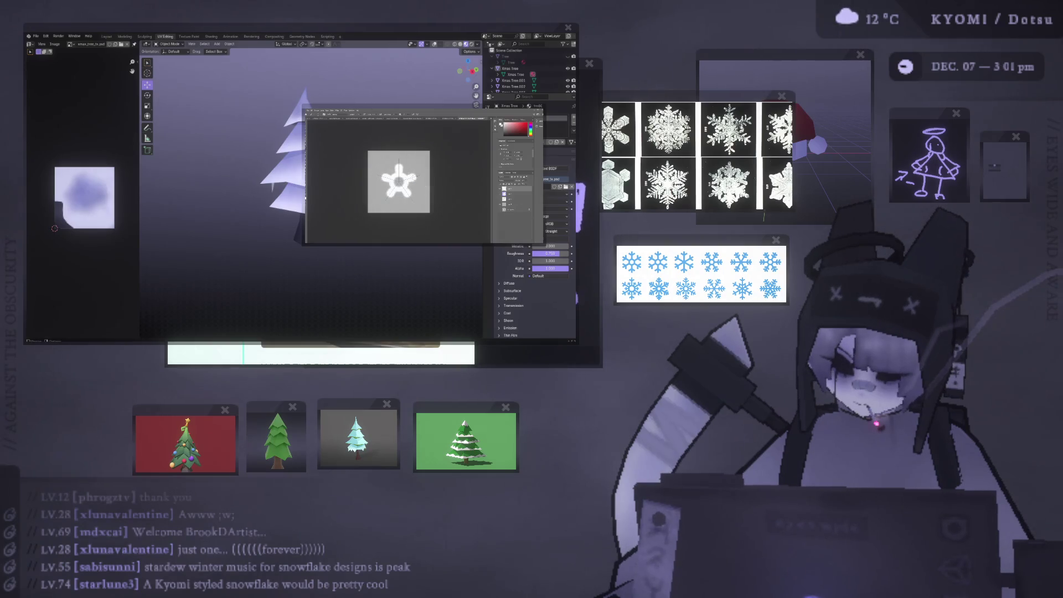
{"action": "key", "text": "ctrl+z"}
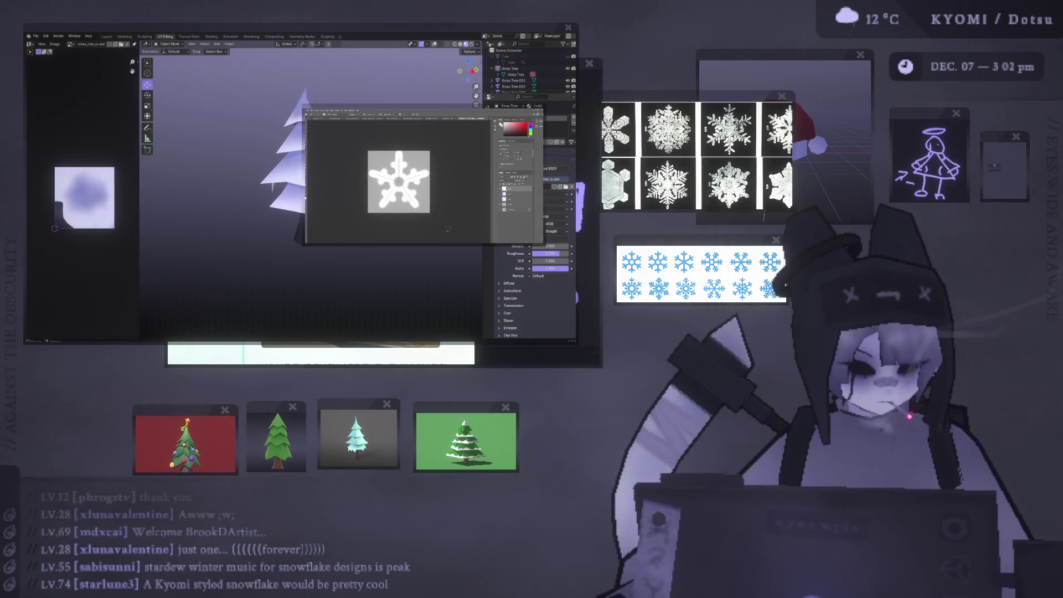
{"action": "left_click", "coordinate": [425, 181]}
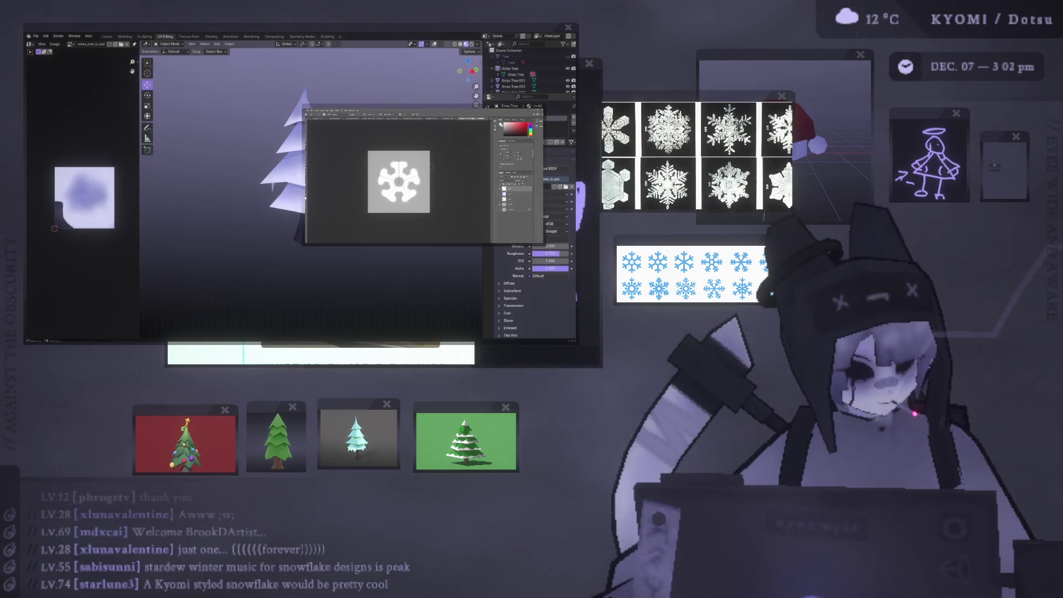
{"action": "key", "text": "ctrl+z"}
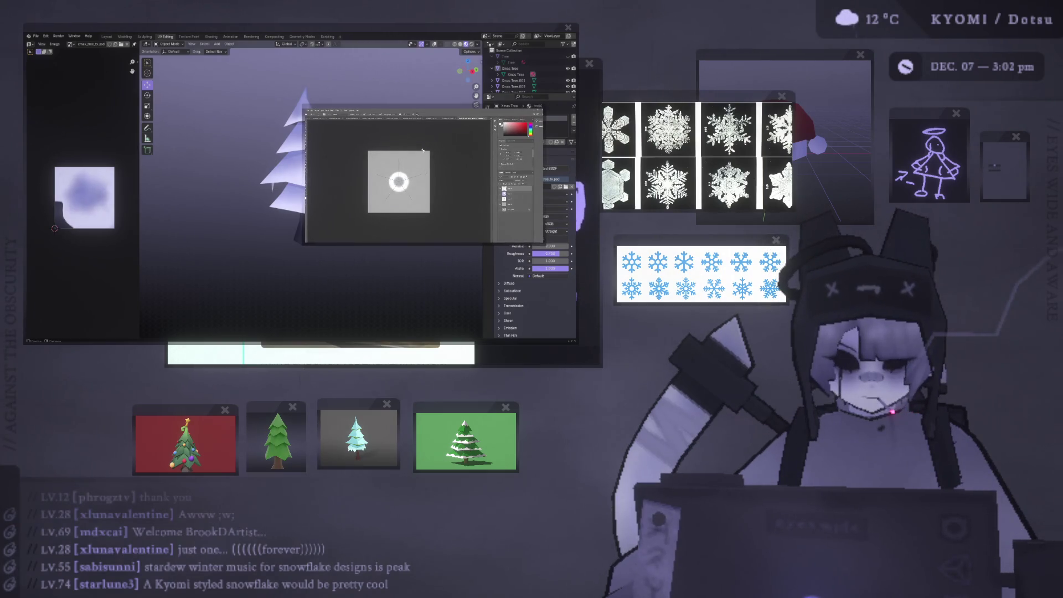
Resize the snowflake with Free Transform, then step back to the bare ring.
{"action": "key", "text": "ctrl+t"}
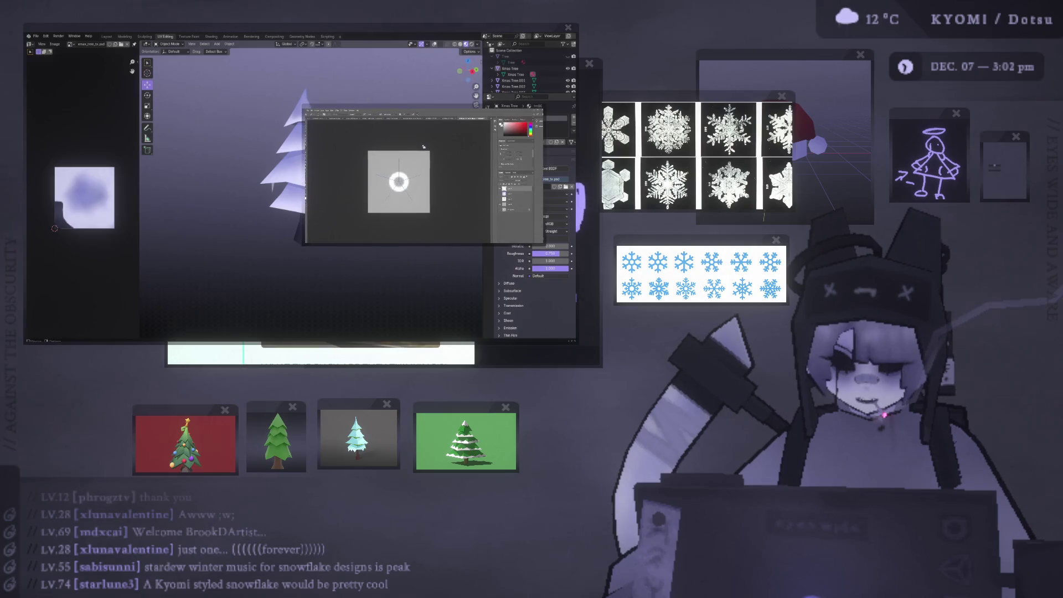
{"action": "key", "text": "ctrl+t"}
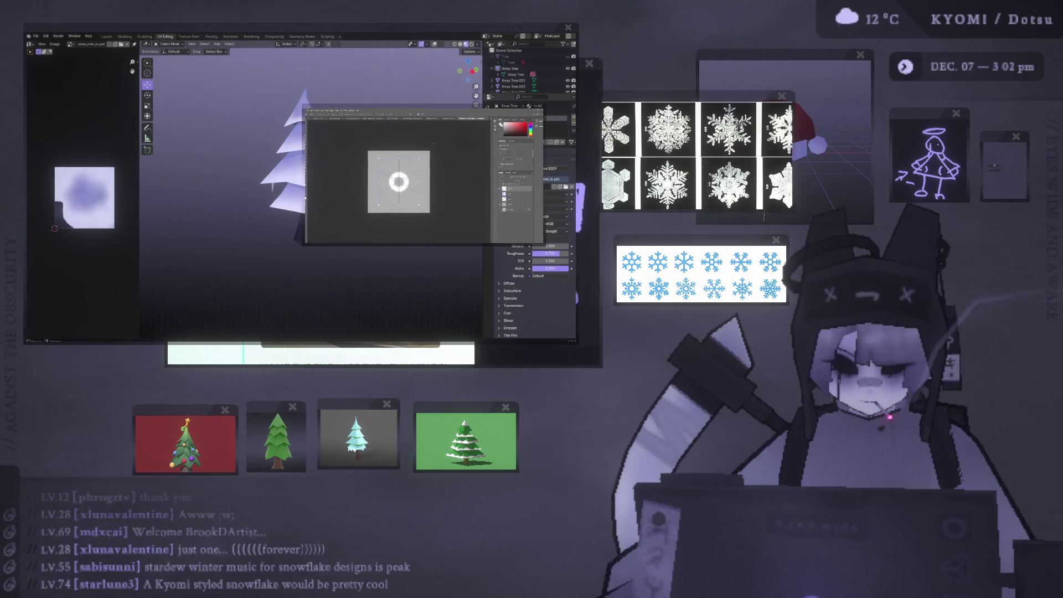
{"action": "key", "text": "Return"}
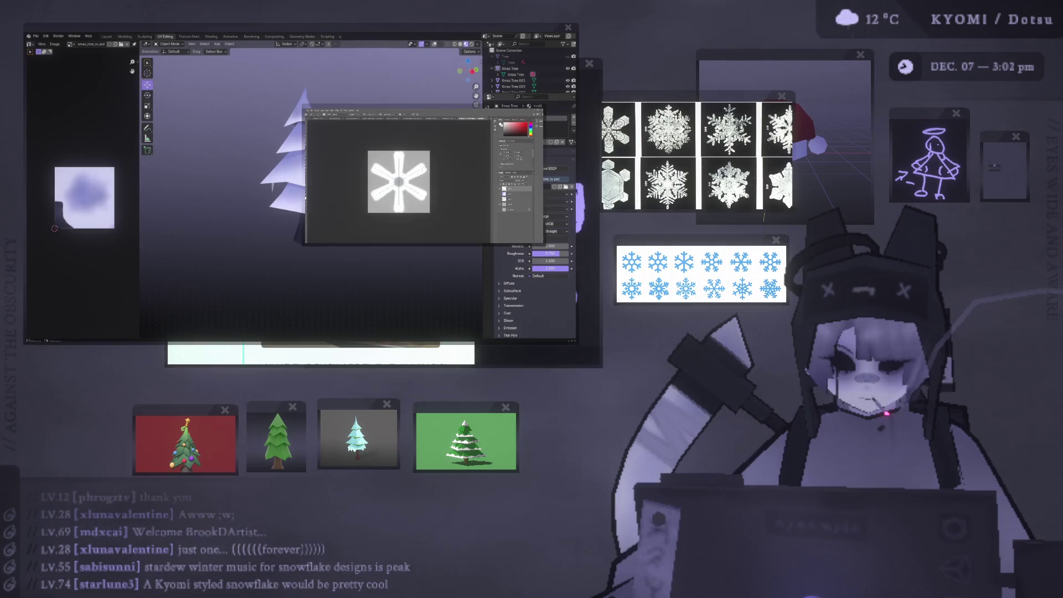
{"action": "key", "text": "ctrl+z"}
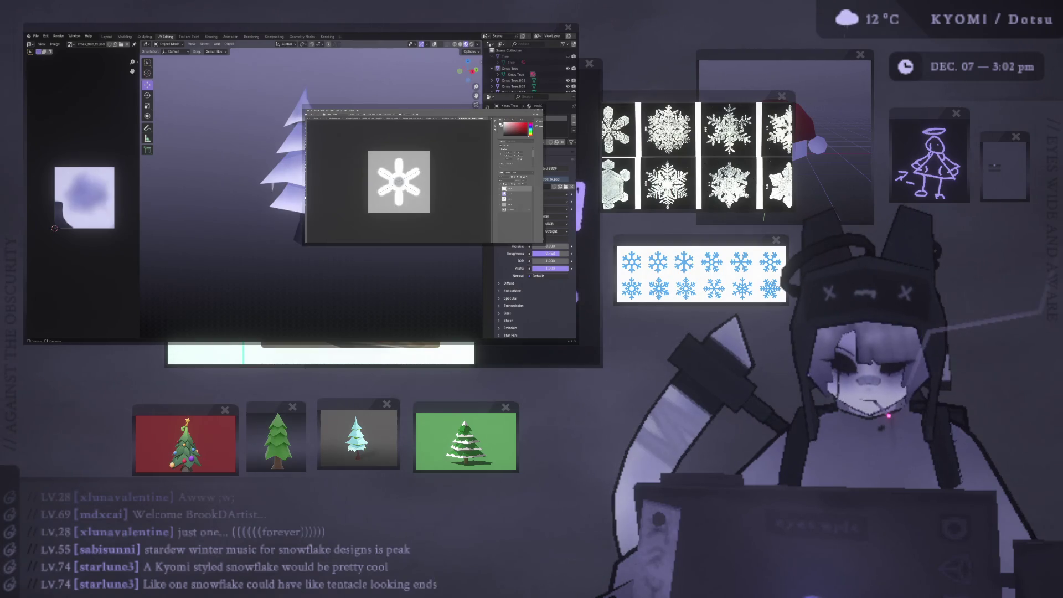
{"action": "key", "text": "ctrl+z"}
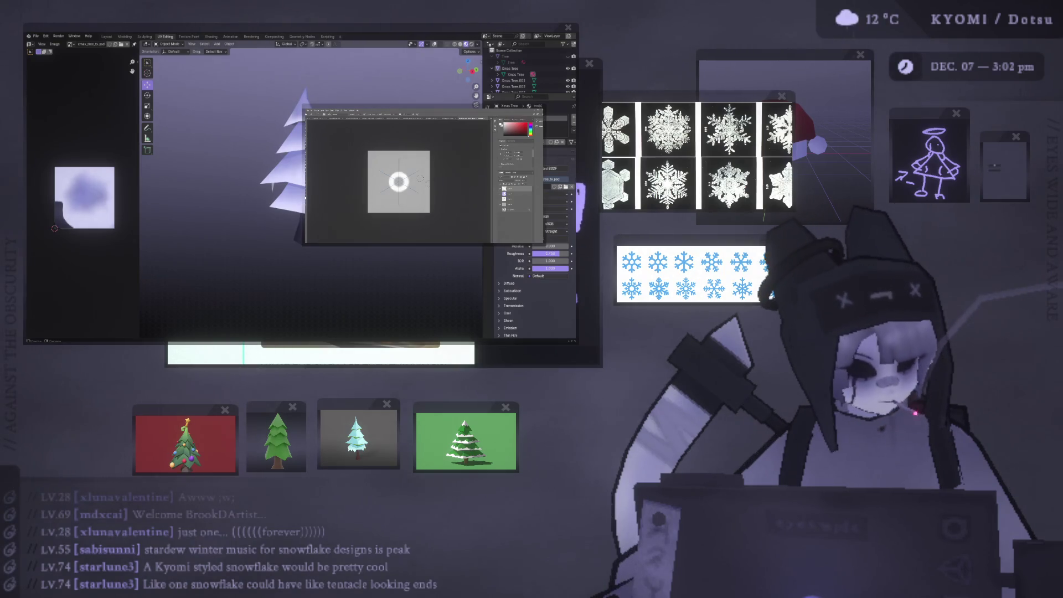
Paint petal and hexagonal arms around the ring, settling on the version with rounded arm tips.
{"action": "left_click_drag", "start_coordinate": [414, 178], "coordinate": [399, 162]}
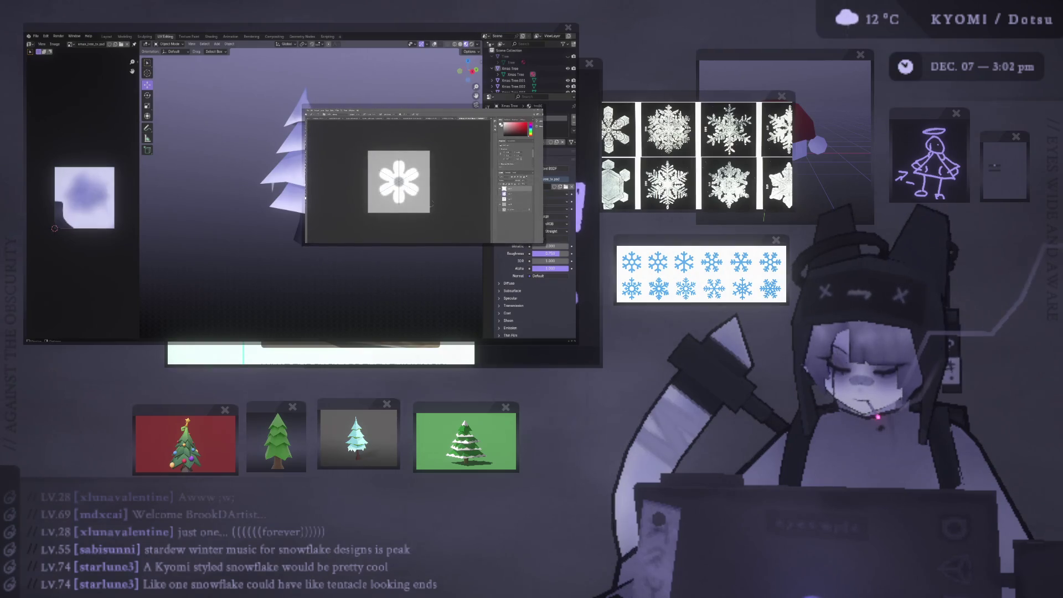
{"action": "key", "text": "ctrl+z"}
{"action": "mouse_move", "coordinate": [400, 166]}
{"action": "left_mouse_down"}
{"action": "mouse_move", "coordinate": [413, 162]}
{"action": "mouse_move", "coordinate": [387, 166]}
{"action": "mouse_move", "coordinate": [415, 166]}
{"action": "mouse_move", "coordinate": [404, 161]}
{"action": "mouse_move", "coordinate": [414, 172]}
{"action": "left_mouse_up"}
{"action": "key", "text": "ctrl+z"}
{"action": "key", "text": "ctrl+z"}
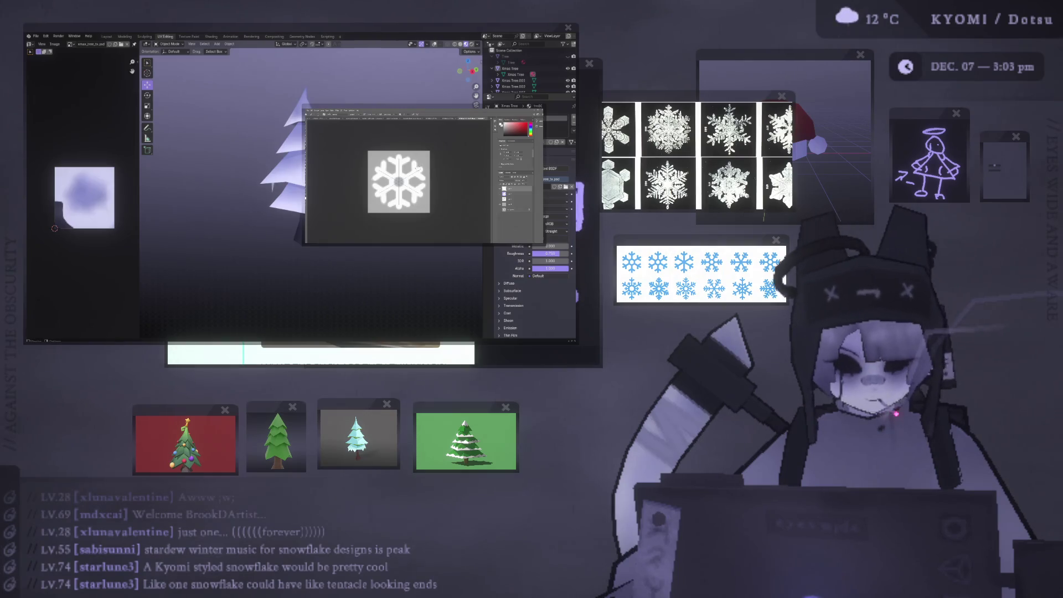
{"action": "key", "text": "ctrl+z"}
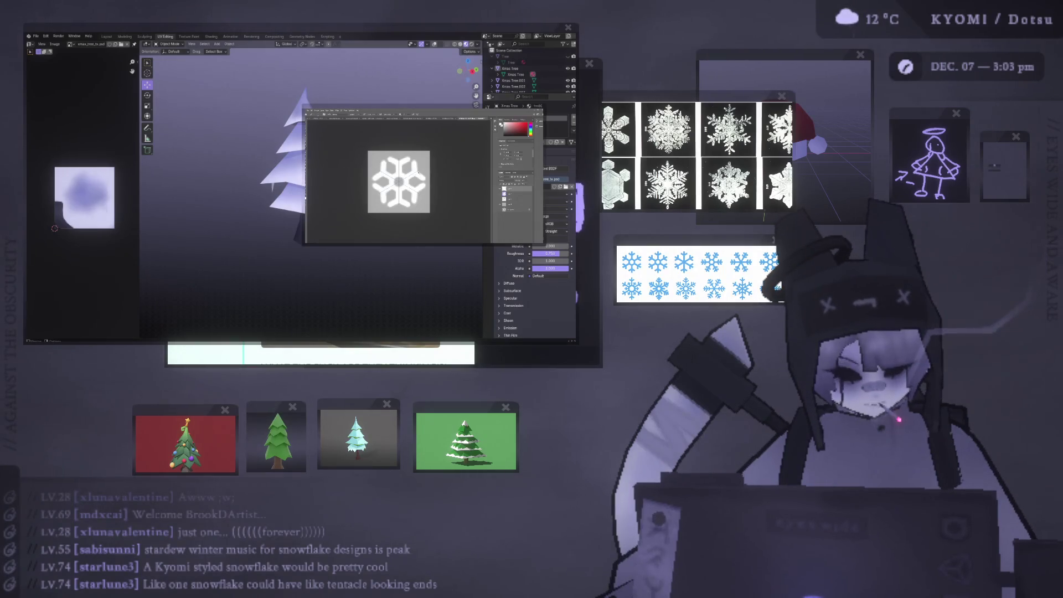
{"action": "key", "text": "ctrl+z"}
{"action": "key", "text": "ctrl+shift+z"}
{"action": "key", "text": "ctrl+shift+z"}
{"action": "key", "text": "ctrl+z"}
{"action": "key", "text": "ctrl+z"}
{"action": "key", "text": "ctrl+z"}
{"action": "key", "text": "ctrl+z"}
{"action": "key", "text": "ctrl+z"}
{"action": "key", "text": "ctrl+z"}
{"action": "key", "text": "ctrl+z"}
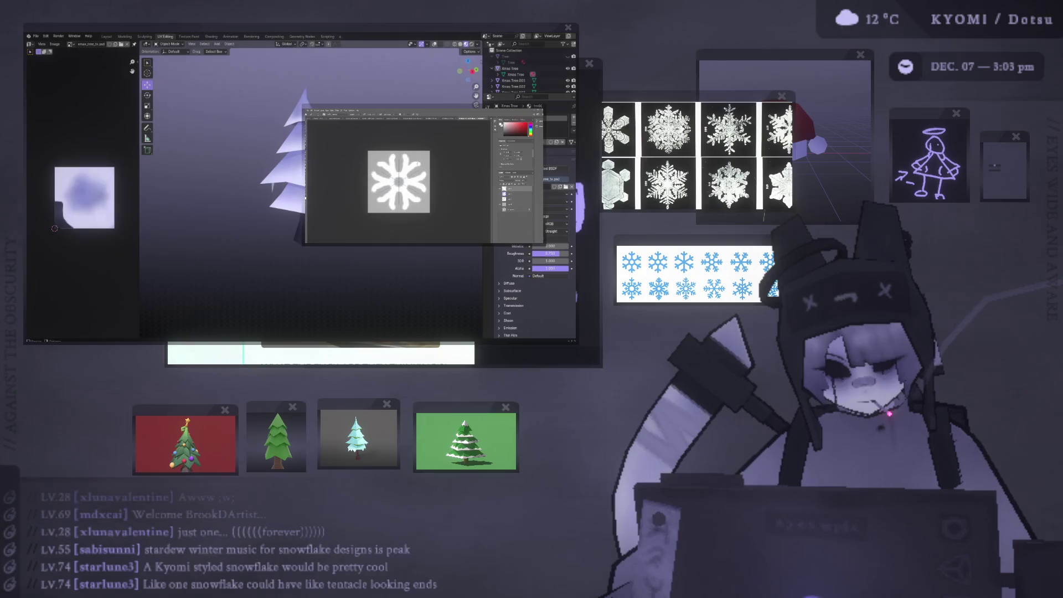
{"action": "key", "text": "ctrl+z"}
{"action": "key", "text": "ctrl+z"}
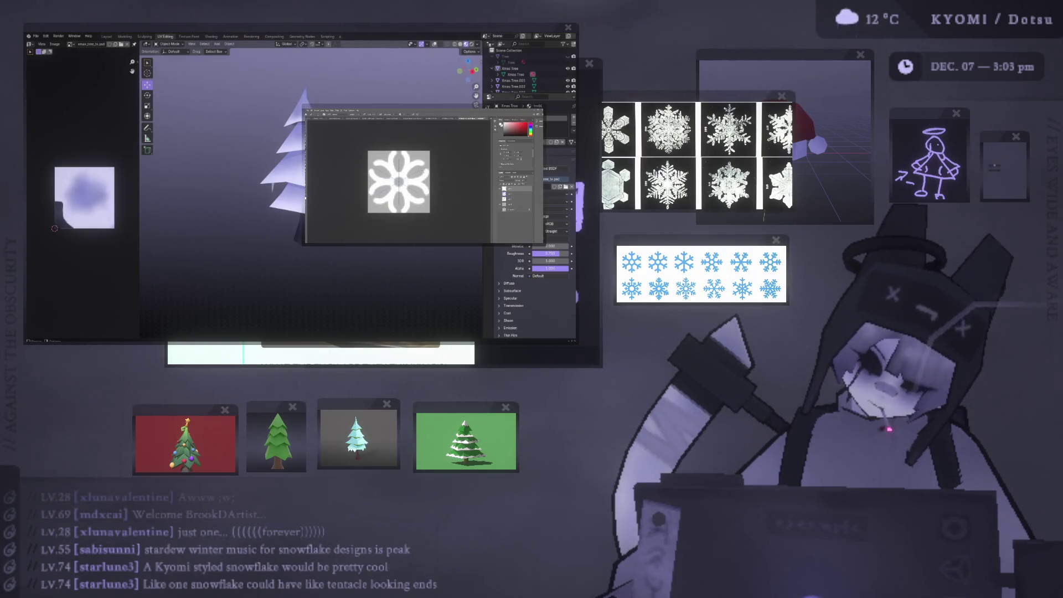
{"action": "key", "text": "ctrl+z"}
{"action": "key", "text": "ctrl+z"}
{"action": "key", "text": "ctrl+z"}
{"action": "key", "text": "ctrl+z"}
{"action": "key", "text": "ctrl+minus"}
{"action": "key", "text": "ctrl+minus"}
{"action": "key", "text": "ctrl+minus"}
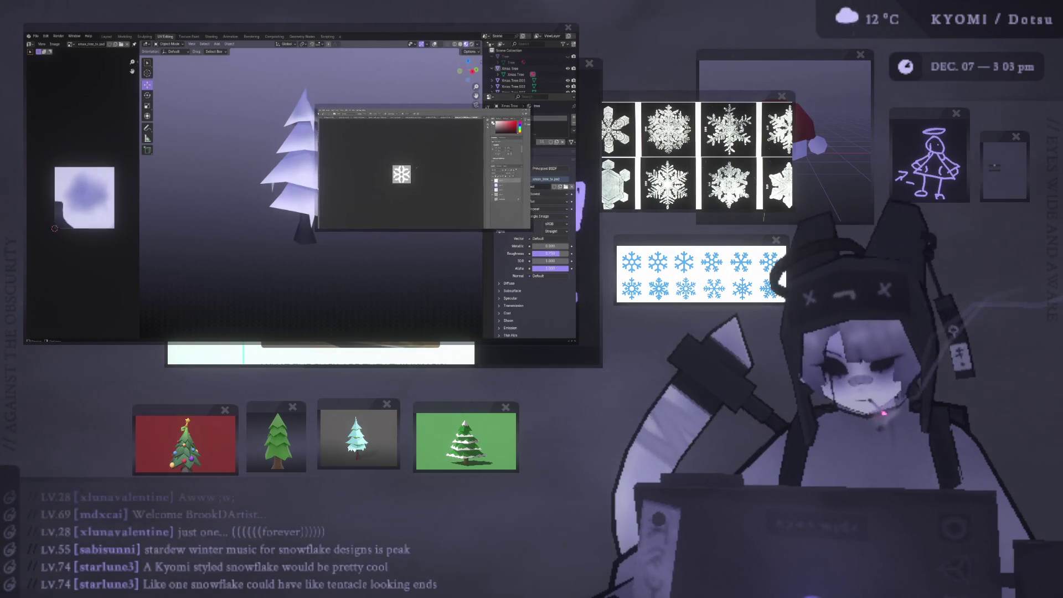
{"action": "key", "text": "ctrl+plus"}
{"action": "key", "text": "ctrl+plus"}
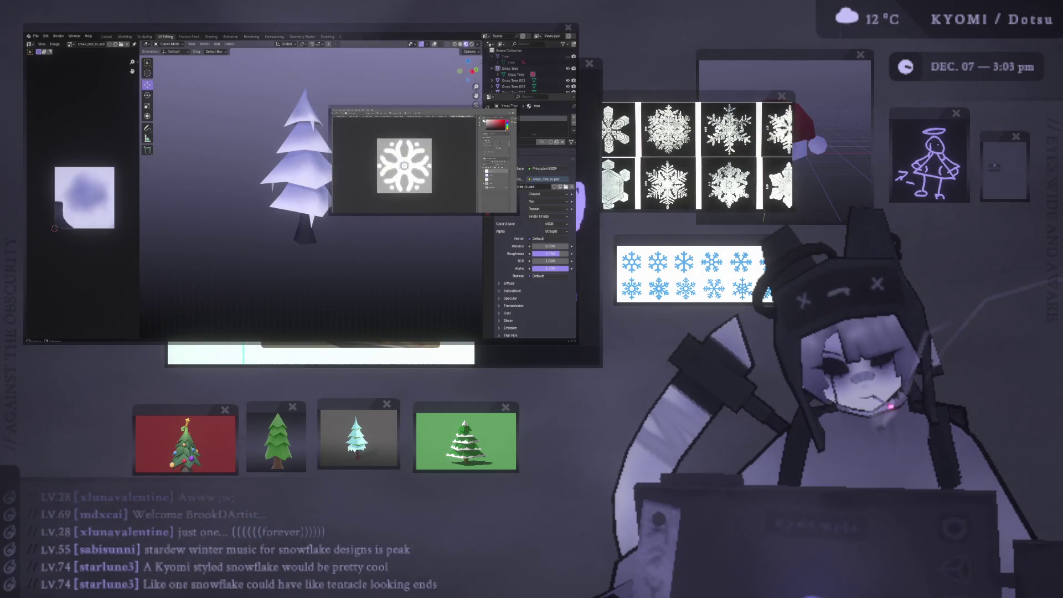
{"action": "key", "text": "ctrl+minus"}
{"action": "key", "text": "ctrl+minus"}
{"action": "key", "text": "ctrl+plus"}
{"action": "key", "text": "ctrl+plus"}
{"action": "key", "text": "ctrl+plus"}
{"action": "key", "text": "ctrl+plus"}
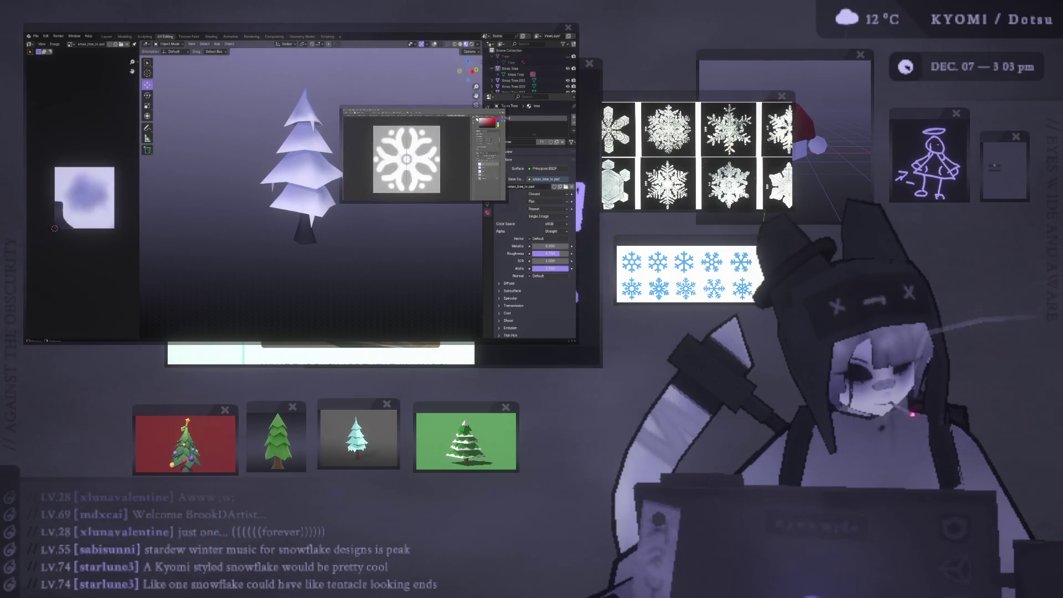
{"action": "key", "text": "ctrl+minus"}
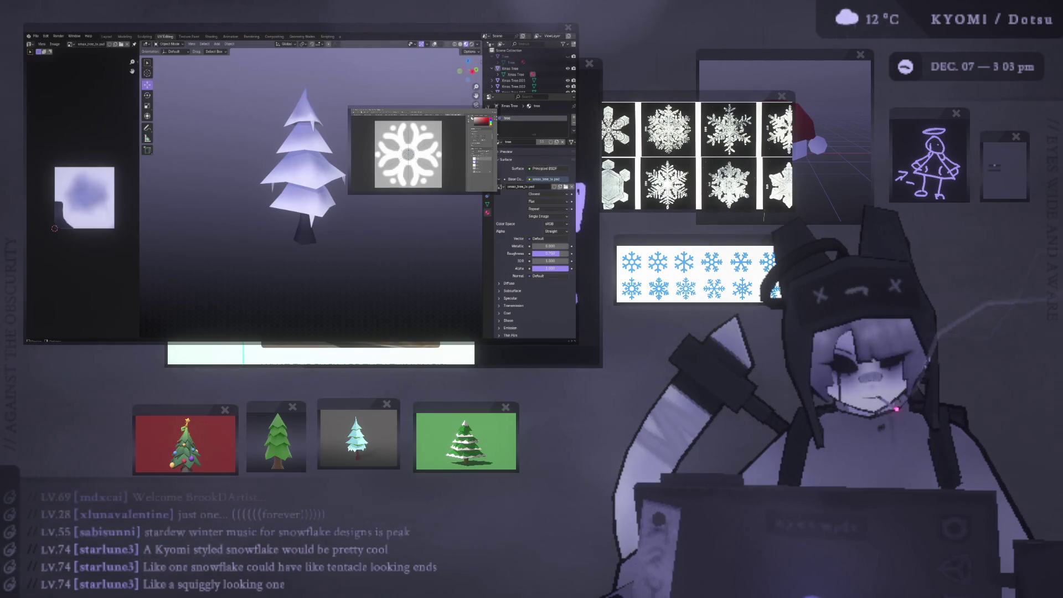
{"action": "key", "text": "ctrl+minus"}
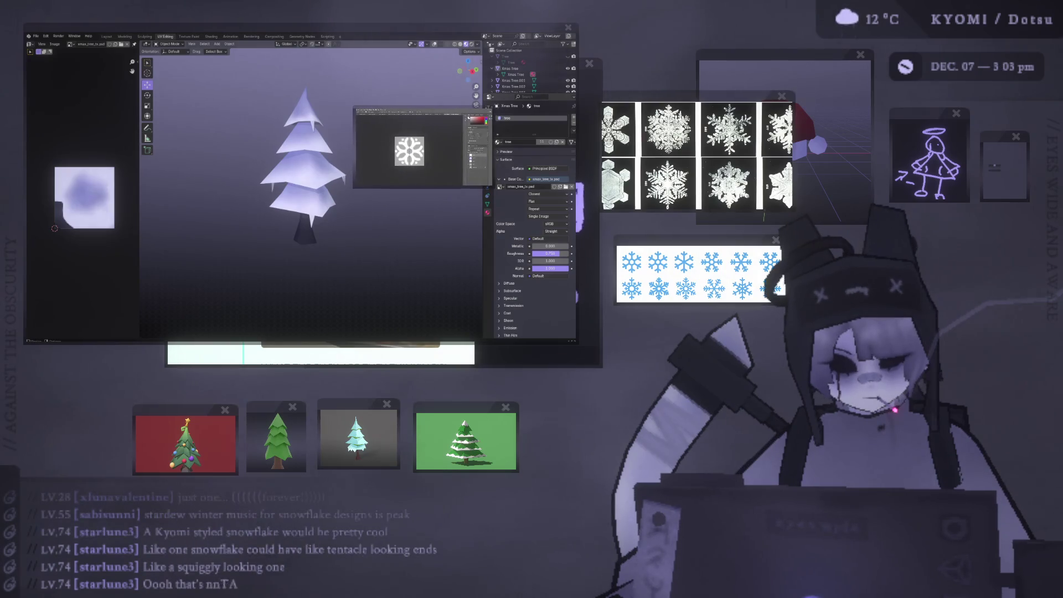
{"action": "key", "text": "ctrl+plus"}
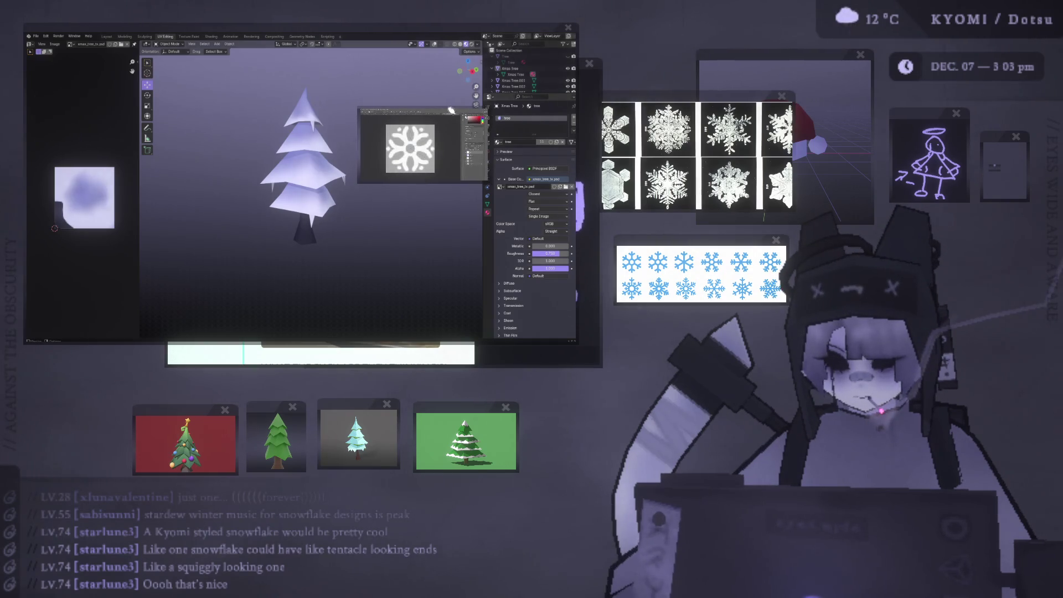
{"action": "left_click_drag", "start_coordinate": [486, 113], "coordinate": [480, 146]}
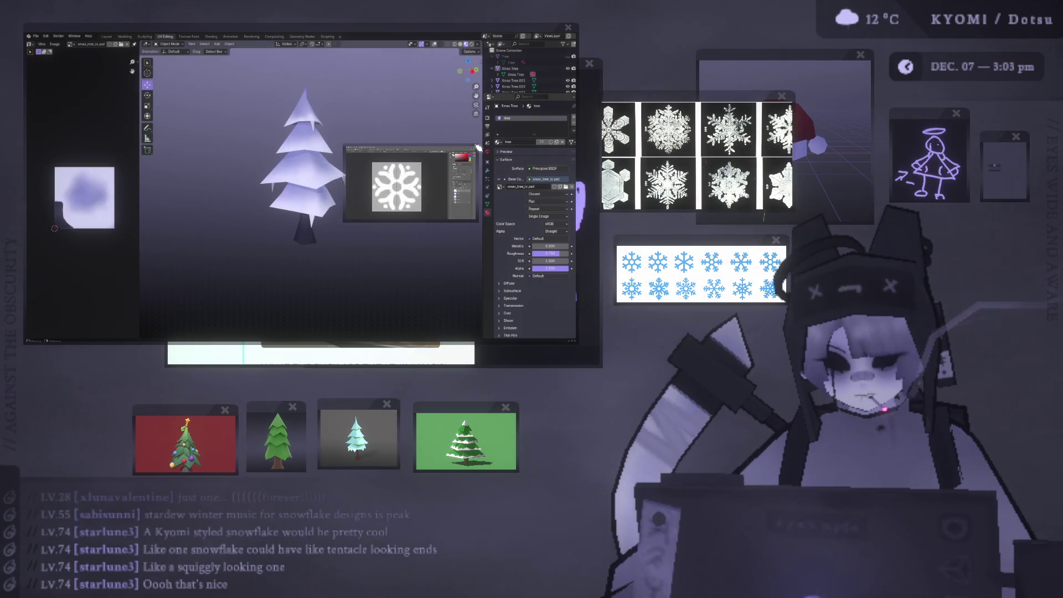
{"action": "left_click", "coordinate": [754, 559]}
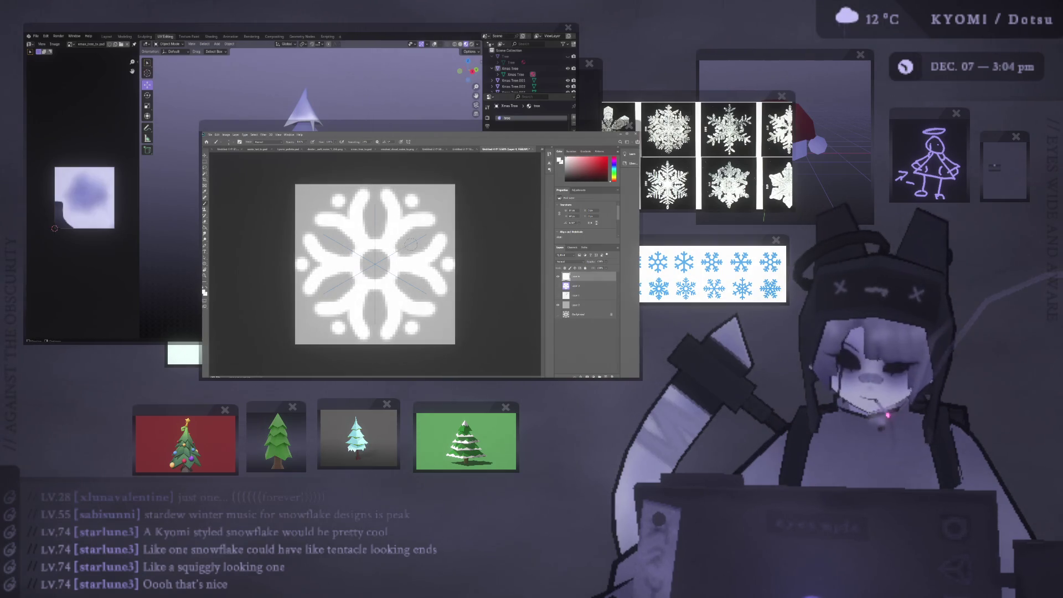
Undo the stroke over the grey centre and paint mirrored strokes filling out the arms.
{"action": "left_click_drag", "start_coordinate": [377, 268], "coordinate": [389, 256]}
{"action": "key", "text": "ctrl+minus"}
{"action": "key", "text": "ctrl+minus"}
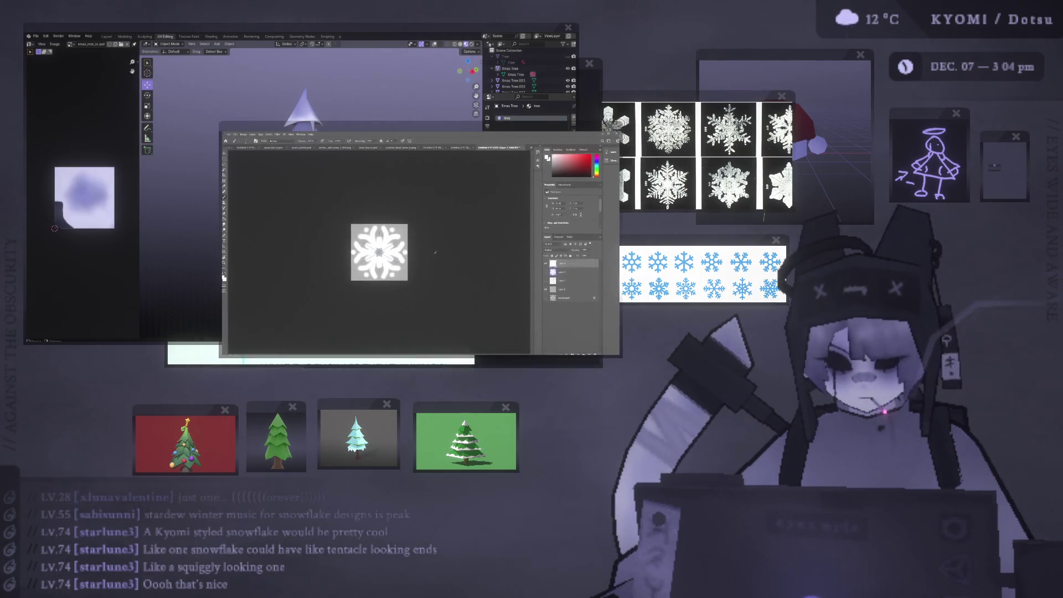
{"action": "key", "text": "ctrl+plus"}
{"action": "key", "text": "ctrl+plus"}
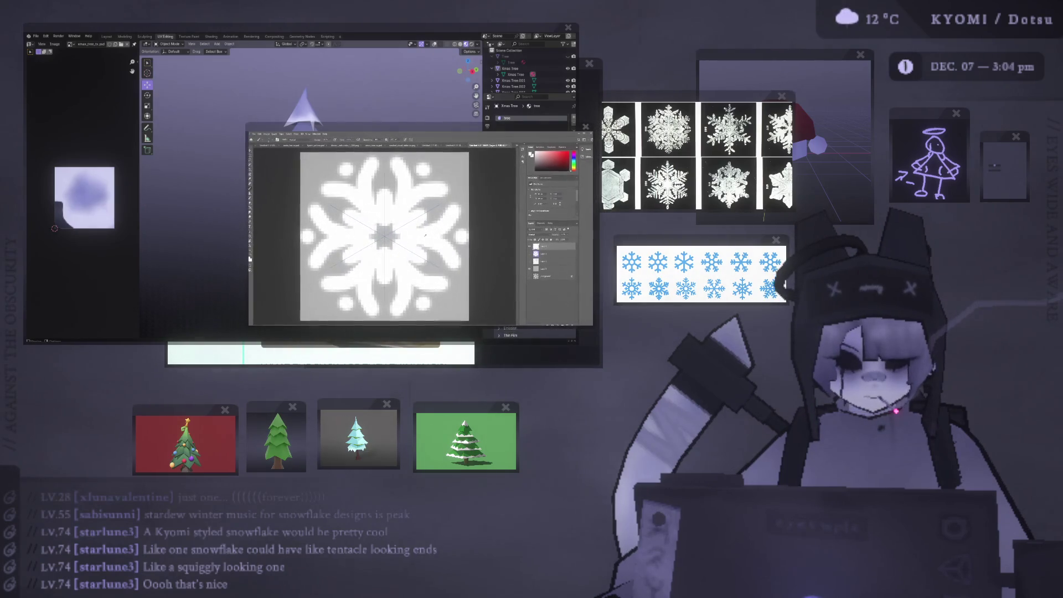
{"action": "key", "text": "ctrl+z"}
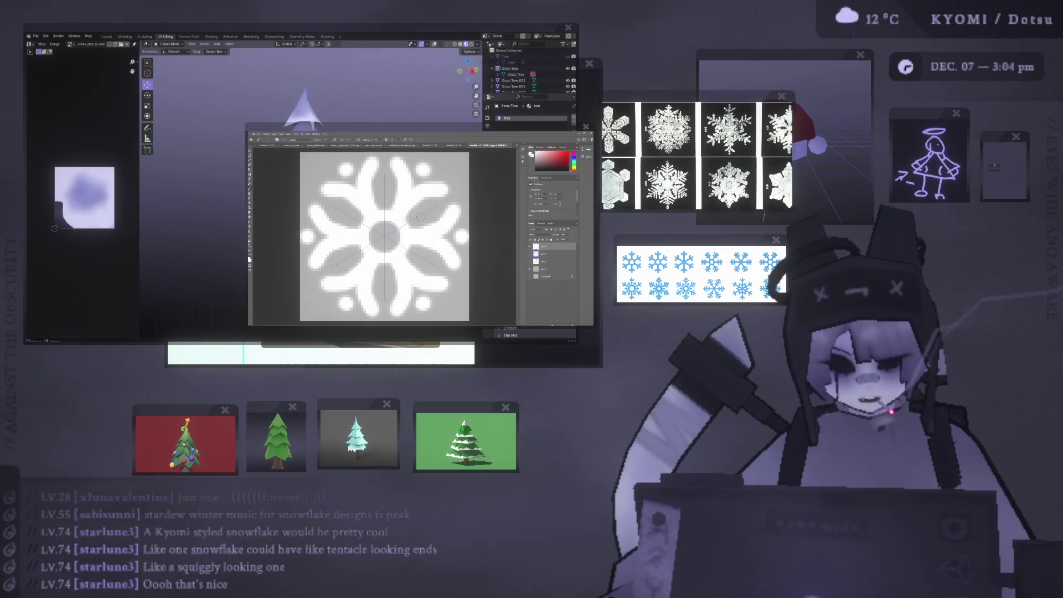
{"action": "left_click_drag", "start_coordinate": [416, 221], "coordinate": [424, 213]}
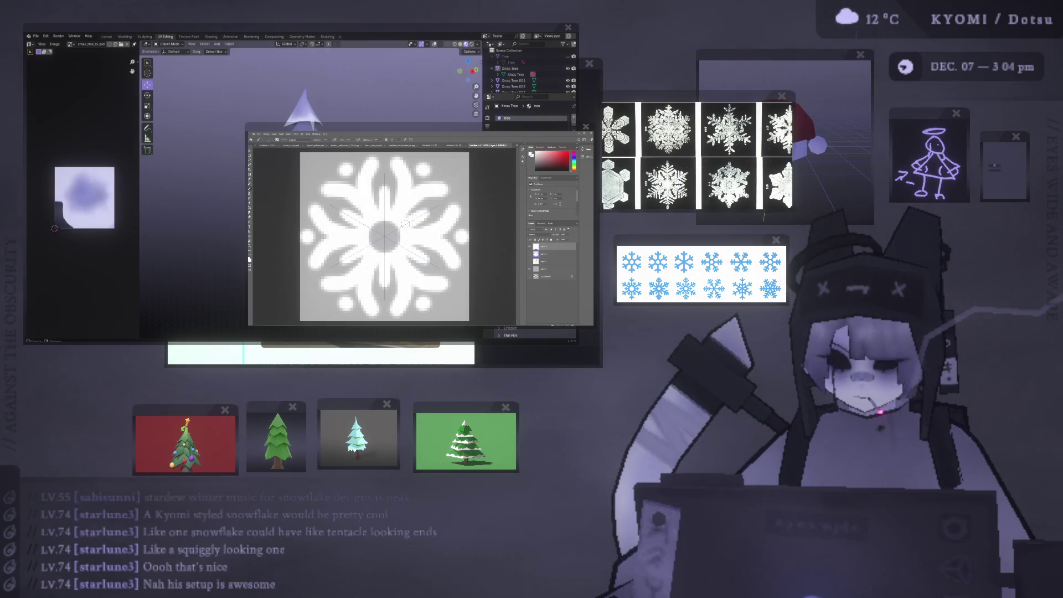
{"action": "key", "text": "ctrl+minus"}
{"action": "key", "text": "ctrl+minus"}
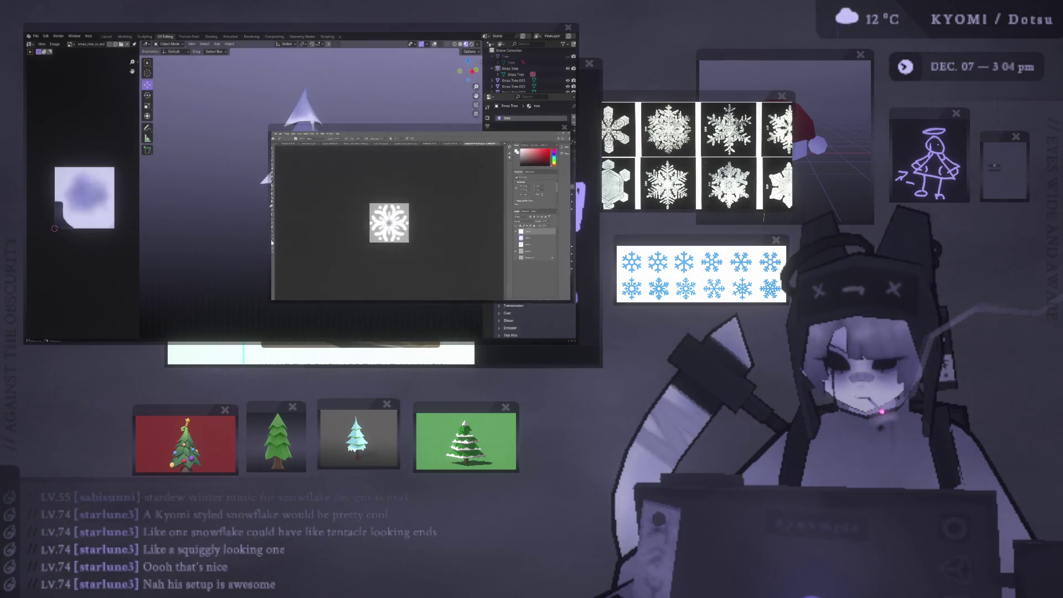
{"action": "key", "text": "ctrl+minus"}
{"action": "key", "text": "ctrl+minus"}
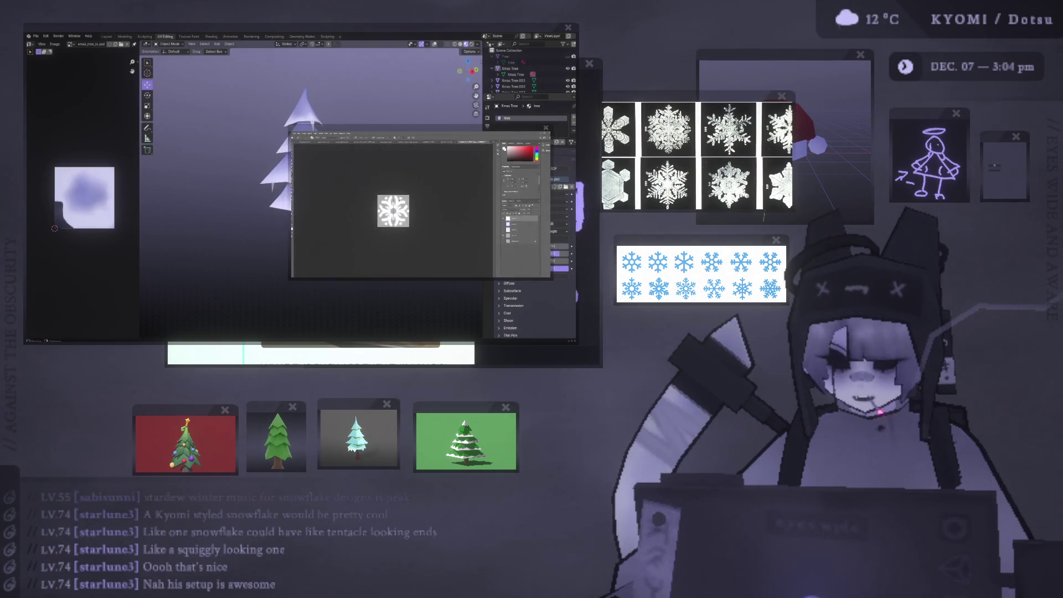
Bring the snowflake artwork to the front and toggle a layer's visibility to check the background.
{"action": "key", "text": "ctrl+plus"}
{"action": "key", "text": "ctrl+plus"}
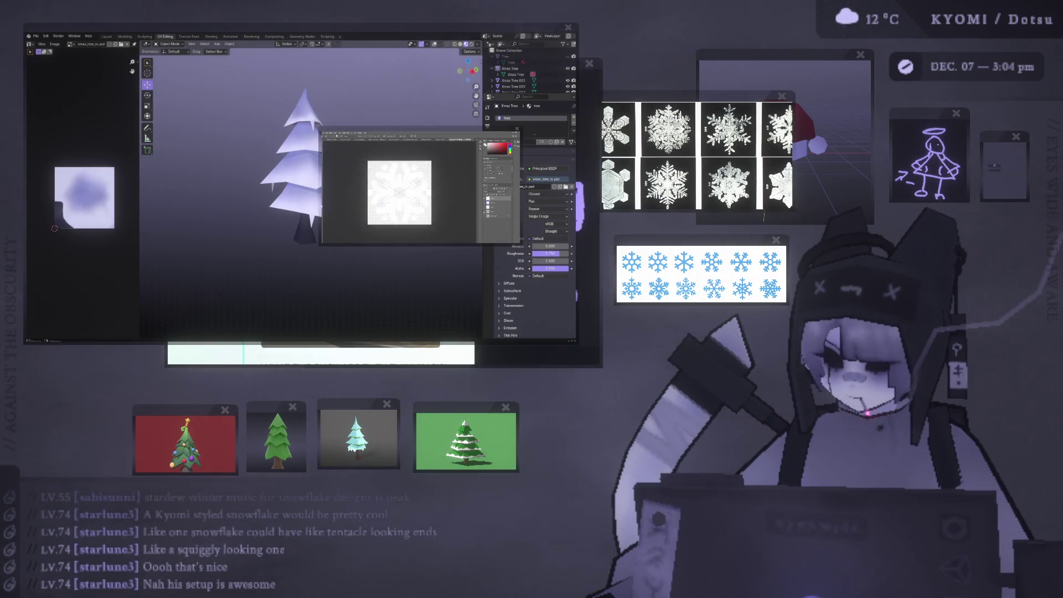
{"action": "key", "text": "ctrl+minus"}
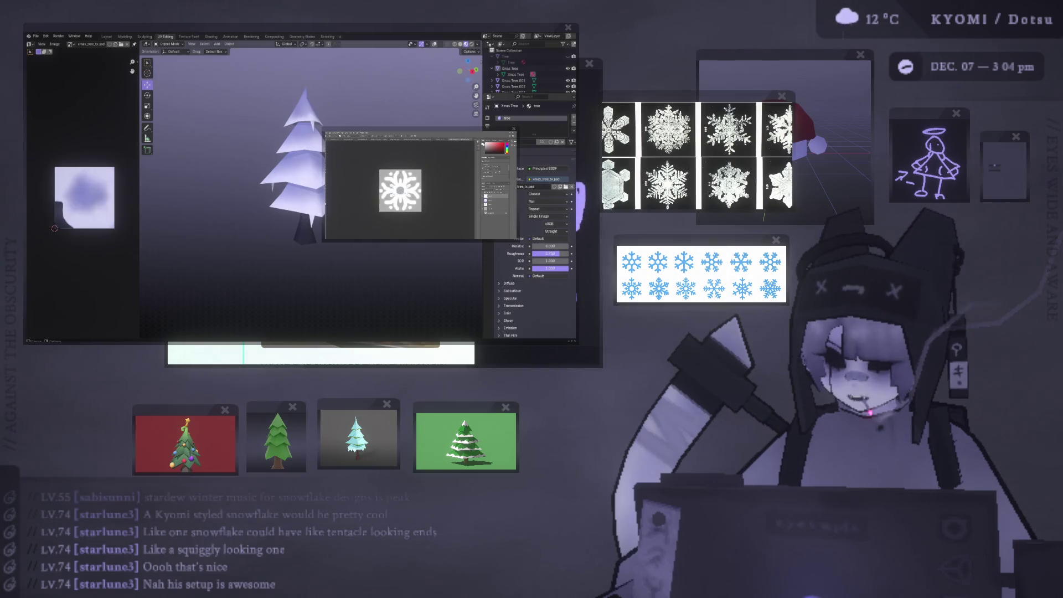
{"action": "key", "text": "ctrl+plus"}
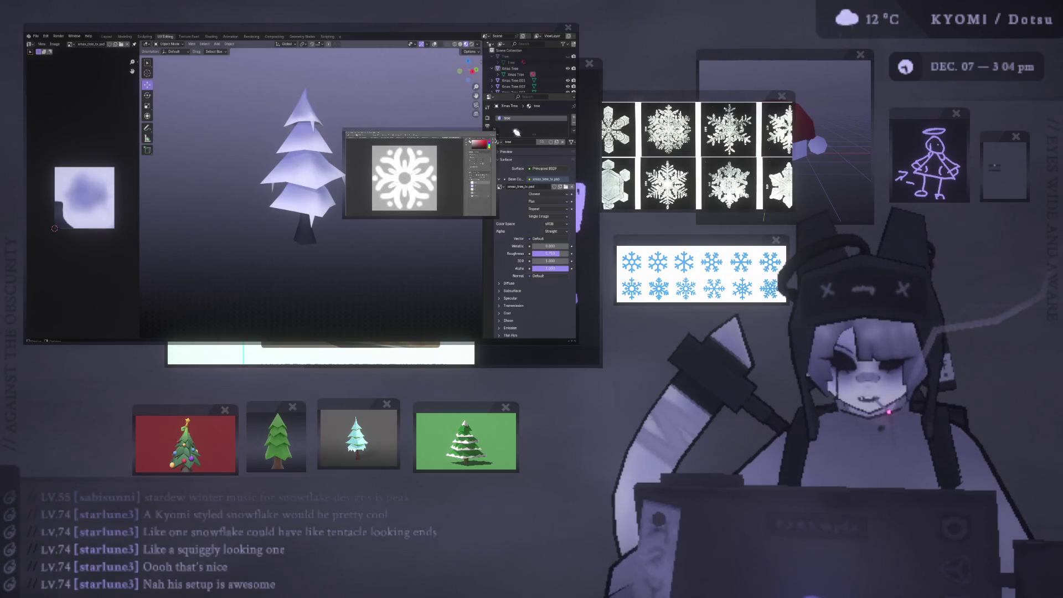
{"action": "left_click", "coordinate": [496, 133]}
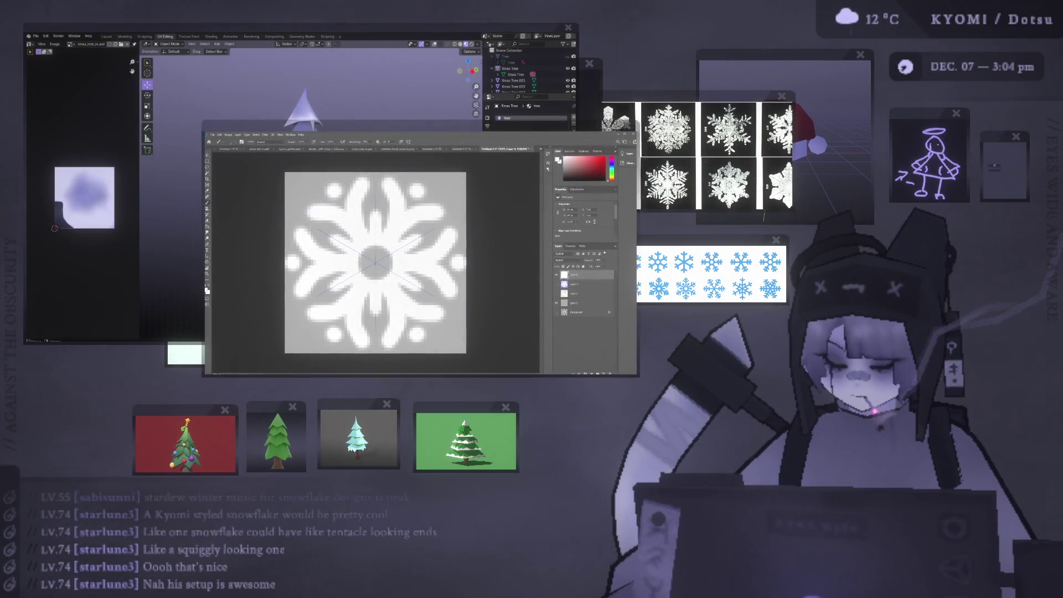
{"action": "left_click", "coordinate": [558, 305]}
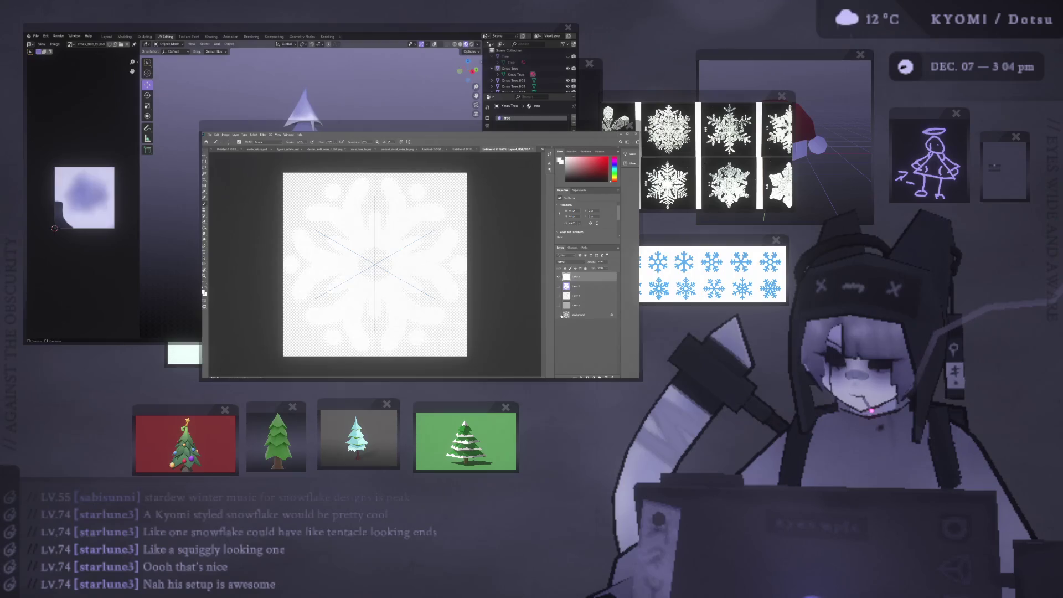
{"action": "left_click", "coordinate": [558, 305]}
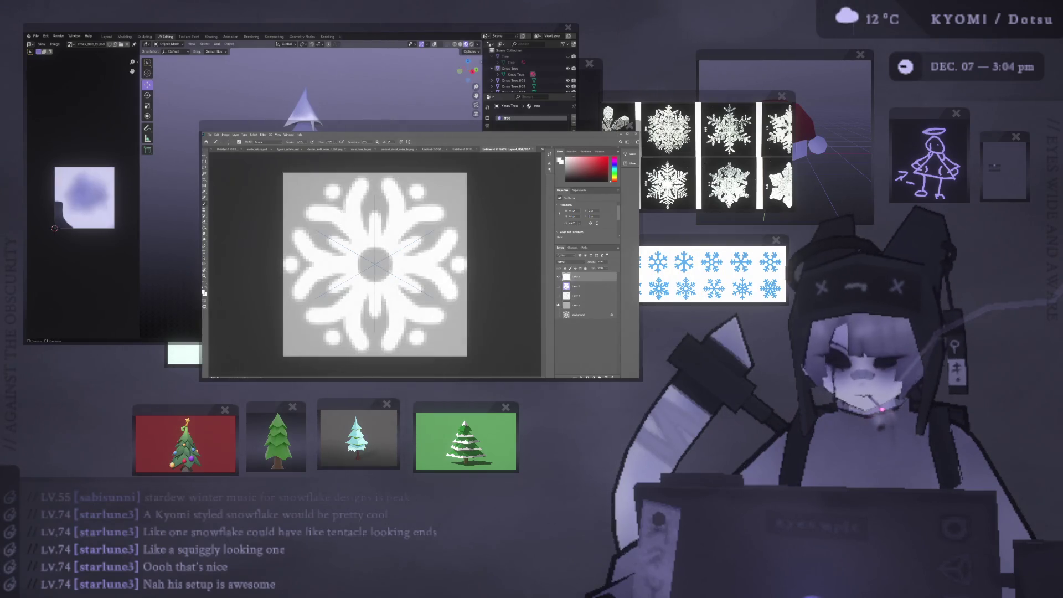
{"action": "left_click", "coordinate": [558, 305]}
{"action": "left_click", "coordinate": [558, 305]}
Fill the grey background with black using the Paint Bucket on Layer 2.
{"action": "key", "text": "g"}
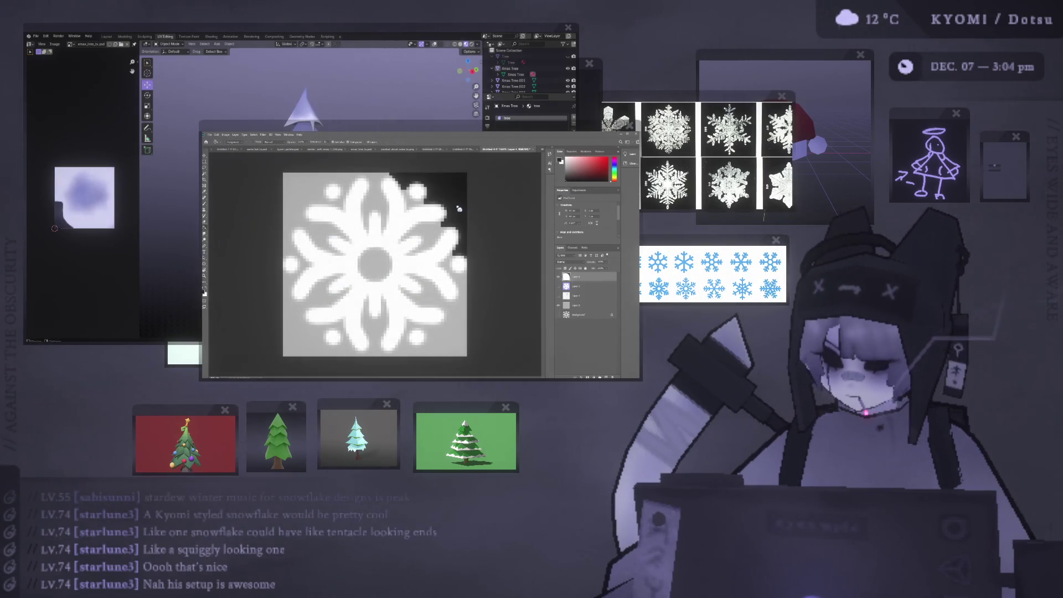
{"action": "left_click", "coordinate": [575, 306]}
{"action": "left_click", "coordinate": [448, 196]}
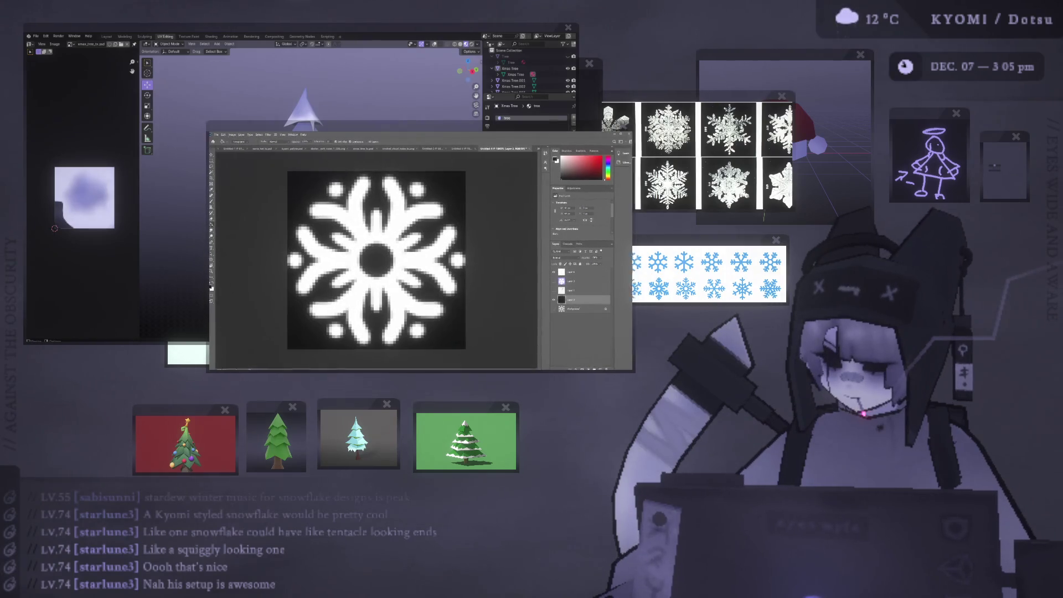
{"action": "scroll", "coordinate": [449, 196], "scroll_direction": "down", "scroll_amount": 5, "text": "alt"}
{"action": "scroll", "coordinate": [428, 237], "scroll_direction": "up", "scroll_amount": 1, "text": "alt"}
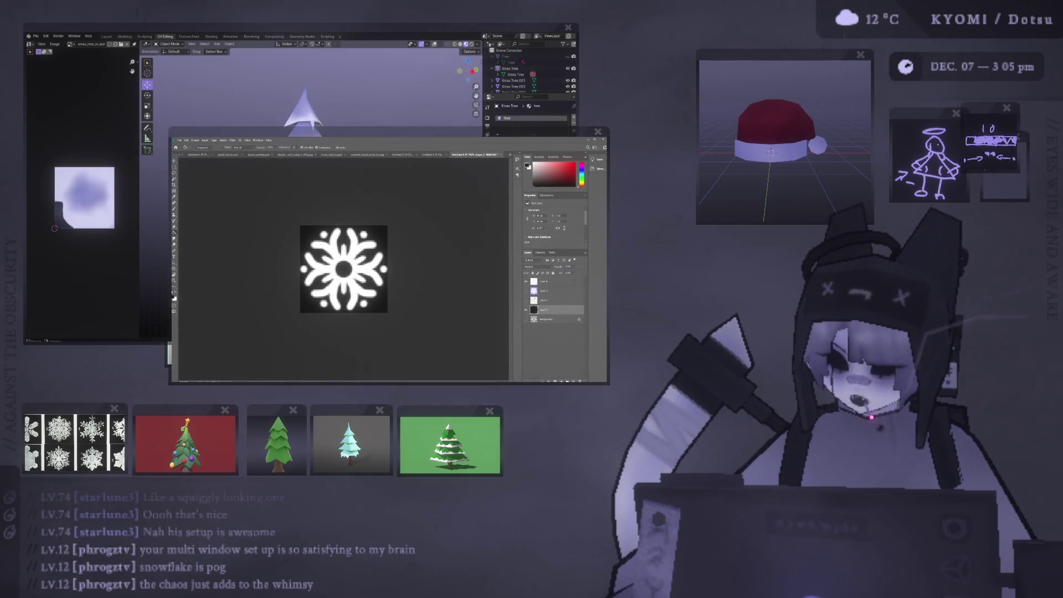
{"action": "mouse_move", "coordinate": [568, 131]}
{"action": "left_mouse_down"}
{"action": "mouse_move", "coordinate": [631, 120]}
{"action": "mouse_move", "coordinate": [508, 135]}
{"action": "left_mouse_up"}
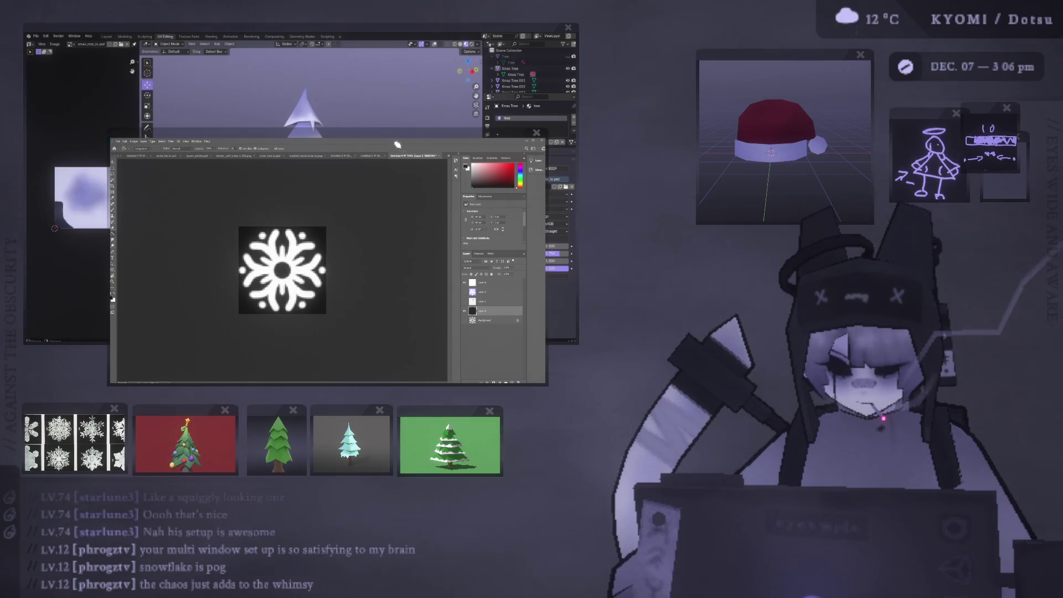
{"action": "left_click_drag", "start_coordinate": [406, 137], "coordinate": [498, 109]}
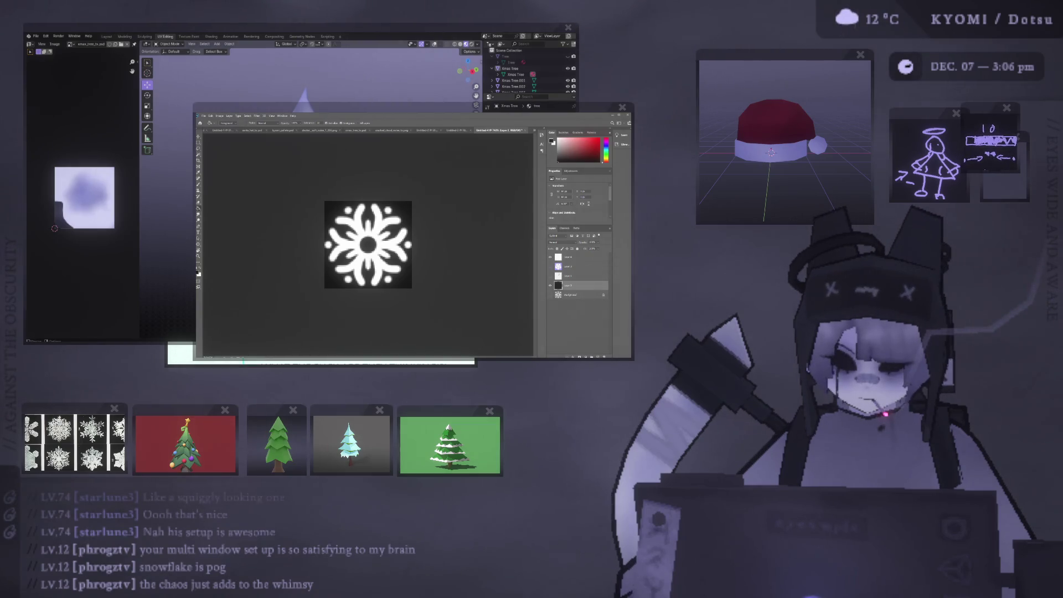
{"action": "left_click_drag", "start_coordinate": [489, 111], "coordinate": [523, 113]}
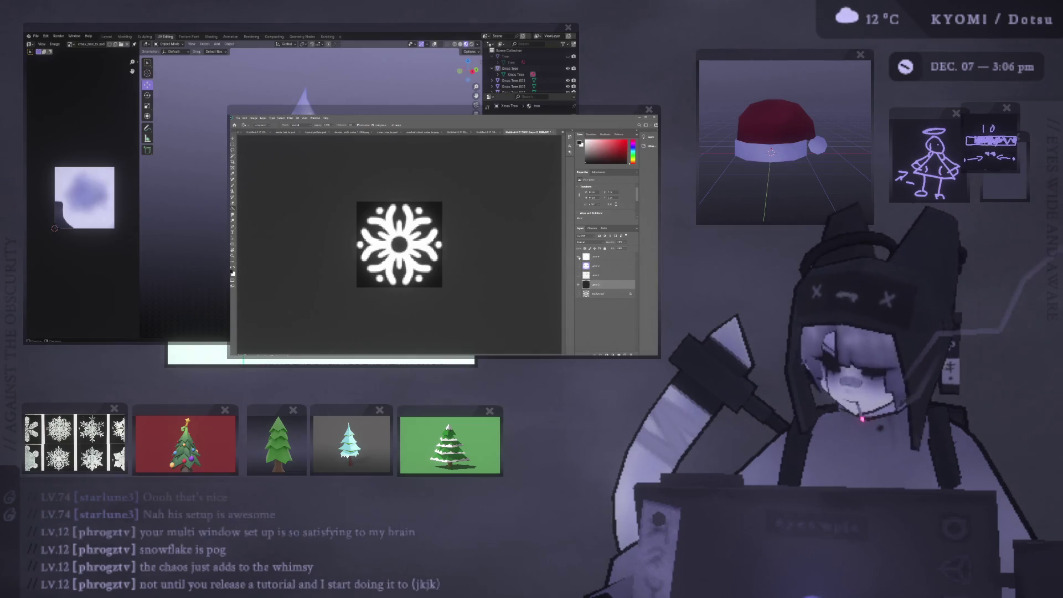
{"action": "key", "text": "alt+period"}
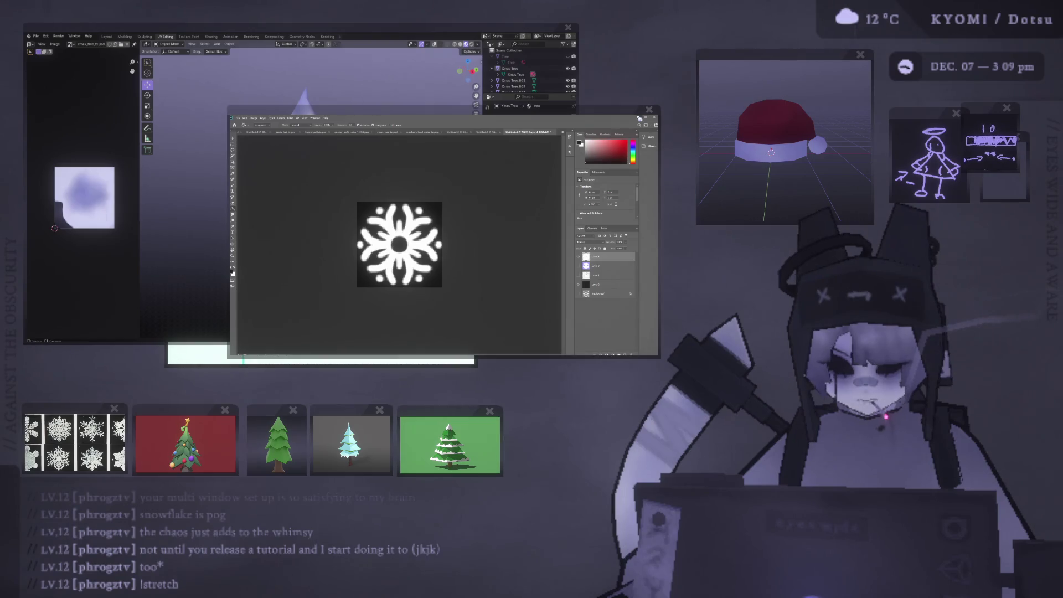
Bring the Blender window with the snow-tipped pine tree model to the front.
{"action": "left_click", "coordinate": [441, 69]}
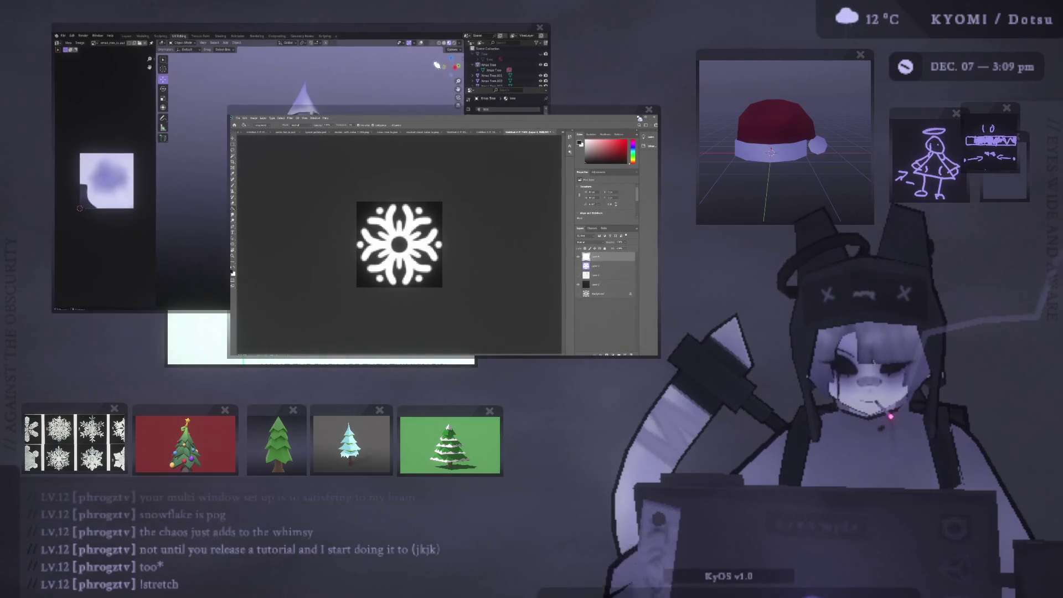
Bring the Unity editor scene with the floating stone platform to the front.
{"action": "left_click", "coordinate": [590, 115]}
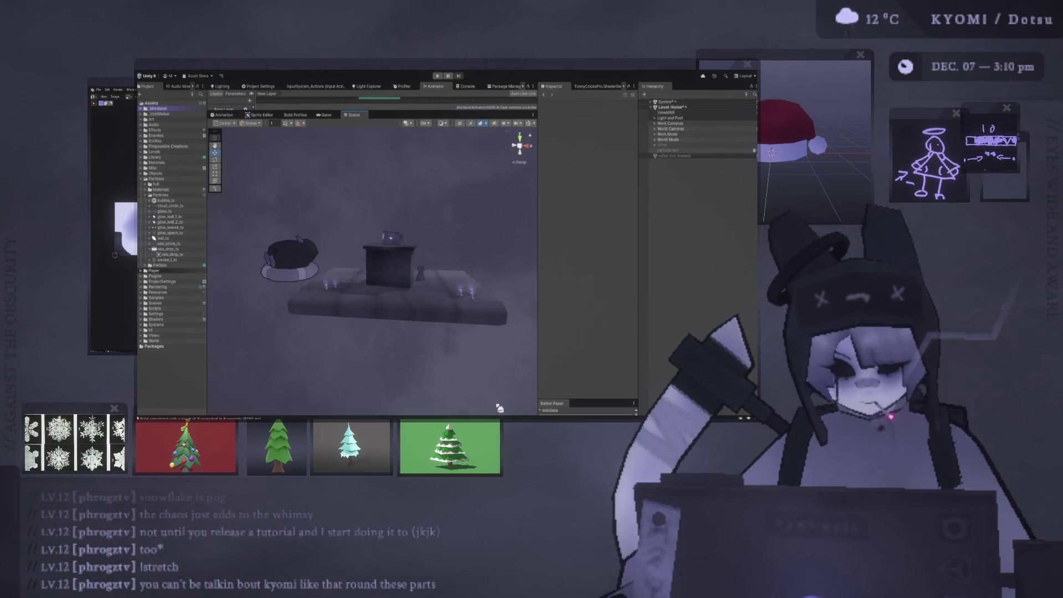
Bring the Unity editor forward and create a new Particle System with Ctrl+Alt+P.
{"action": "key", "text": "alt+Tab"}
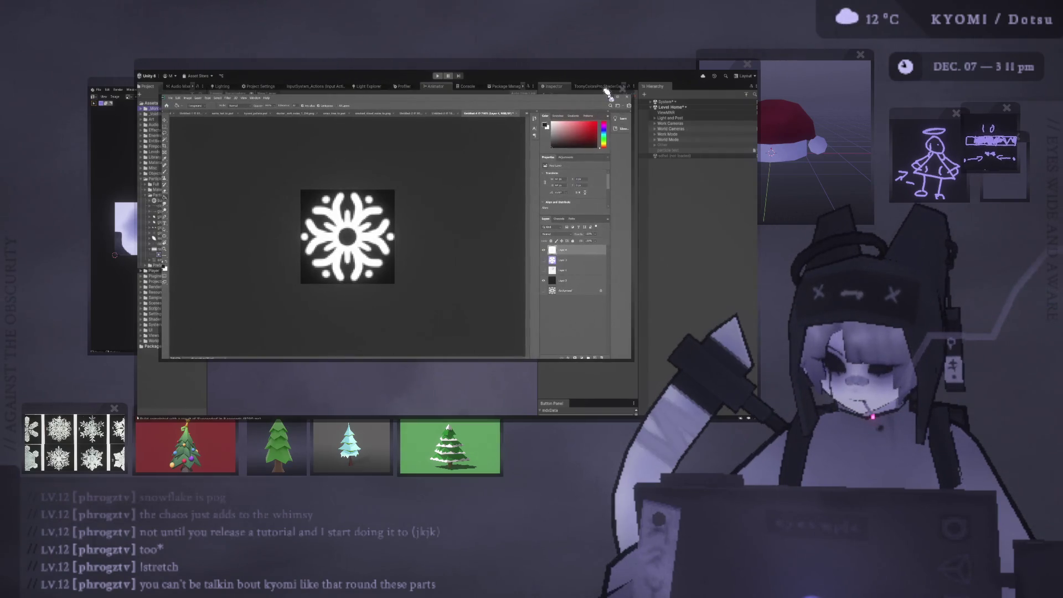
{"action": "left_click_drag", "start_coordinate": [573, 77], "coordinate": [462, 40]}
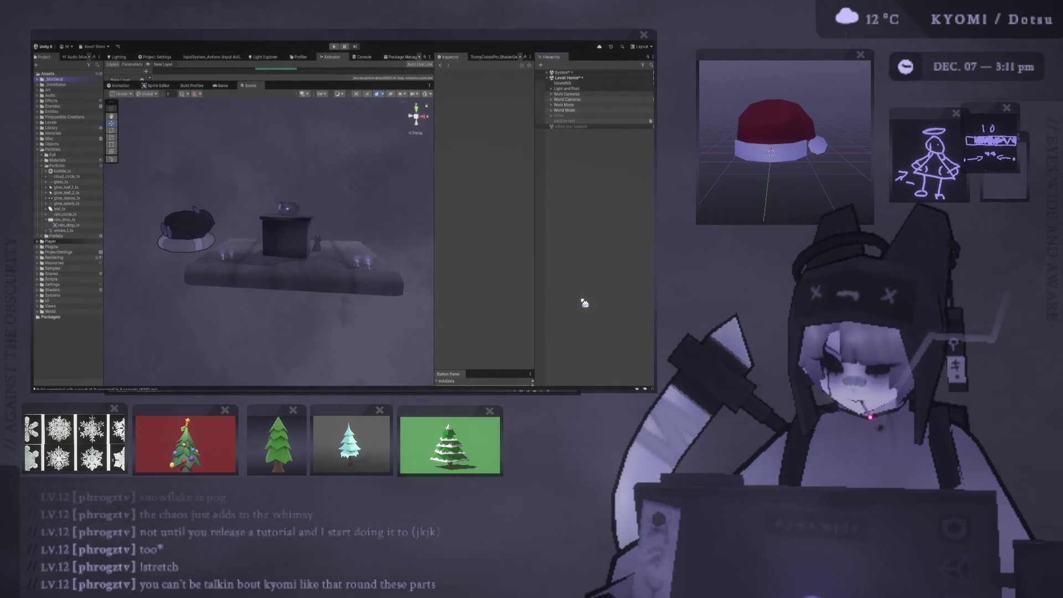
{"action": "key", "text": "ctrl+alt+p"}
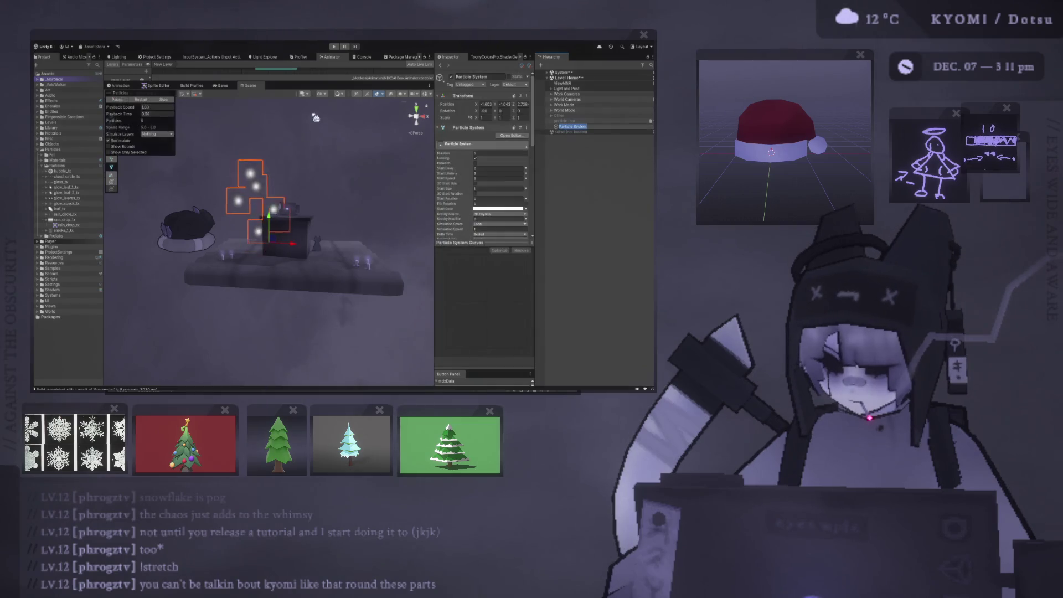
Set the particle system's Start Speed to 0 and Gravity Modifier to 0.1.
{"action": "scroll", "coordinate": [291, 176], "scroll_direction": "up", "scroll_amount": 5}
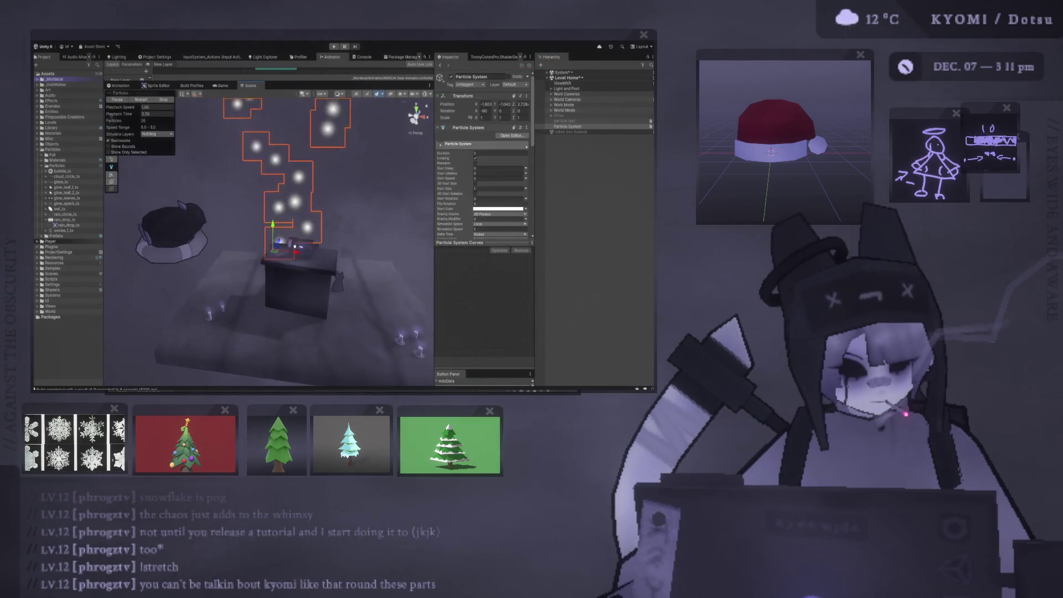
{"action": "left_click_drag", "start_coordinate": [289, 239], "coordinate": [272, 229], "text": "alt"}
{"action": "left_click", "coordinate": [498, 189]}
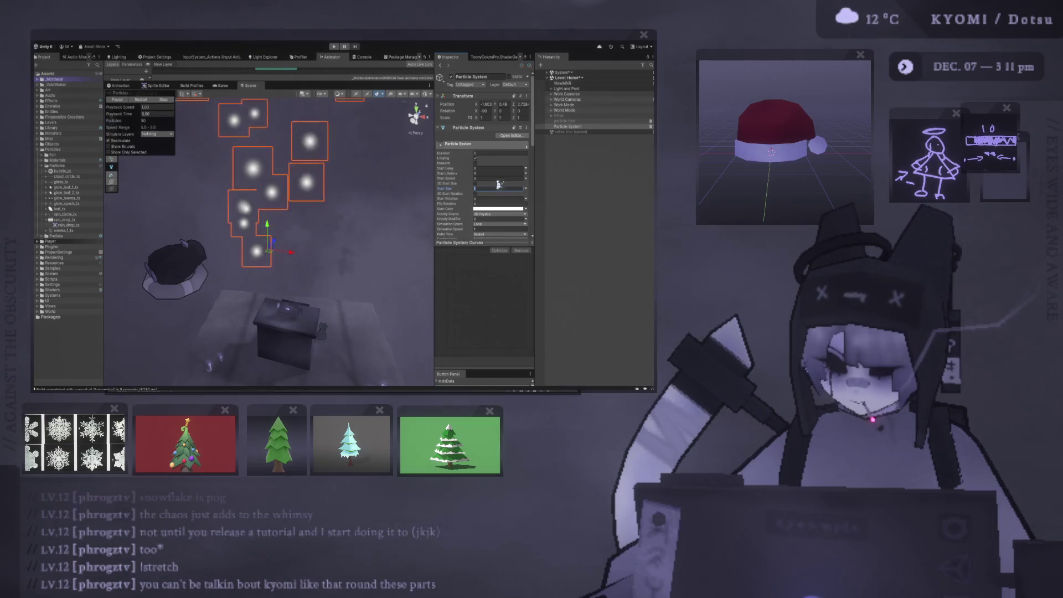
{"action": "left_click", "coordinate": [495, 178]}
{"action": "type", "text": "0"}
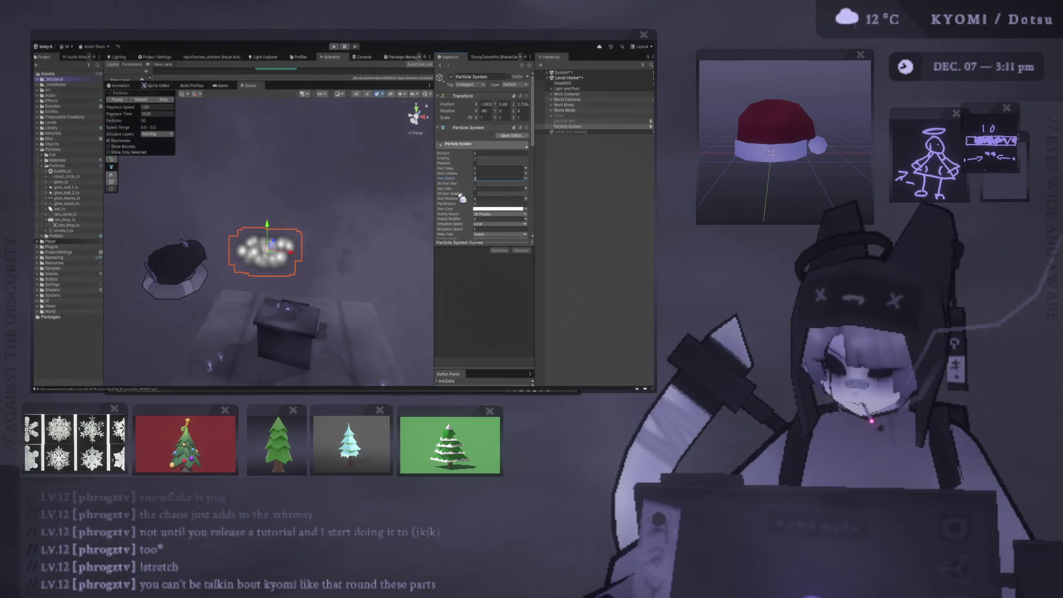
{"action": "scroll", "coordinate": [345, 221], "scroll_direction": "up", "scroll_amount": 8}
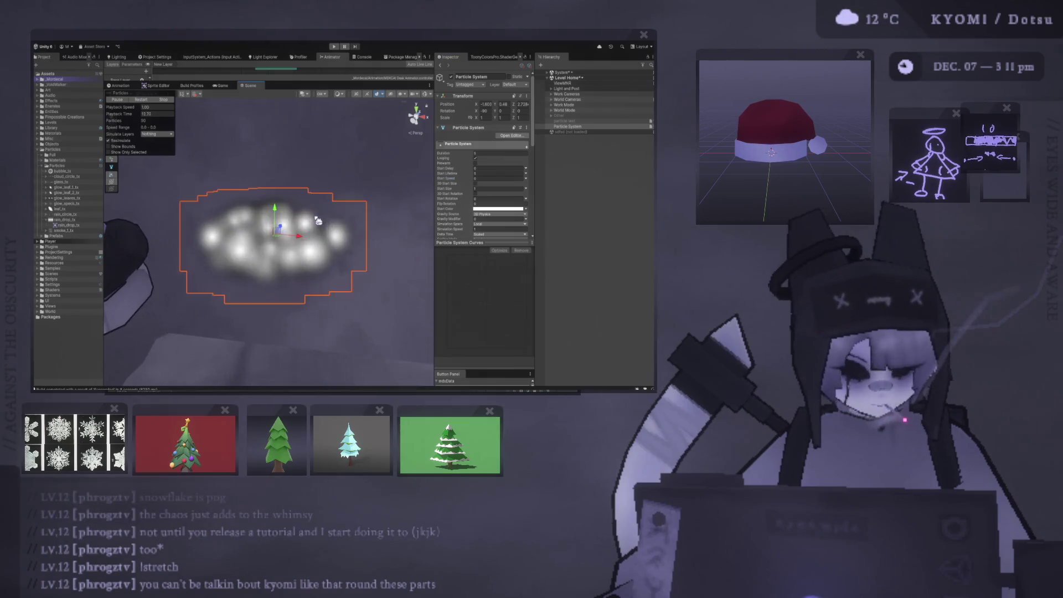
{"action": "scroll", "coordinate": [332, 218], "scroll_direction": "up", "scroll_amount": 2}
{"action": "scroll", "coordinate": [471, 194], "scroll_direction": "down", "scroll_amount": 5}
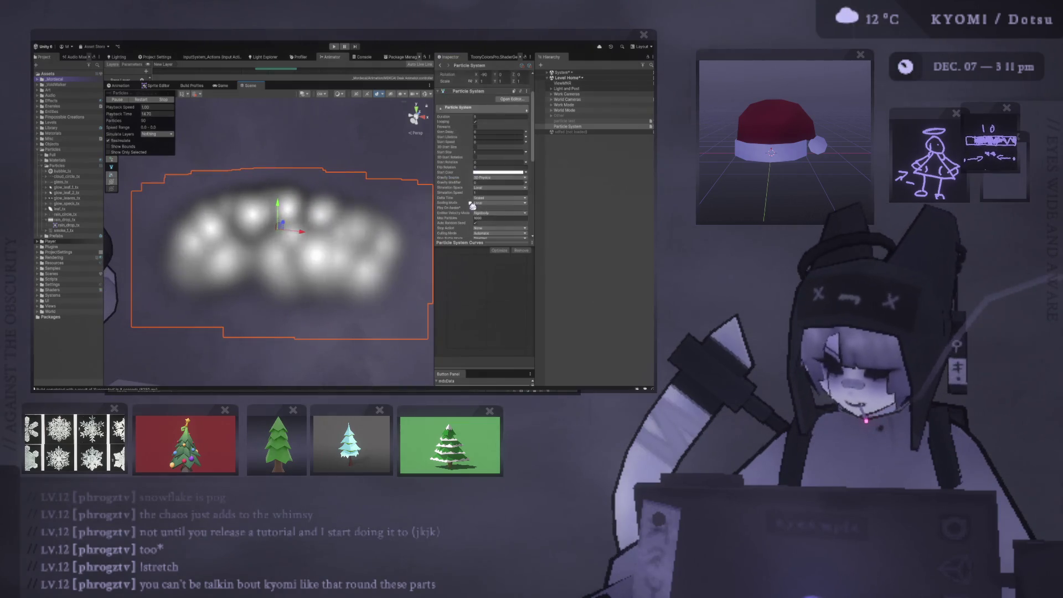
{"action": "left_click", "coordinate": [487, 128]}
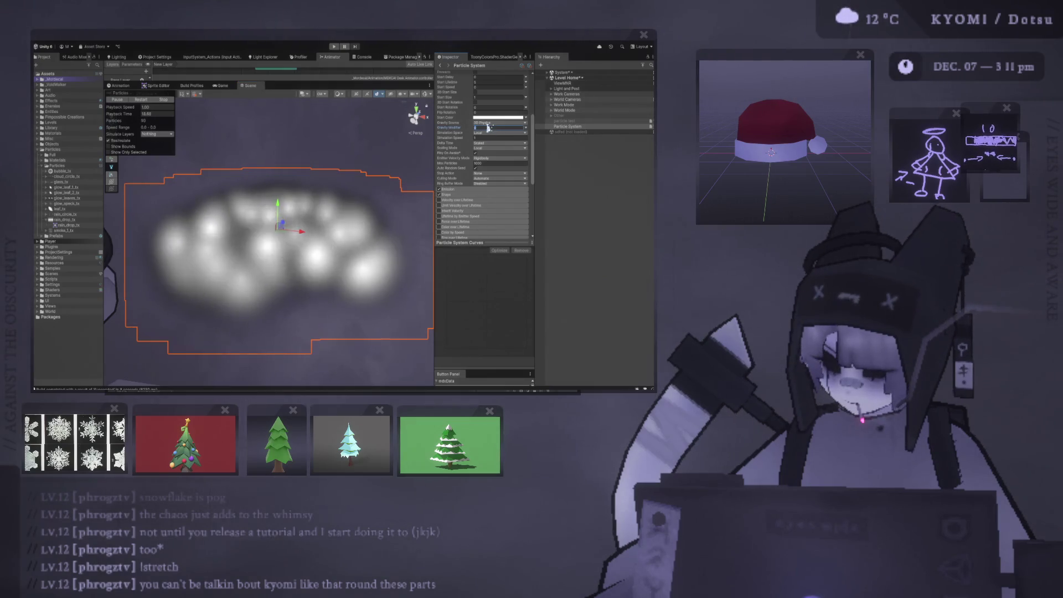
{"action": "type", "text": "5"}
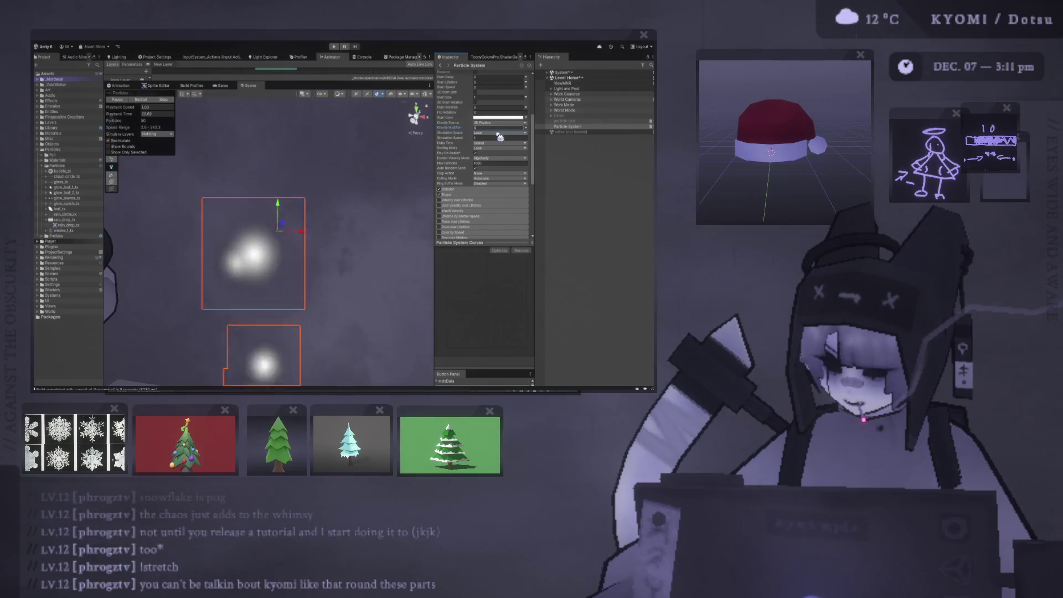
{"action": "key", "text": "BackSpace"}
{"action": "type", "text": "0.1"}
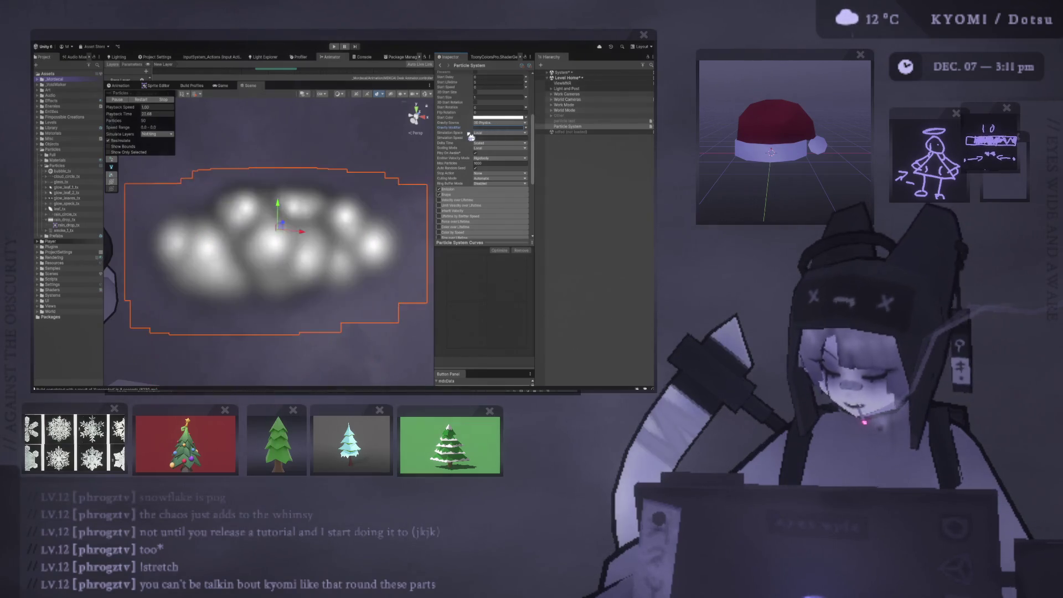
Move the particle emitter higher above the table and frame it in the view.
{"action": "middle_click_drag", "start_coordinate": [280, 225], "coordinate": [277, 147]}
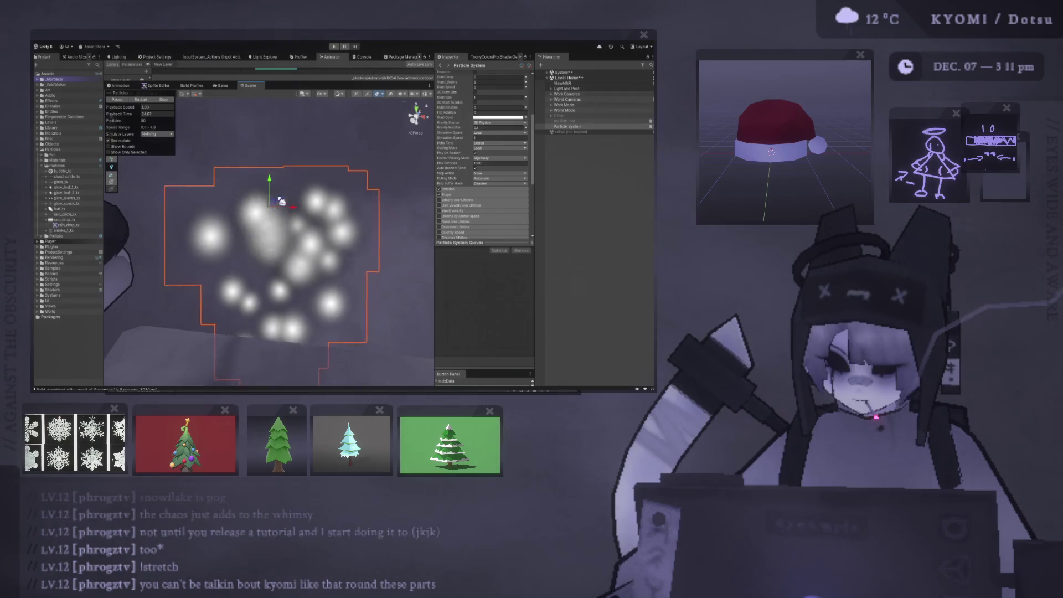
{"action": "left_click", "coordinate": [270, 201]}
{"action": "scroll", "coordinate": [271, 277], "scroll_direction": "down", "scroll_amount": 4}
{"action": "left_click_drag", "start_coordinate": [273, 200], "coordinate": [272, 110]}
{"action": "key", "text": "f"}
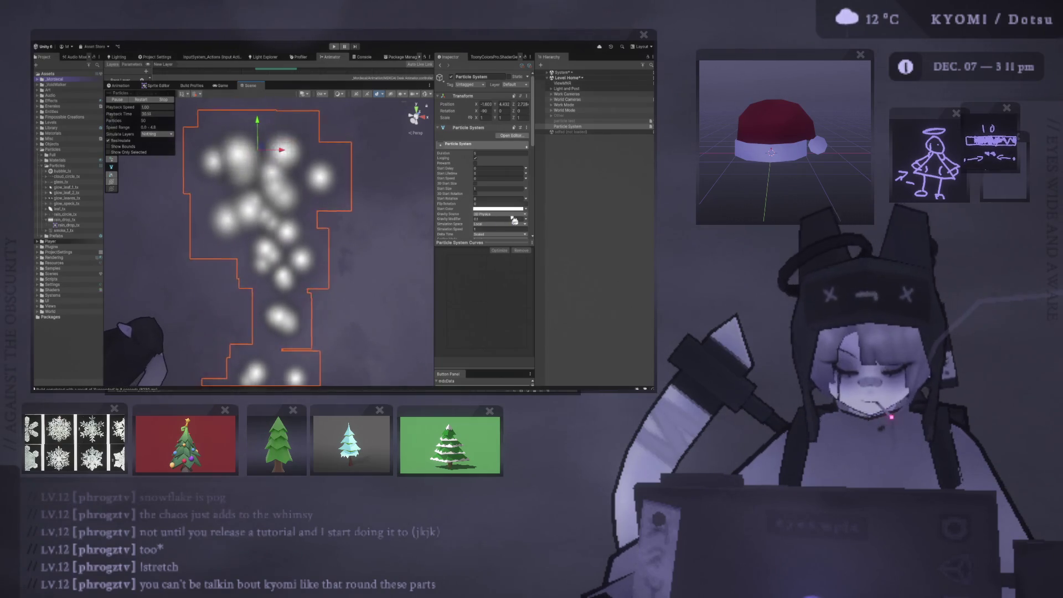
{"action": "scroll", "coordinate": [498, 219], "scroll_direction": "down", "scroll_amount": 3}
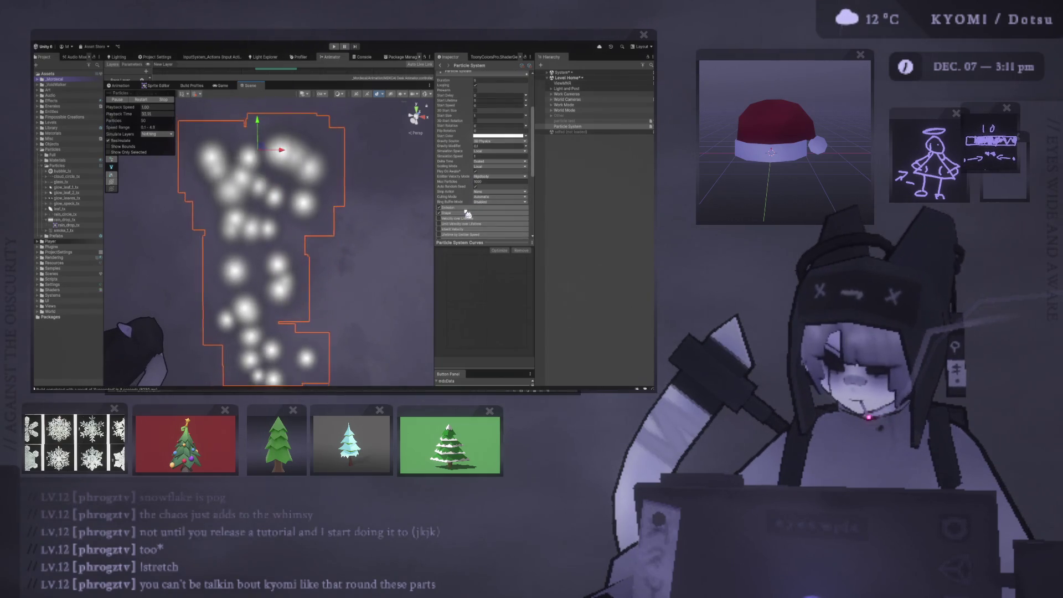
{"action": "left_click", "coordinate": [467, 212]}
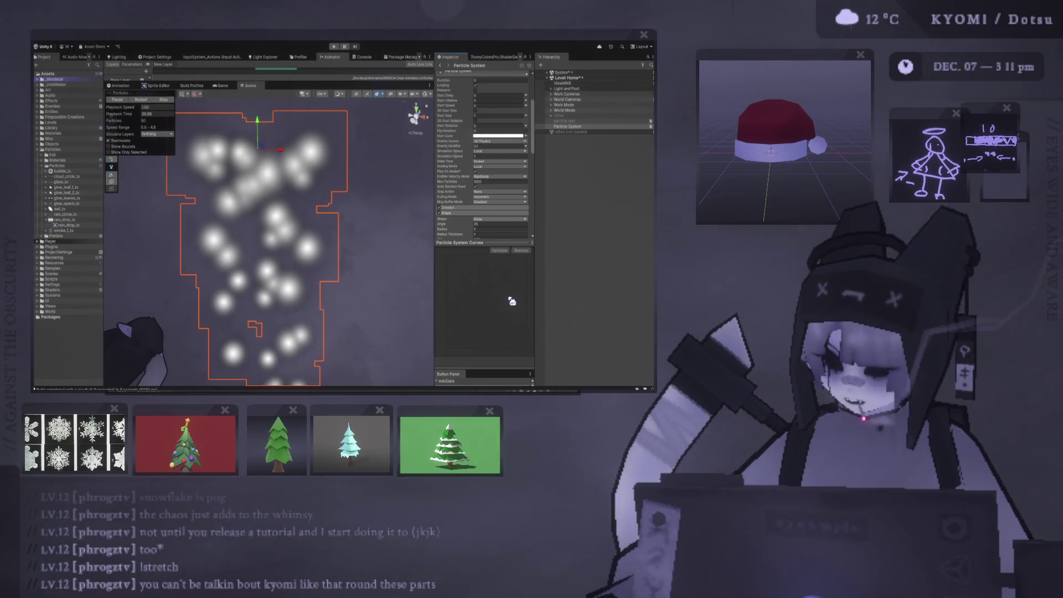
Change the emitter Shape from Cone to Circle and preview the particles in the Game view.
{"action": "left_click_drag", "start_coordinate": [266, 271], "coordinate": [288, 243], "text": "alt"}
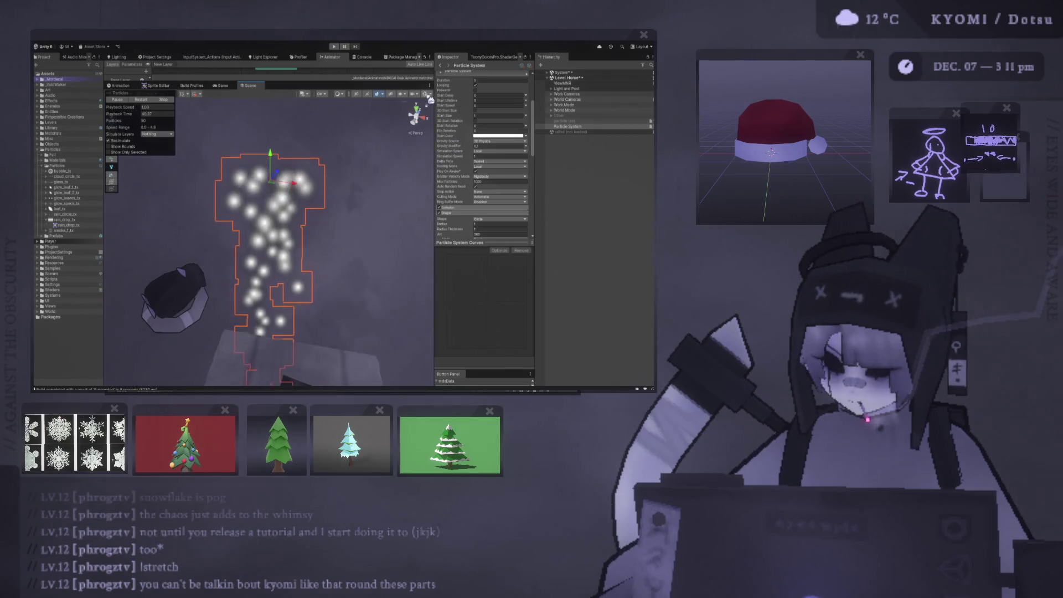
{"action": "scroll", "coordinate": [268, 238], "scroll_direction": "down", "scroll_amount": 3}
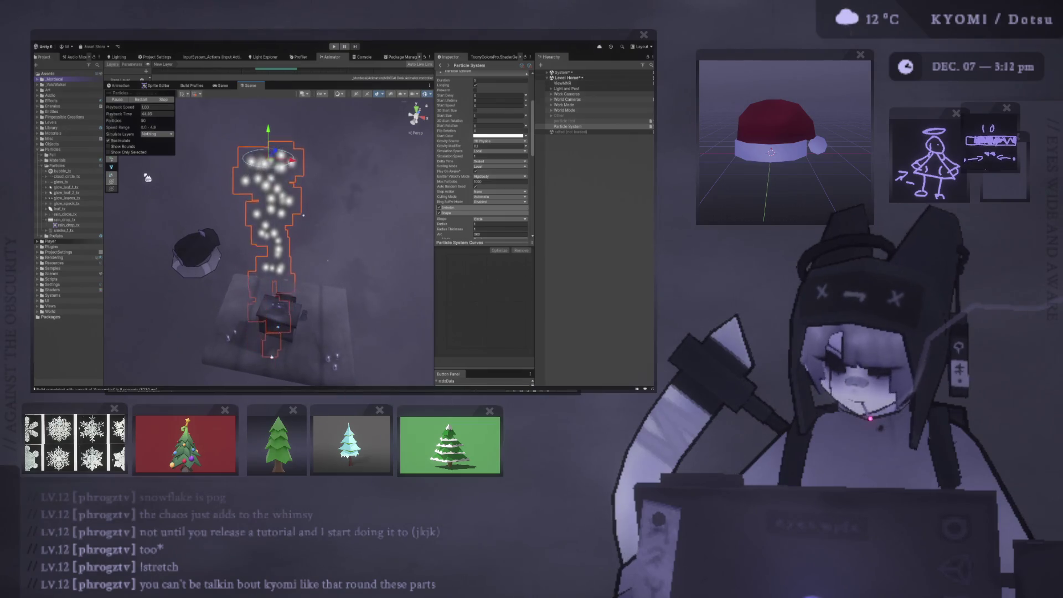
{"action": "left_click_drag", "start_coordinate": [128, 95], "coordinate": [153, 126]}
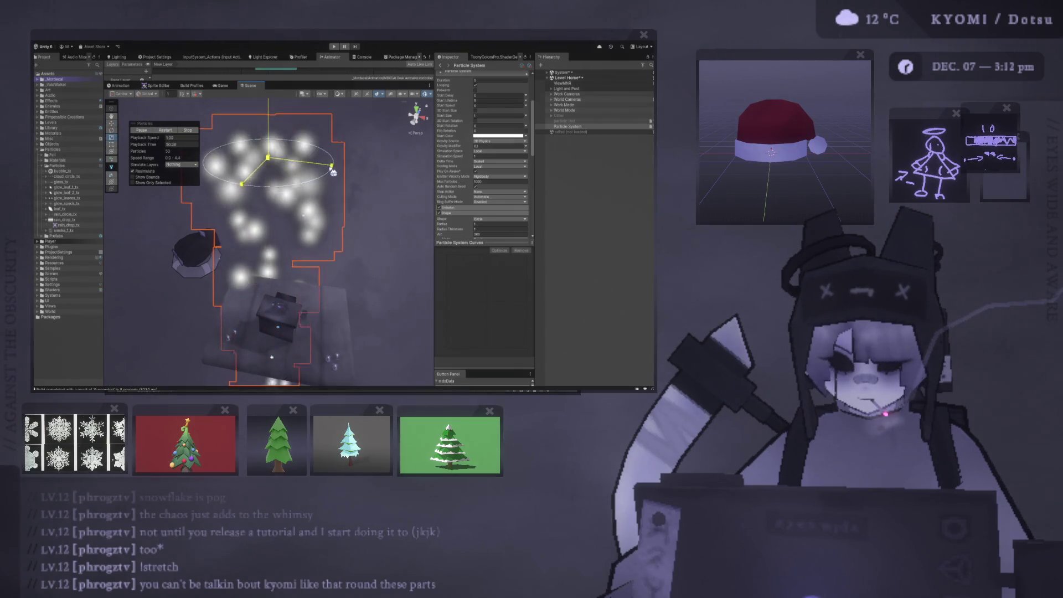
{"action": "mouse_move", "coordinate": [361, 170]}
{"action": "right_mouse_down"}
{"action": "mouse_move", "coordinate": [241, 144]}
{"action": "mouse_move", "coordinate": [220, 83]}
{"action": "right_mouse_up"}
{"action": "left_click", "coordinate": [222, 85]}
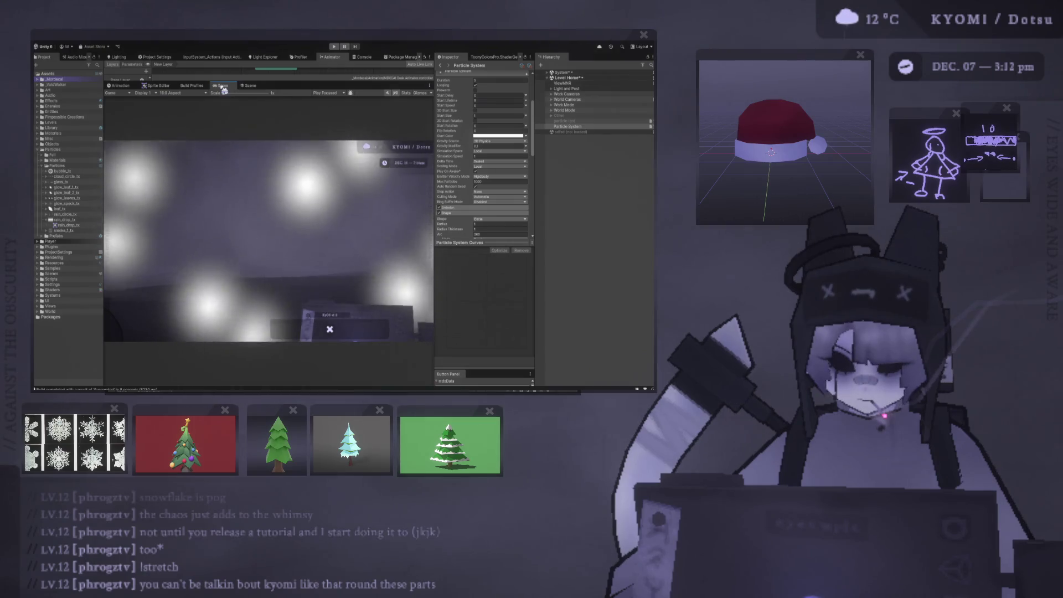
Set Start Size to 0.1, preview the tiny flakes in Game view, and dock the Game tab.
{"action": "left_click", "coordinate": [248, 85]}
{"action": "key", "text": "f"}
{"action": "scroll", "coordinate": [493, 151], "scroll_direction": "up", "scroll_amount": 3}
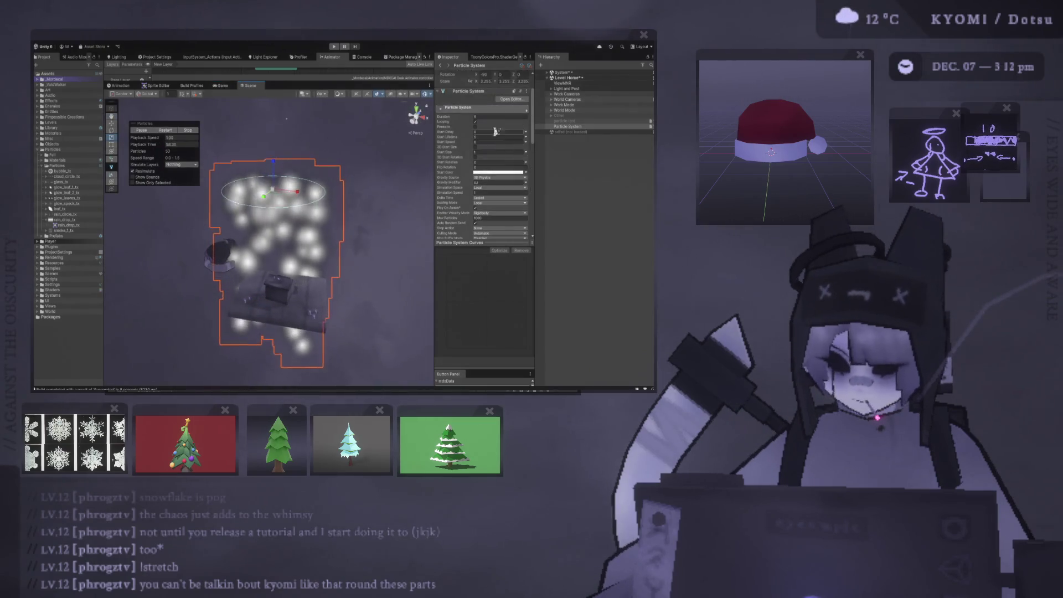
{"action": "type", "text": "0.1"}
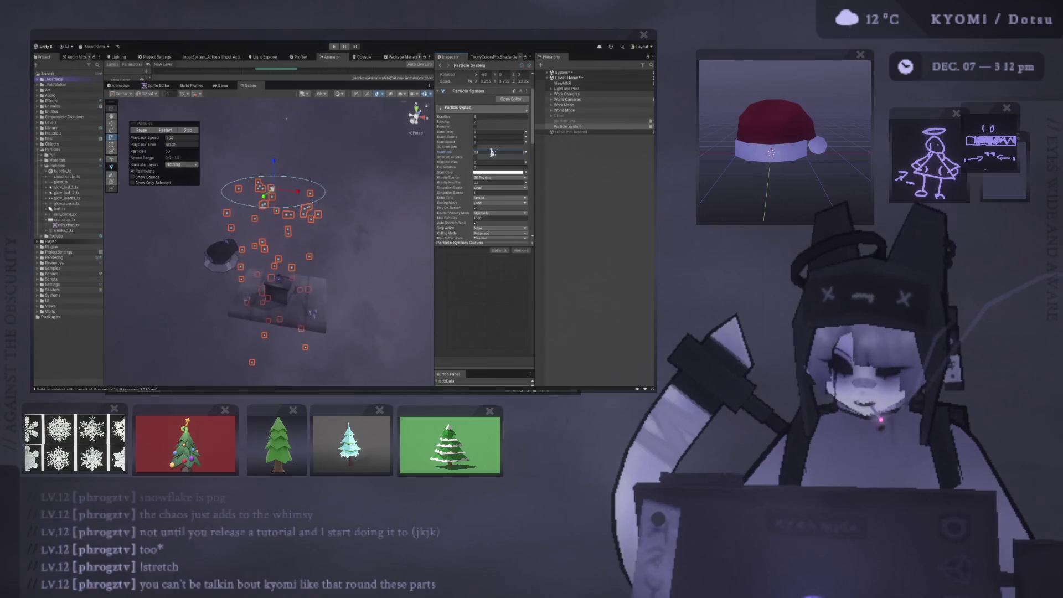
{"action": "right_click_drag", "start_coordinate": [346, 193], "coordinate": [325, 164]}
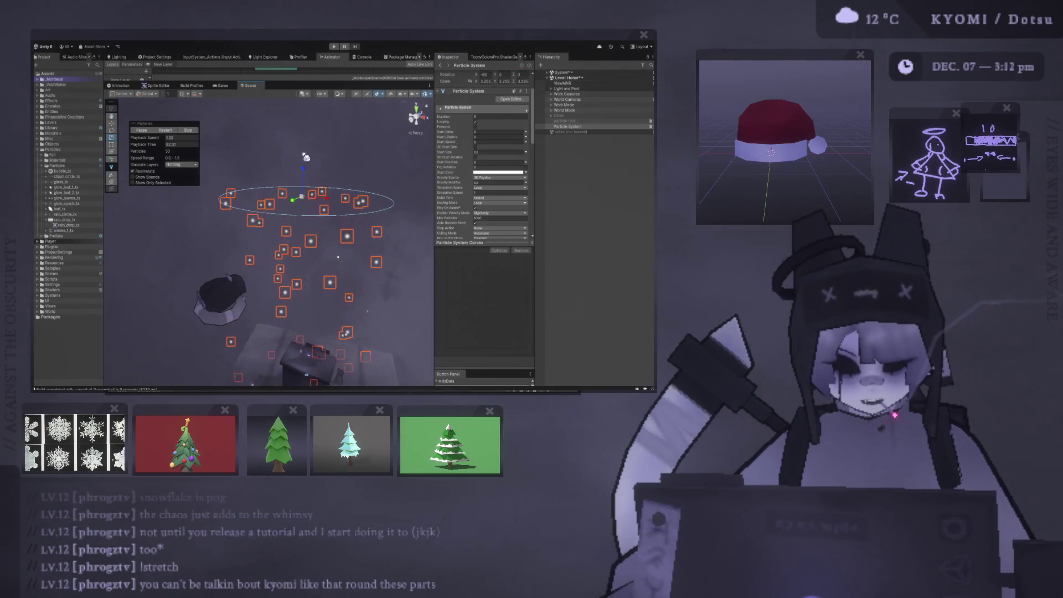
{"action": "left_click", "coordinate": [222, 87]}
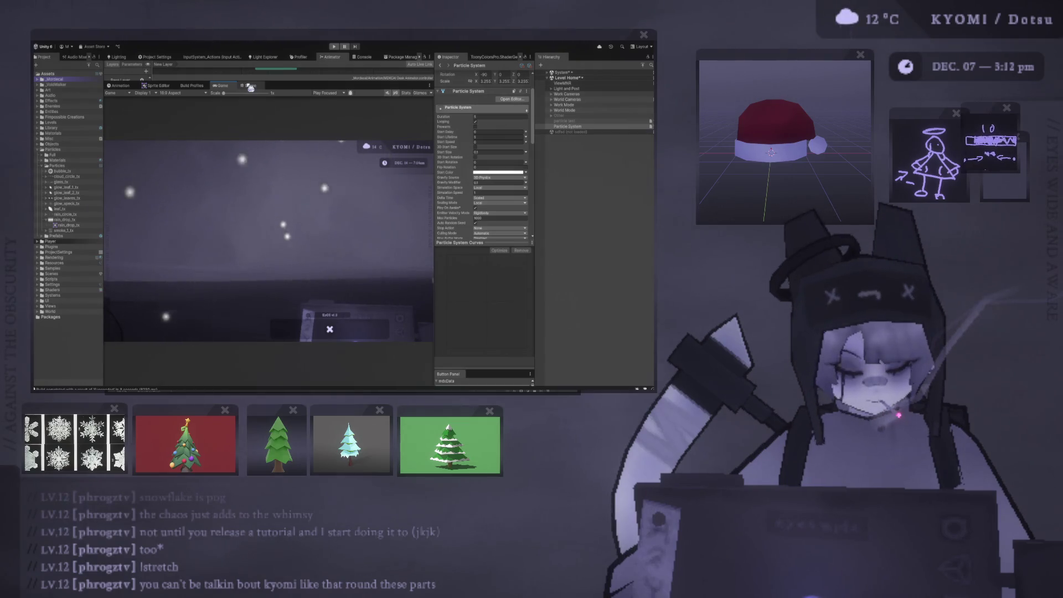
{"action": "mouse_move", "coordinate": [231, 89]}
{"action": "left_mouse_down"}
{"action": "mouse_move", "coordinate": [296, 60]}
{"action": "mouse_move", "coordinate": [280, 168]}
{"action": "mouse_move", "coordinate": [245, 138]}
{"action": "mouse_move", "coordinate": [245, 73]}
{"action": "mouse_move", "coordinate": [296, 58]}
{"action": "mouse_move", "coordinate": [257, 82]}
{"action": "left_mouse_up"}
Orbit the Scene view around the falling flakes, then check the snowfall in the Game view.
{"action": "left_click", "coordinate": [221, 77]}
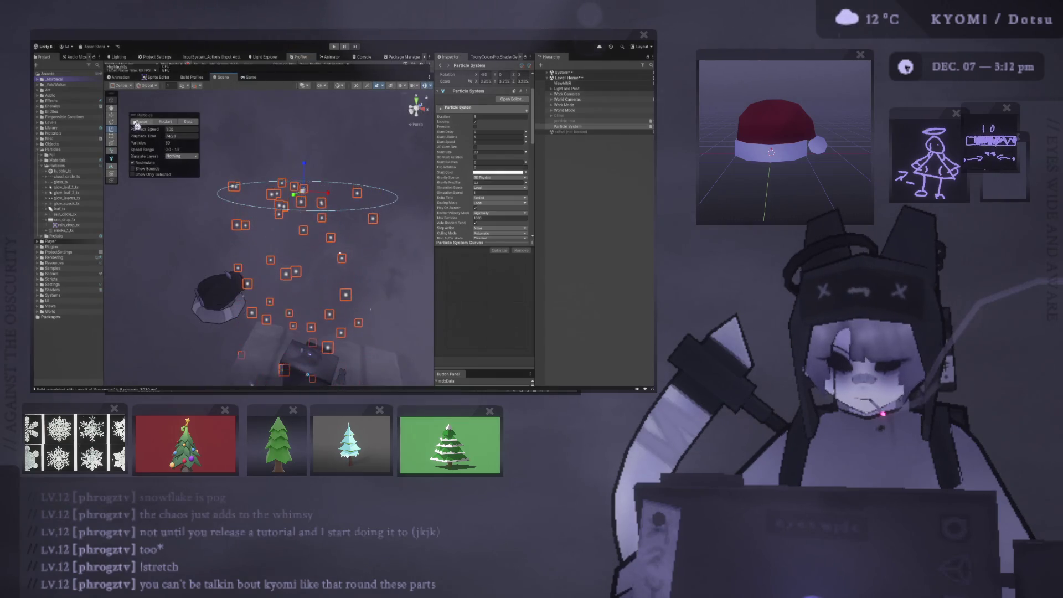
{"action": "mouse_move", "coordinate": [340, 253]}
{"action": "left_mouse_down", "text": "alt"}
{"action": "mouse_move", "coordinate": [289, 223]}
{"action": "mouse_move", "coordinate": [291, 179]}
{"action": "mouse_move", "coordinate": [310, 148]}
{"action": "left_mouse_up", "text": "alt"}
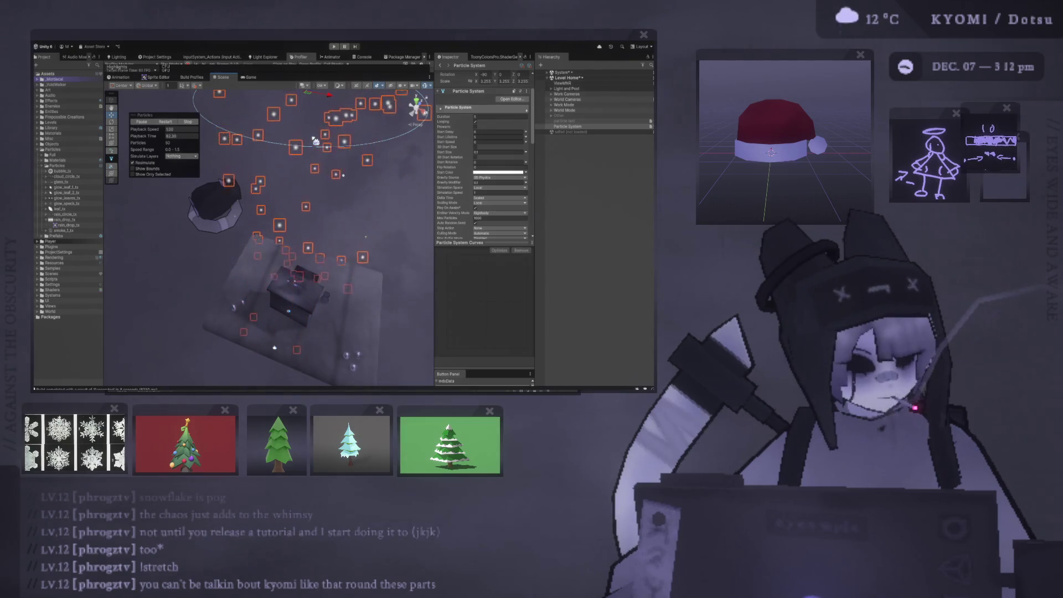
{"action": "mouse_move", "coordinate": [322, 141]}
{"action": "left_mouse_down", "text": "alt"}
{"action": "mouse_move", "coordinate": [286, 156]}
{"action": "mouse_move", "coordinate": [304, 193]}
{"action": "mouse_move", "coordinate": [292, 177]}
{"action": "mouse_move", "coordinate": [297, 161]}
{"action": "mouse_move", "coordinate": [310, 175]}
{"action": "mouse_move", "coordinate": [312, 162]}
{"action": "left_mouse_up", "text": "alt"}
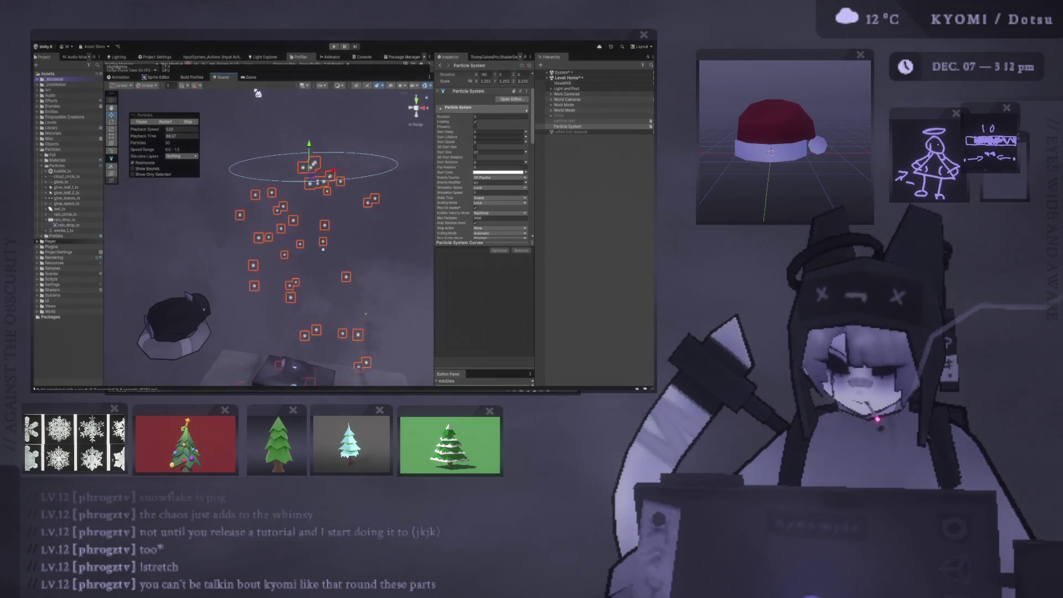
{"action": "left_click", "coordinate": [249, 77]}
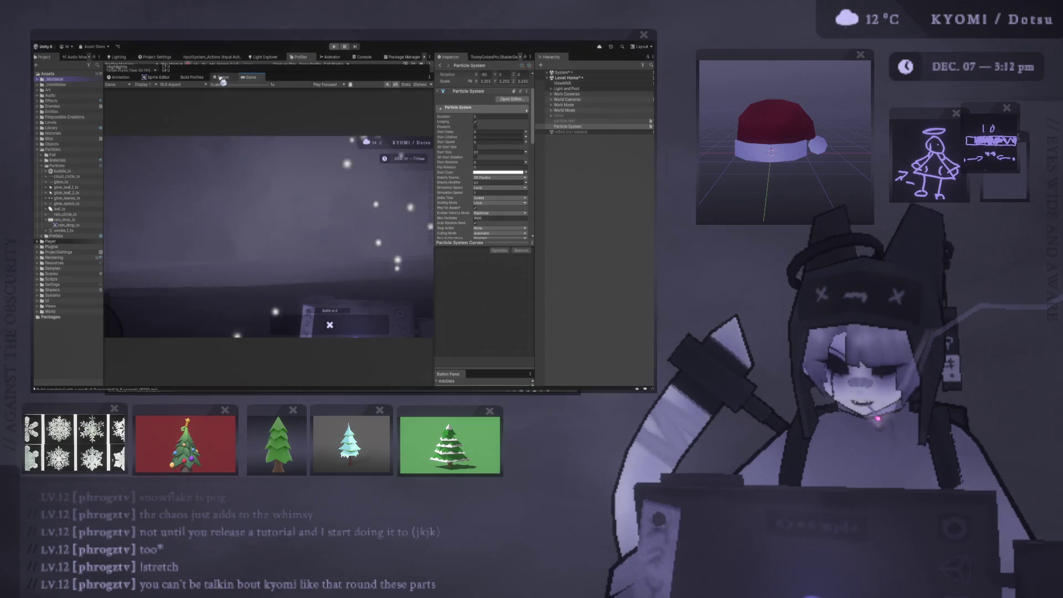
Reselect the Particle System in the Scene view and enable its Noise module.
{"action": "left_click", "coordinate": [222, 77]}
{"action": "left_click", "coordinate": [323, 172]}
{"action": "left_click", "coordinate": [335, 178]}
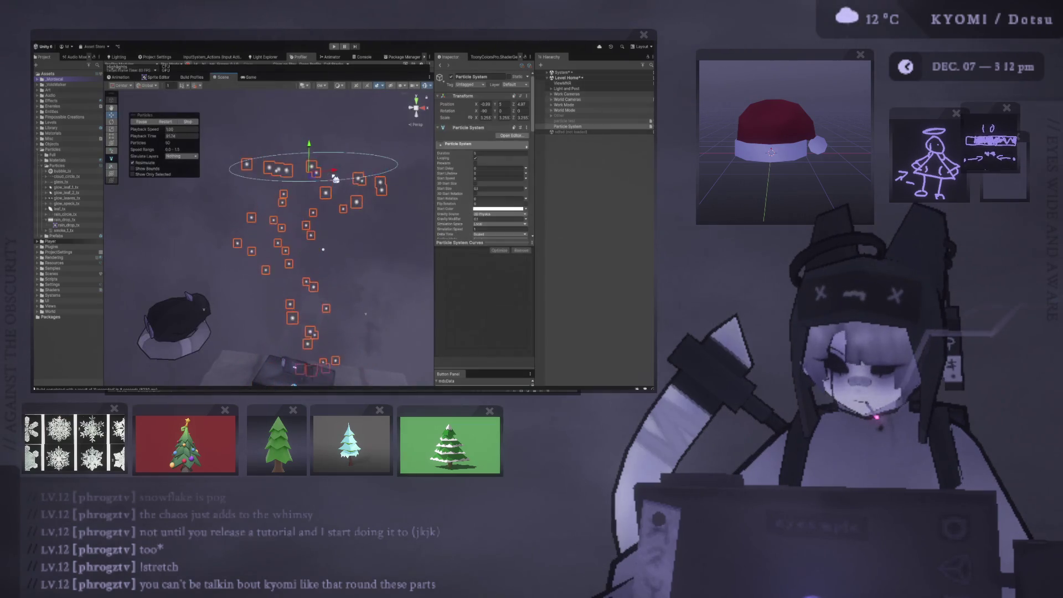
{"action": "scroll", "coordinate": [457, 203], "scroll_direction": "down", "scroll_amount": 10}
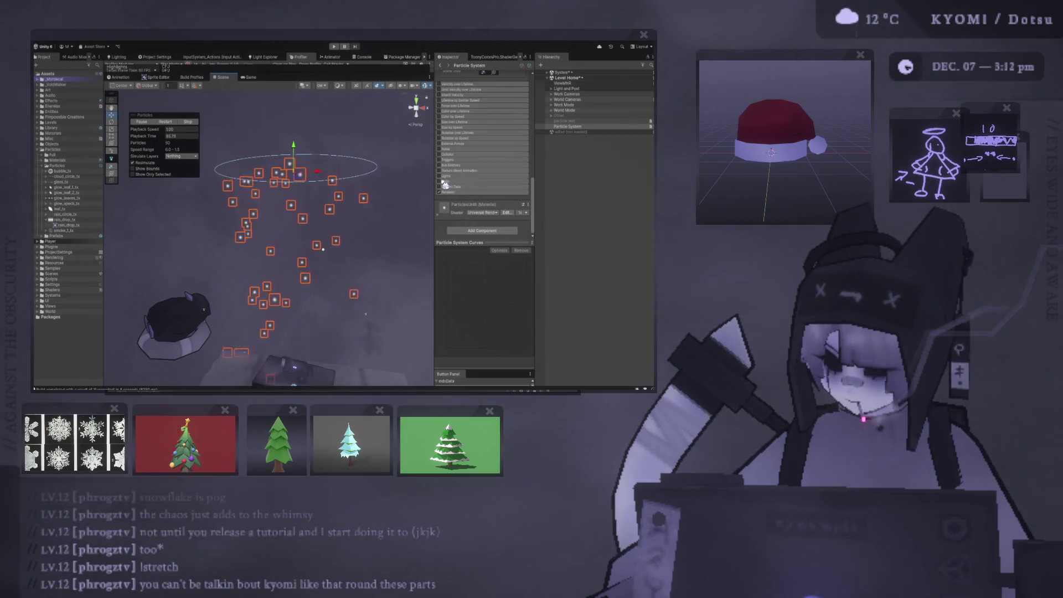
{"action": "left_click", "coordinate": [441, 150]}
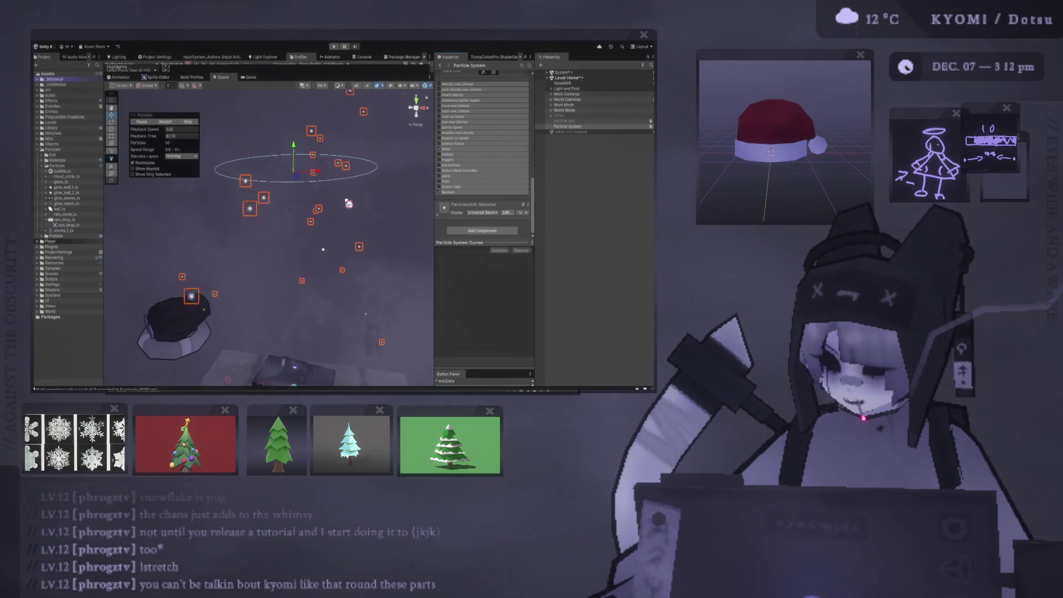